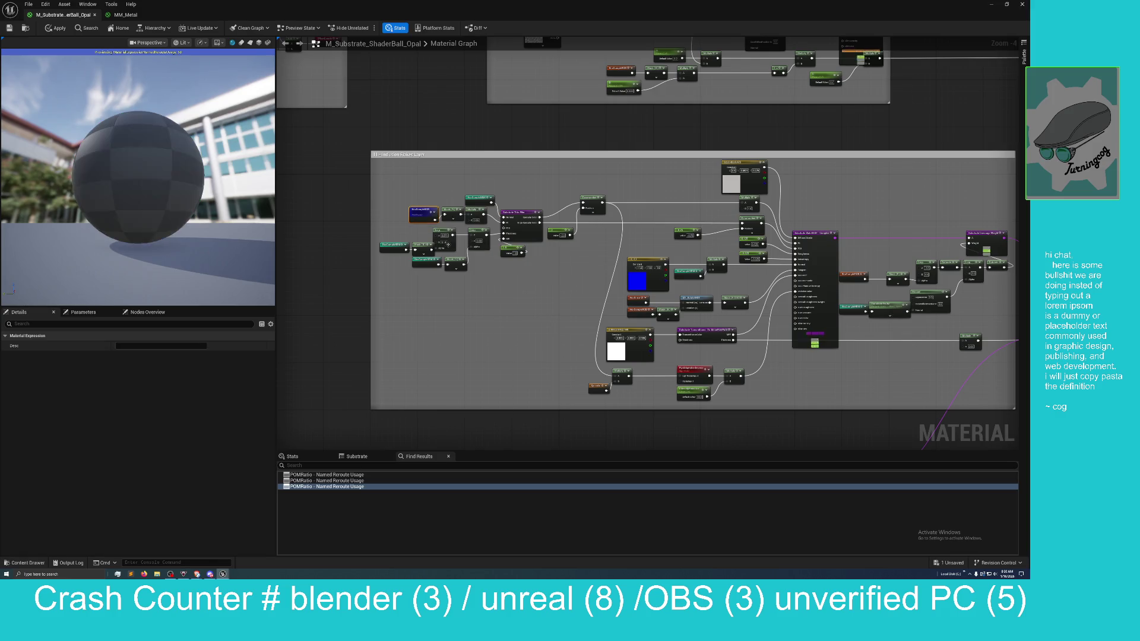
# Step: Stop the single-node preview and pan the Opal graph toward the next comment group
pyautogui.rightClick(424, 211)
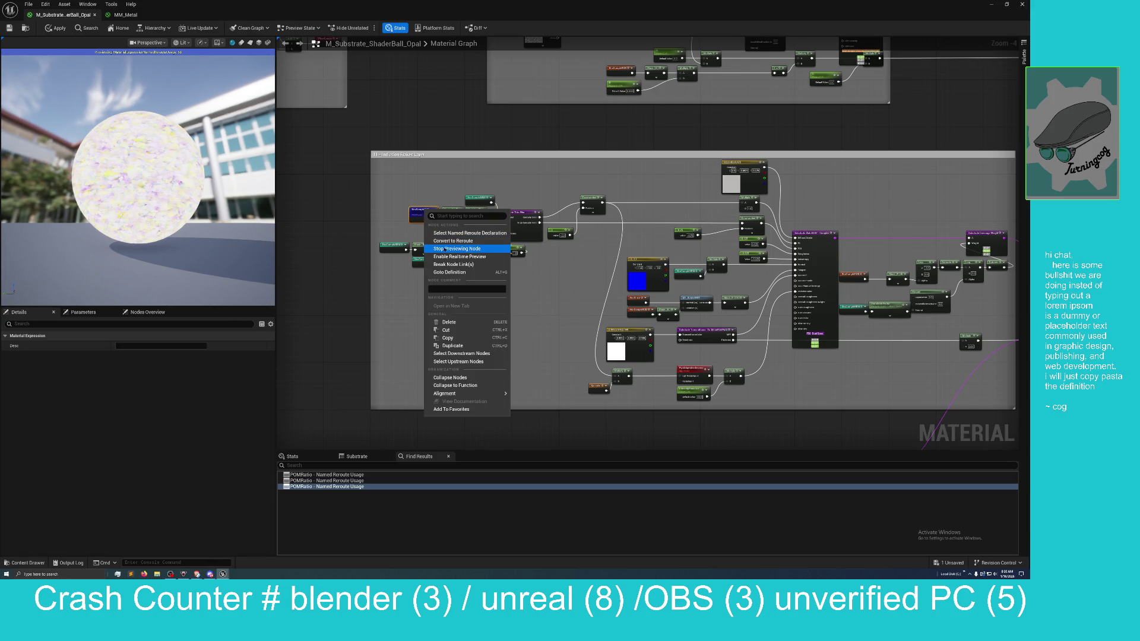
pyautogui.click(457, 249)
pyautogui.moveTo(353, 287)
pyautogui.mouseDown()
pyautogui.moveTo(383, 299)
pyautogui.moveTo(277, 305)
pyautogui.moveTo(659, 358)
pyautogui.moveTo(669, 265)
pyautogui.moveTo(486, 312)
pyautogui.moveTo(542, 438)
pyautogui.moveTo(378, 437)
pyautogui.mouseUp()
pyautogui.scroll(3, 427, 361)
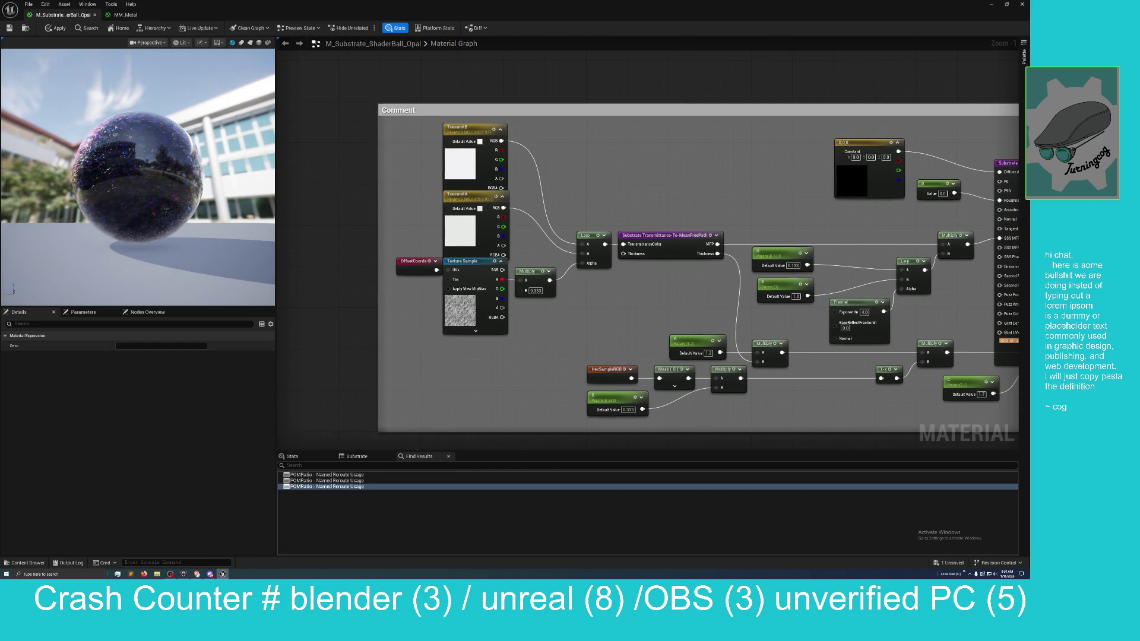
# Step: Inspect the Opal Texture Sample node's Details, then undock the Material Editor into a floating window
pyautogui.scroll(1, 432, 385)
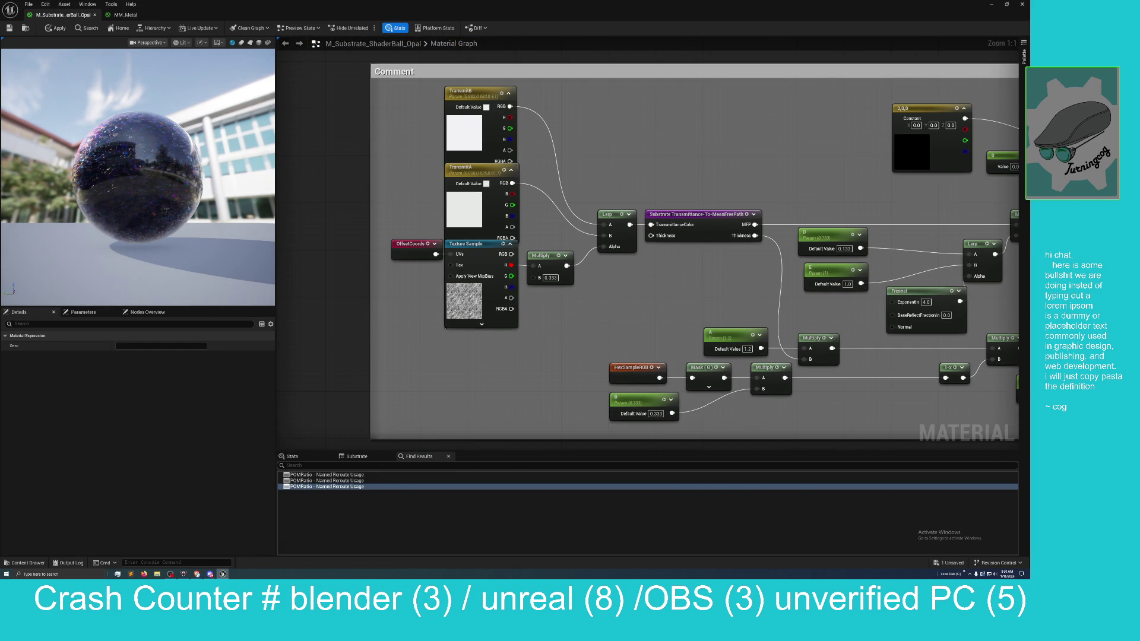
pyautogui.click(469, 302)
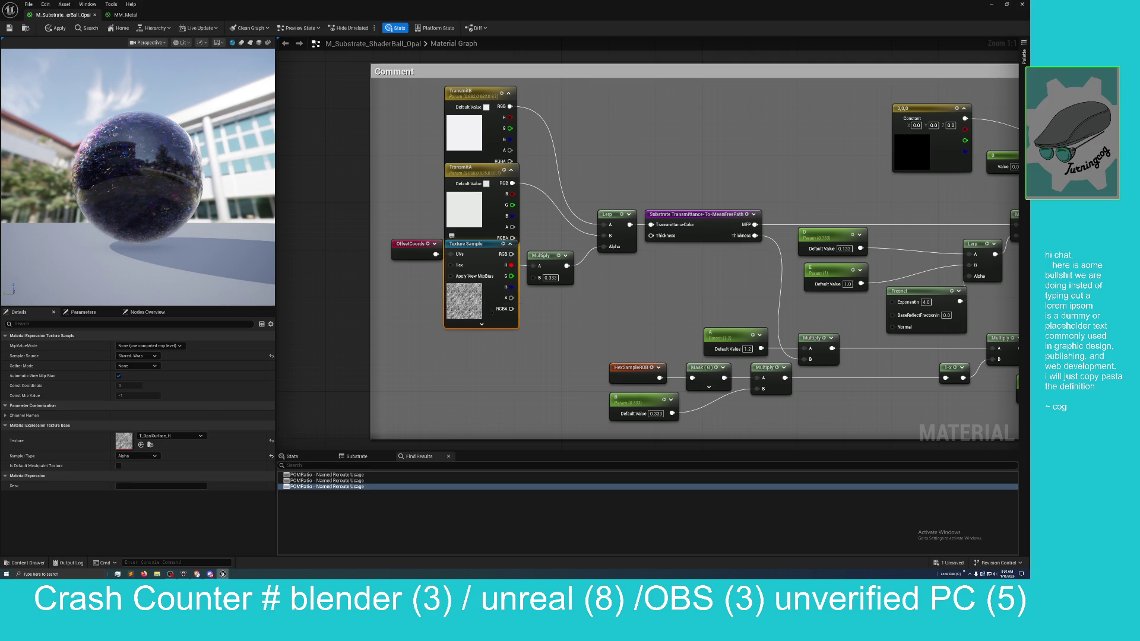
pyautogui.moveTo(497, 367); pyautogui.dragTo(513, 356)
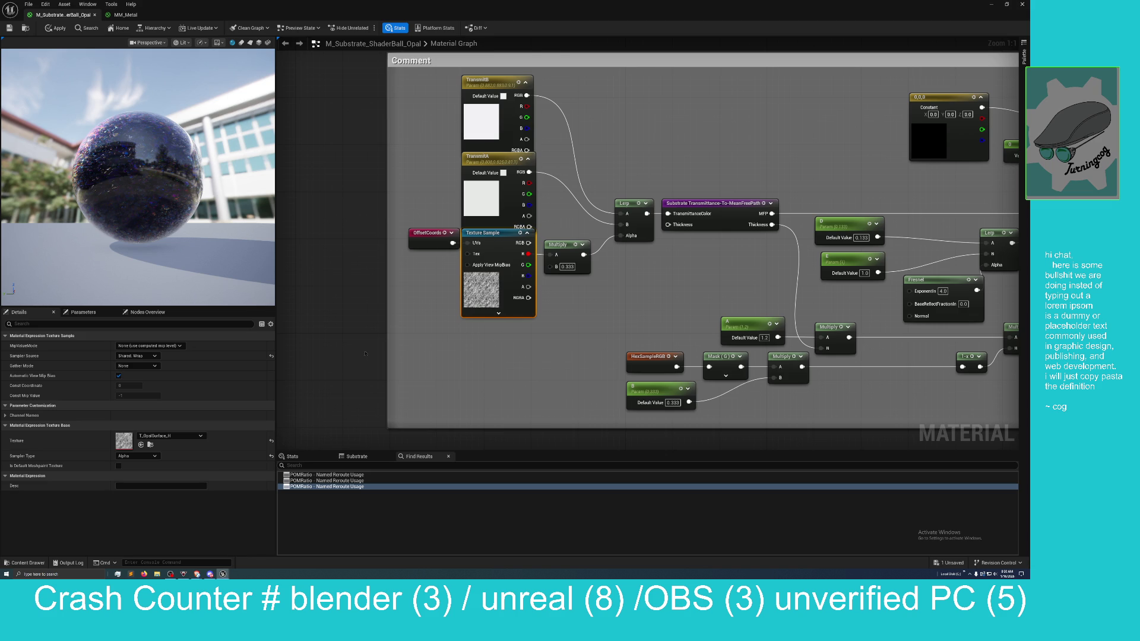
pyautogui.scroll(-3, 460, 315)
pyautogui.scroll(3, 362, 318)
pyautogui.moveTo(461, 320); pyautogui.dragTo(499, 315)
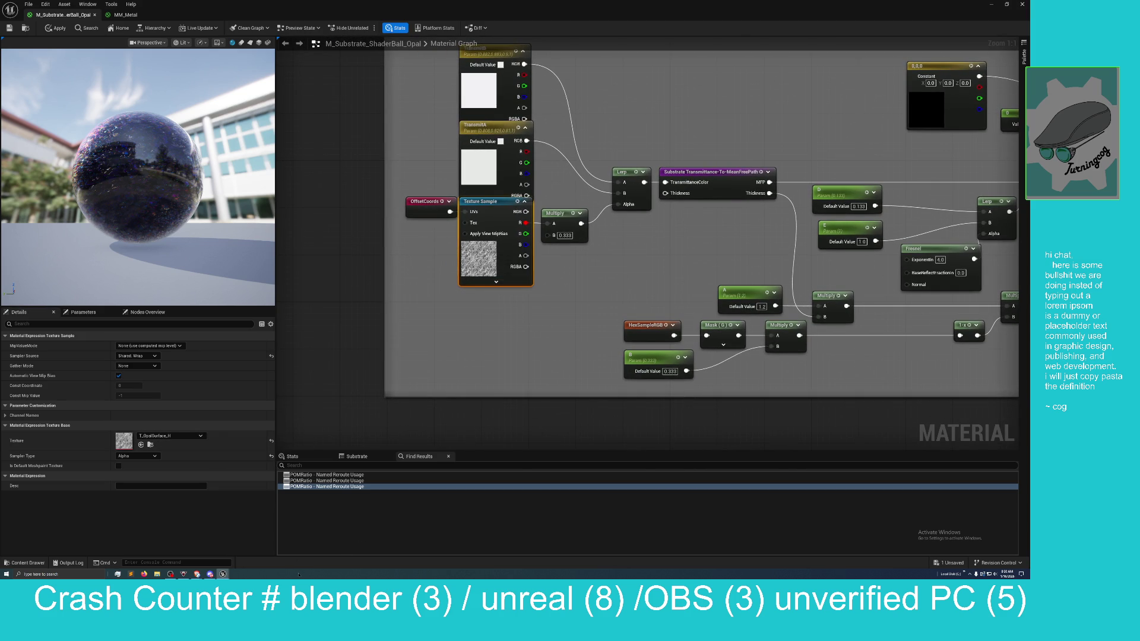
pyautogui.moveTo(416, 12); pyautogui.dragTo(419, 49)
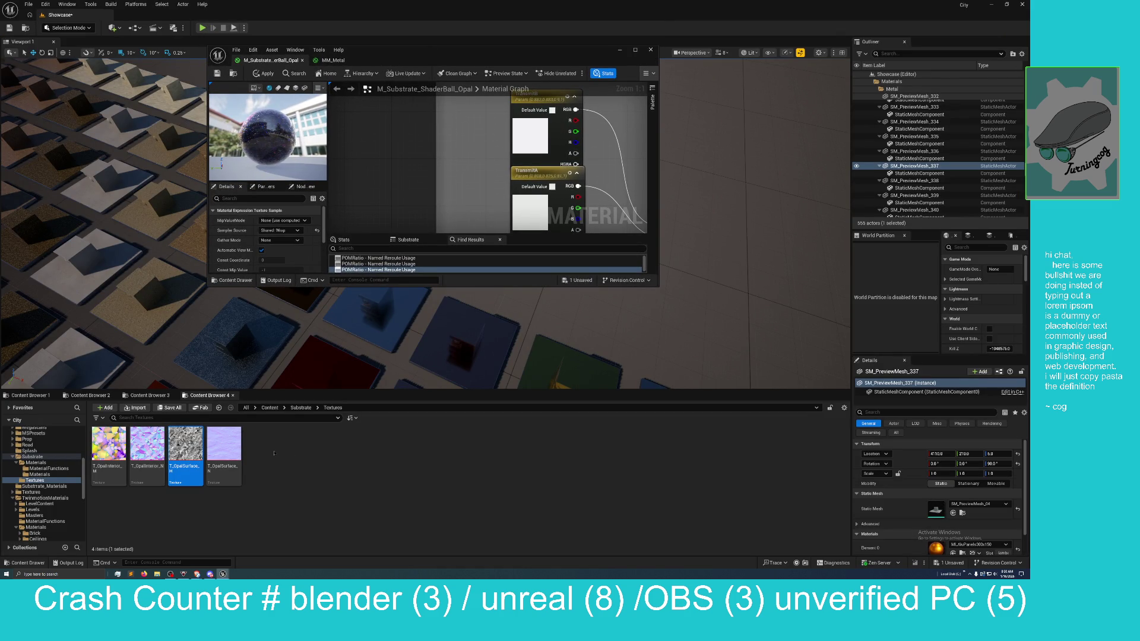
# Step: Look over the T_OpalSurface_N normal map, then switch to MM_Metal and its Constant nodes
pyautogui.doubleClick(238, 449)
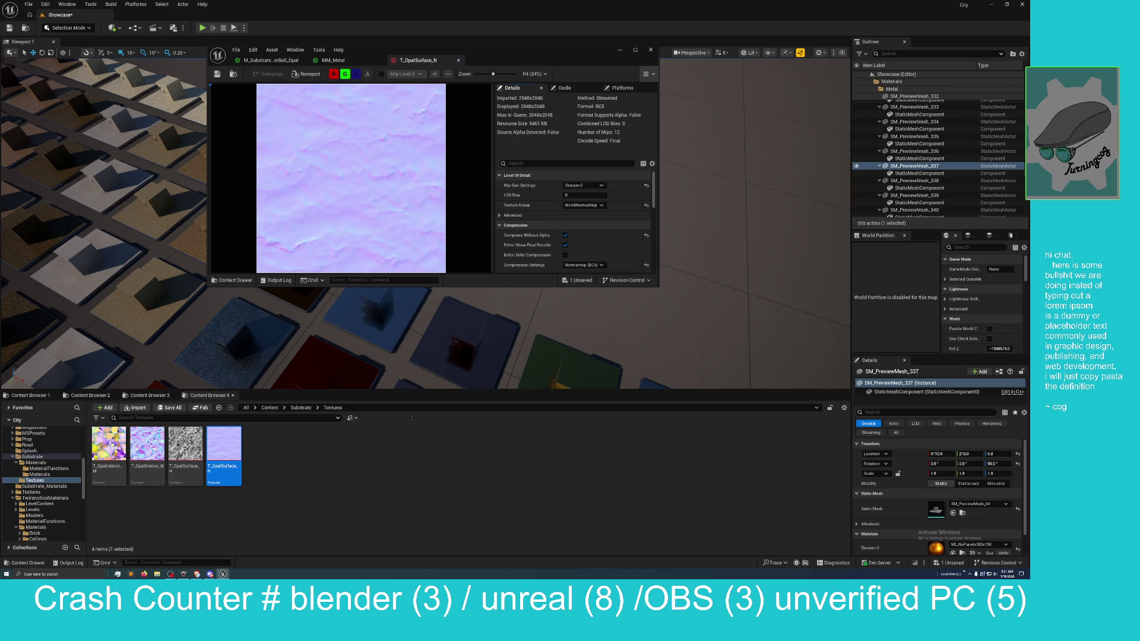
pyautogui.scroll(1, 351, 239)
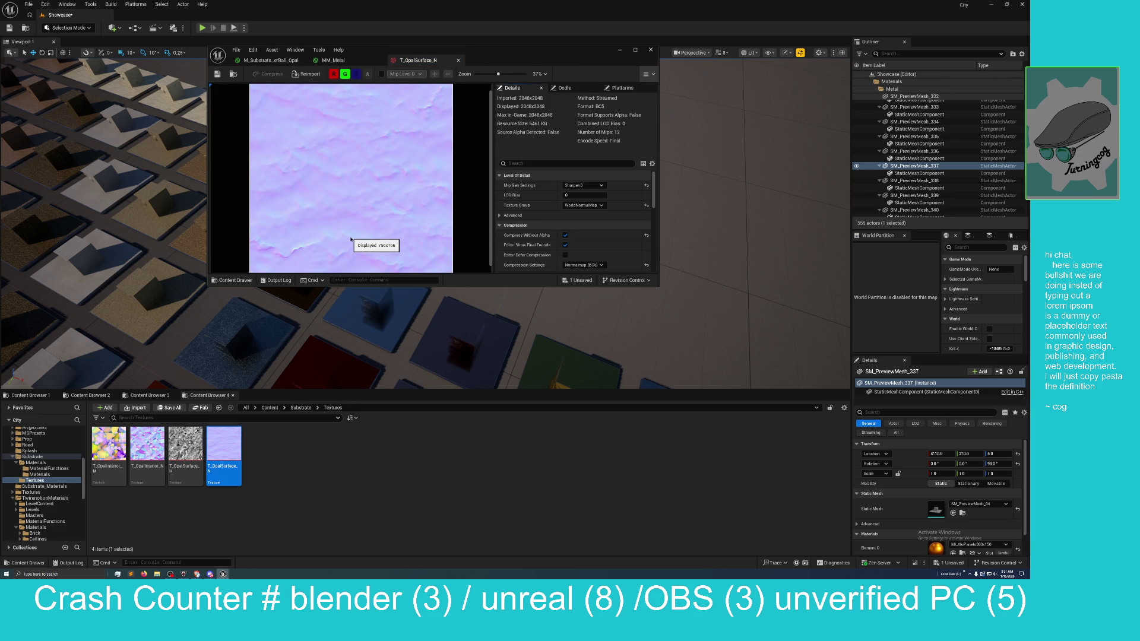
pyautogui.scroll(-1, 350, 239)
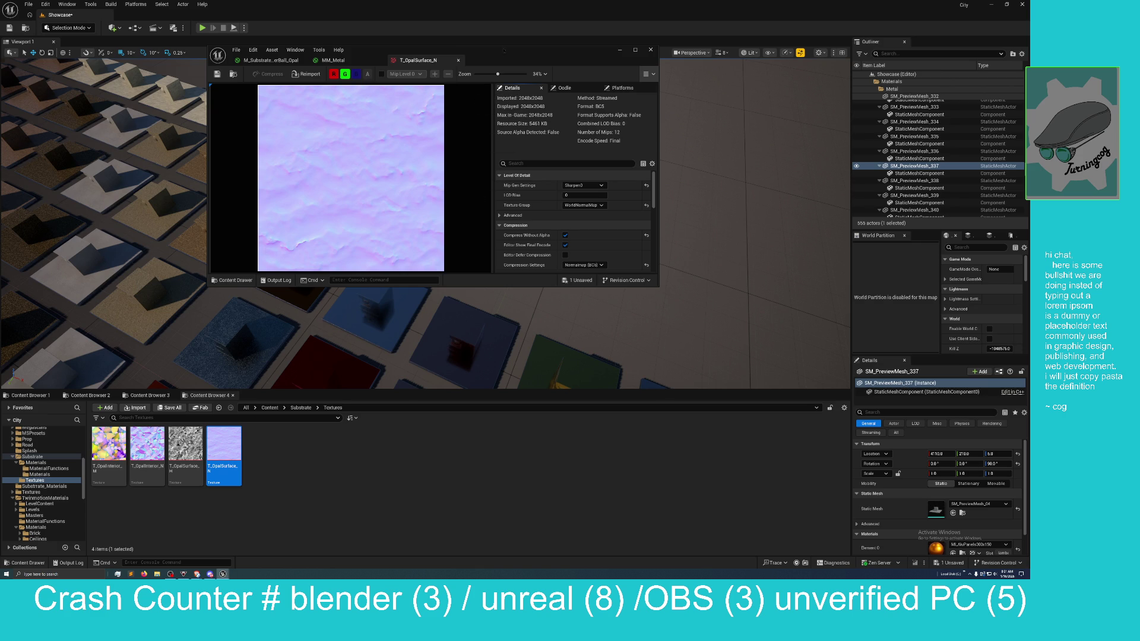
pyautogui.moveTo(506, 56); pyautogui.dragTo(514, 148)
pyautogui.click(356, 151)
pyautogui.moveTo(429, 263)
pyautogui.mouseDown()
pyautogui.moveTo(478, 237)
pyautogui.moveTo(509, 244)
pyautogui.moveTo(526, 233)
pyautogui.mouseUp()
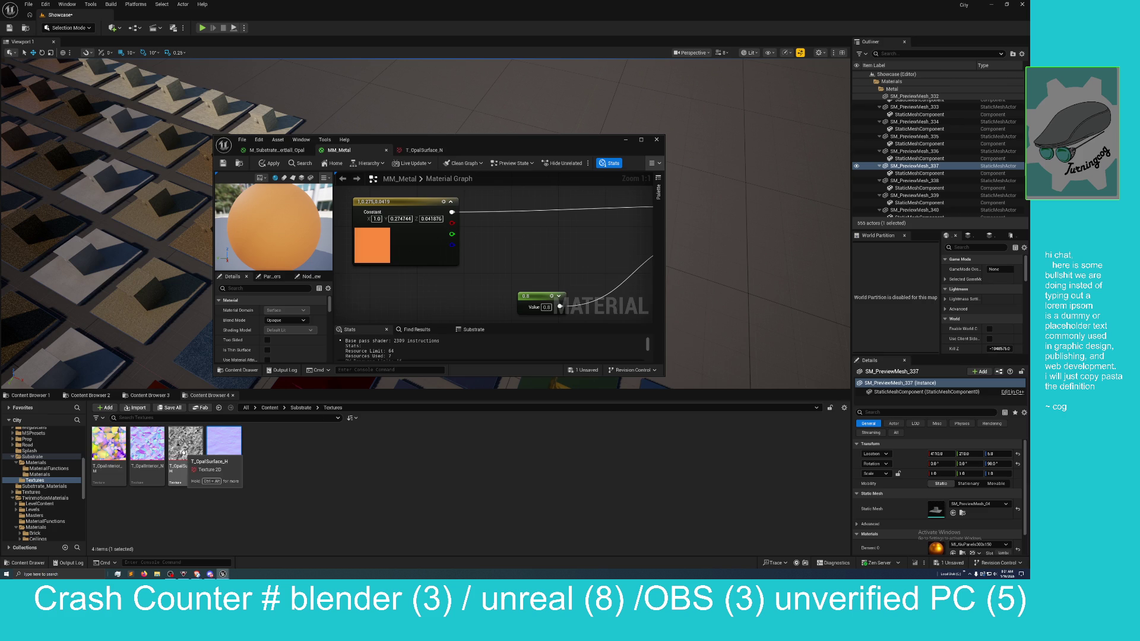
# Step: Add a T_OpalSurface_H Texture Sample node to the MM_Metal graph
pyautogui.moveTo(546, 246); pyautogui.dragTo(552, 270)
pyautogui.moveTo(186, 445)
pyautogui.mouseDown()
pyautogui.moveTo(392, 348)
pyautogui.moveTo(526, 266)
pyautogui.moveTo(493, 250)
pyautogui.moveTo(488, 267)
pyautogui.mouseUp()
pyautogui.scroll(-2, 475, 285)
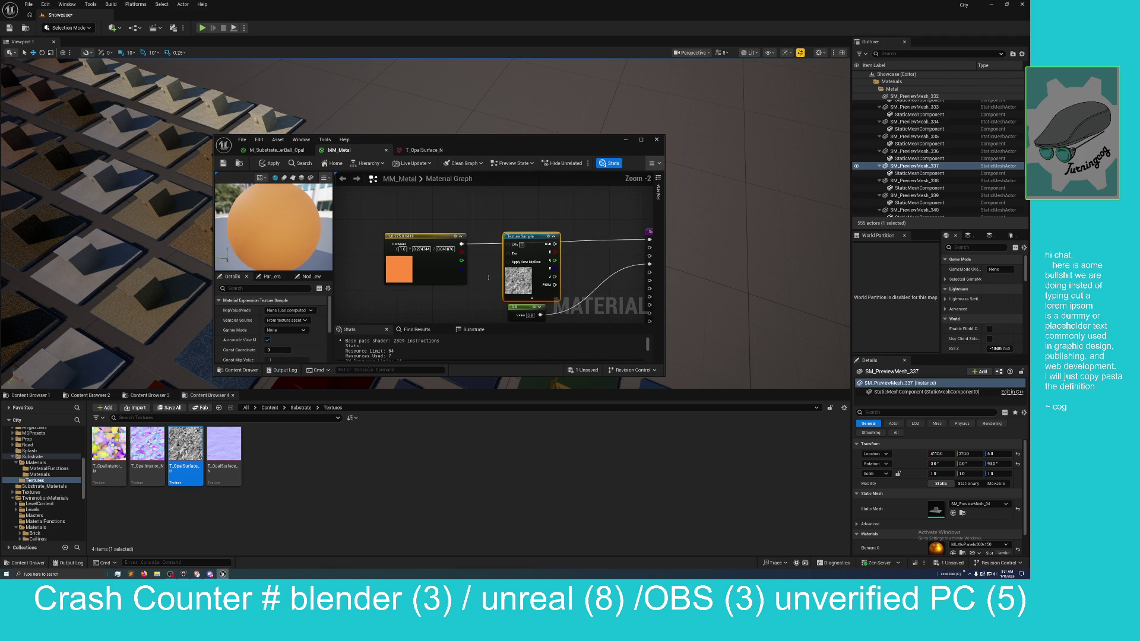
pyautogui.moveTo(464, 315); pyautogui.dragTo(462, 312)
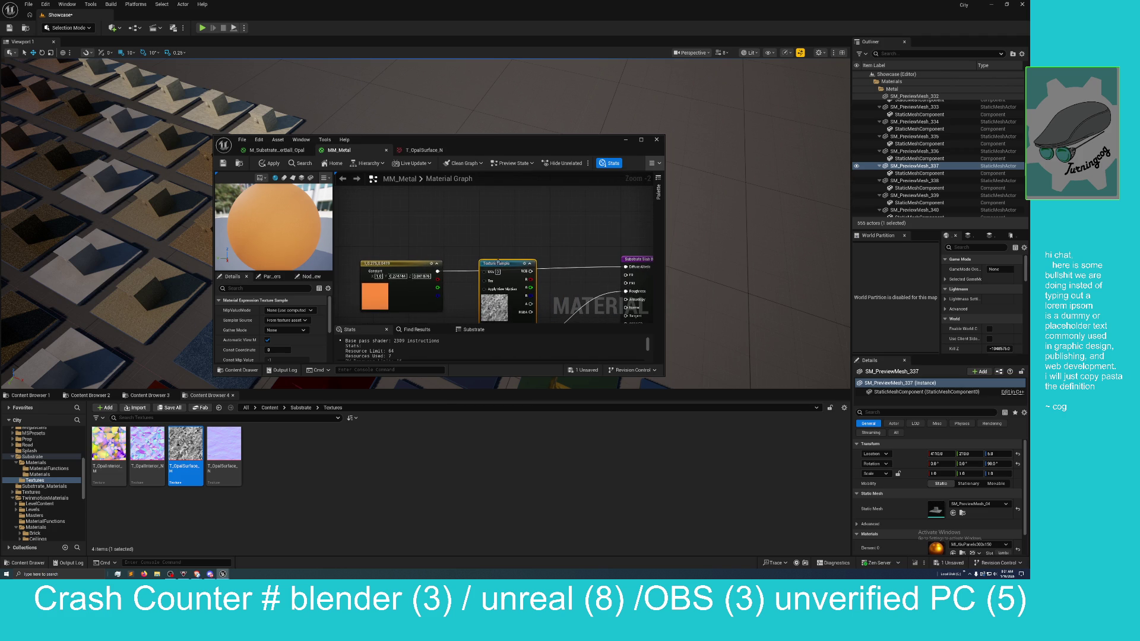
# Step: Add a ComponentMask fed by the texture's RGB output, arrange nodes, and open T_OpalSurface_H
pyautogui.rightClick(488, 225)
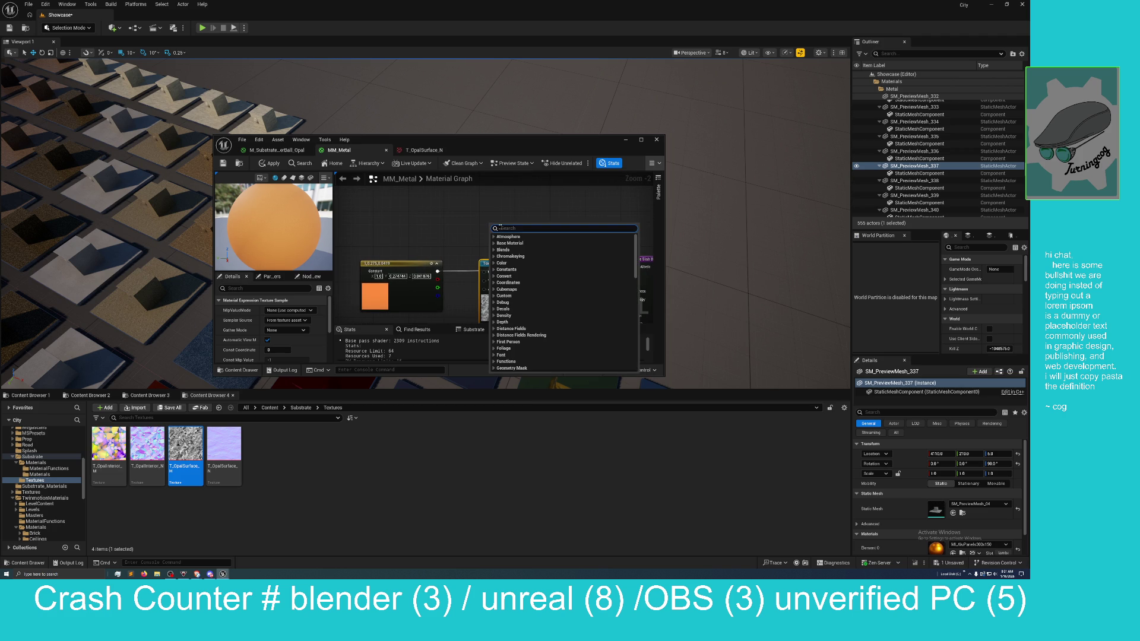
pyautogui.write('mask')
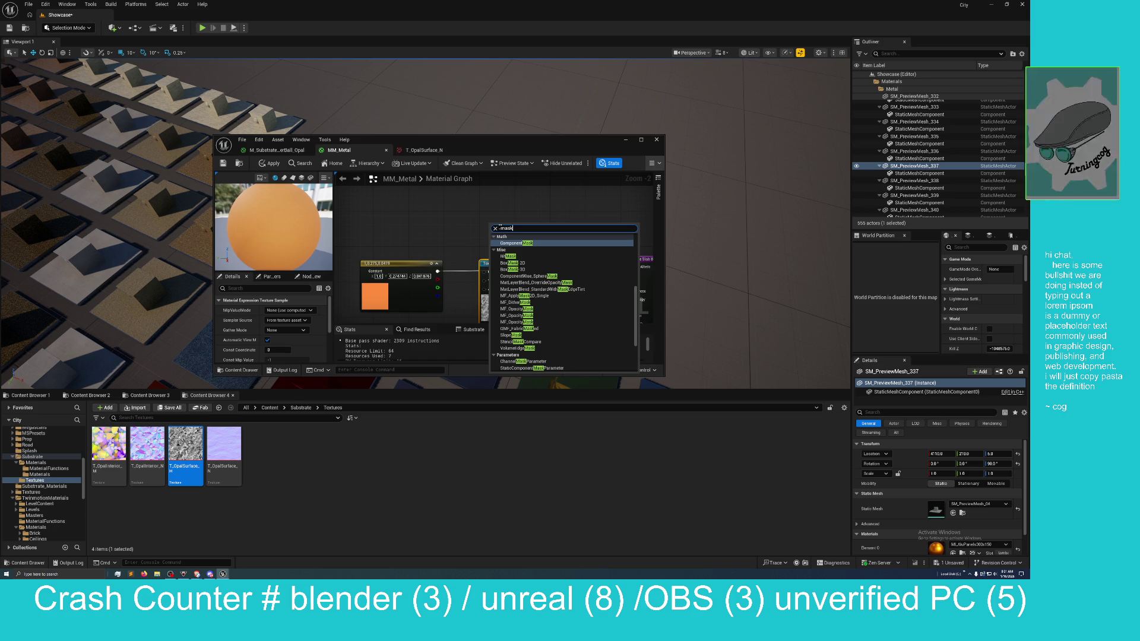
pyautogui.press('Return')
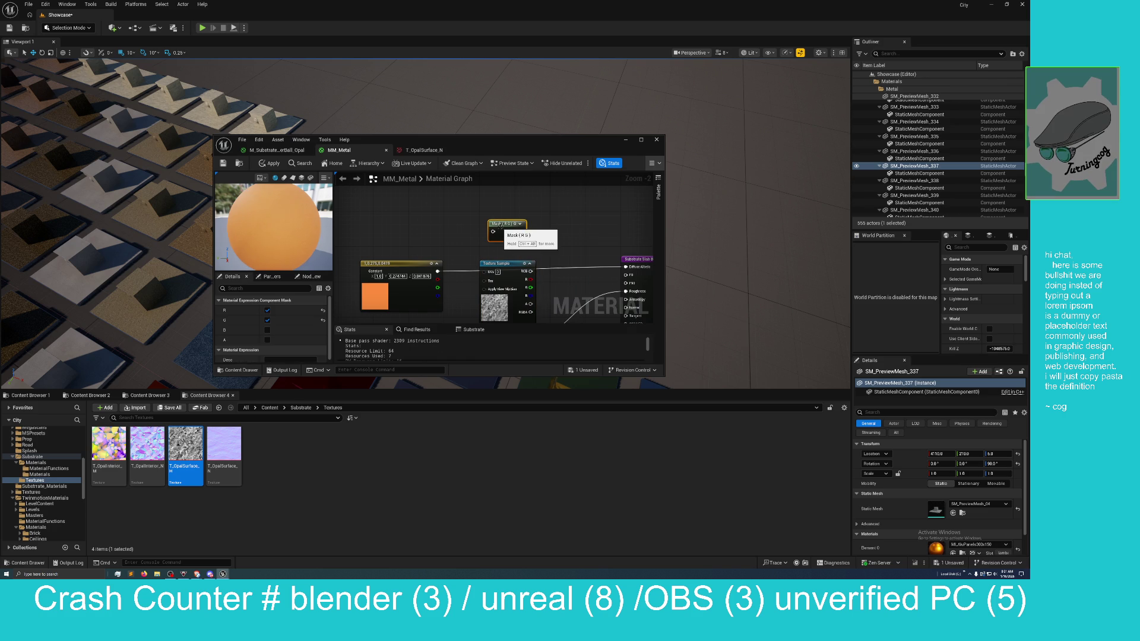
pyautogui.moveTo(531, 272)
pyautogui.mouseDown()
pyautogui.moveTo(585, 291)
pyautogui.moveTo(467, 234)
pyautogui.moveTo(529, 239)
pyautogui.mouseUp()
pyautogui.moveTo(424, 268); pyautogui.dragTo(448, 207)
pyautogui.moveTo(545, 243)
pyautogui.mouseDown()
pyautogui.moveTo(535, 248)
pyautogui.moveTo(556, 221)
pyautogui.moveTo(530, 248)
pyautogui.mouseUp()
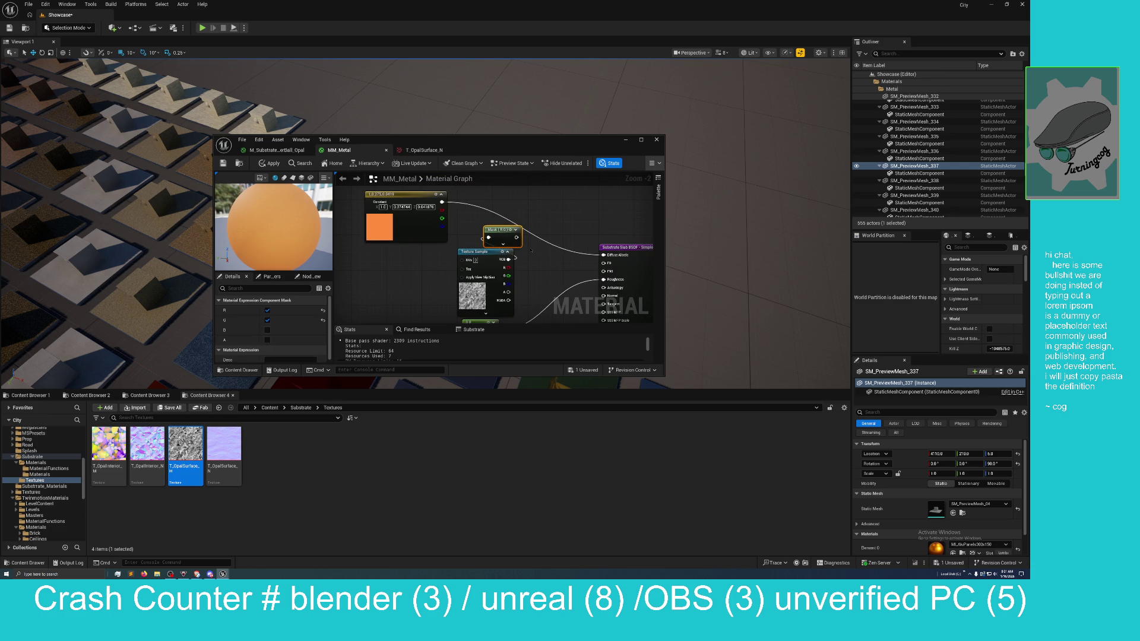
pyautogui.click(472, 294)
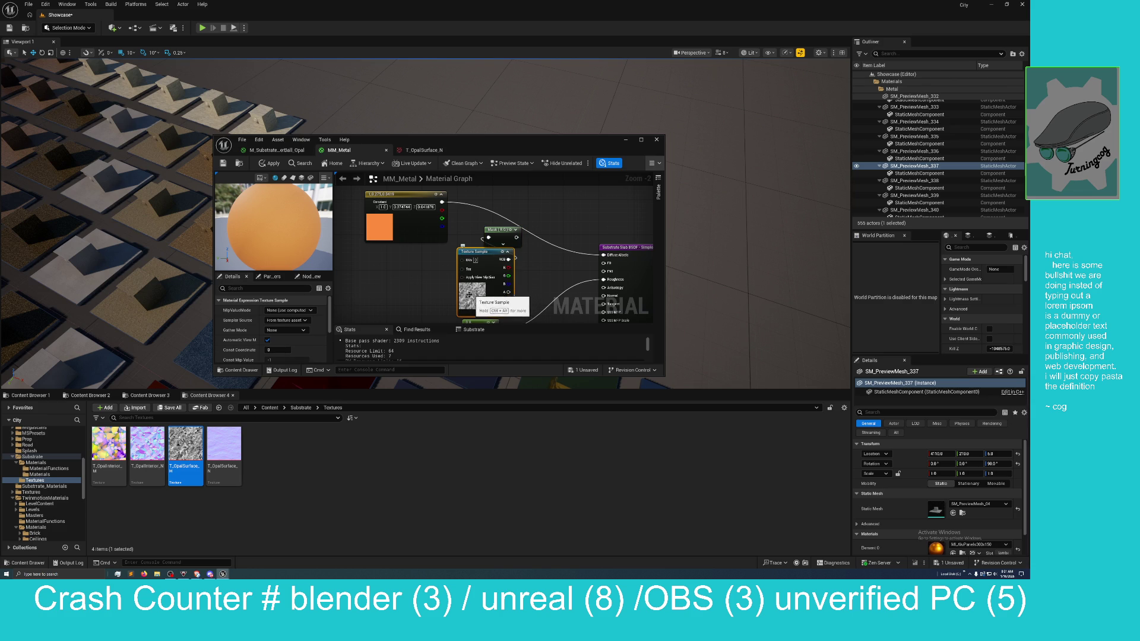
pyautogui.doubleClick(185, 445)
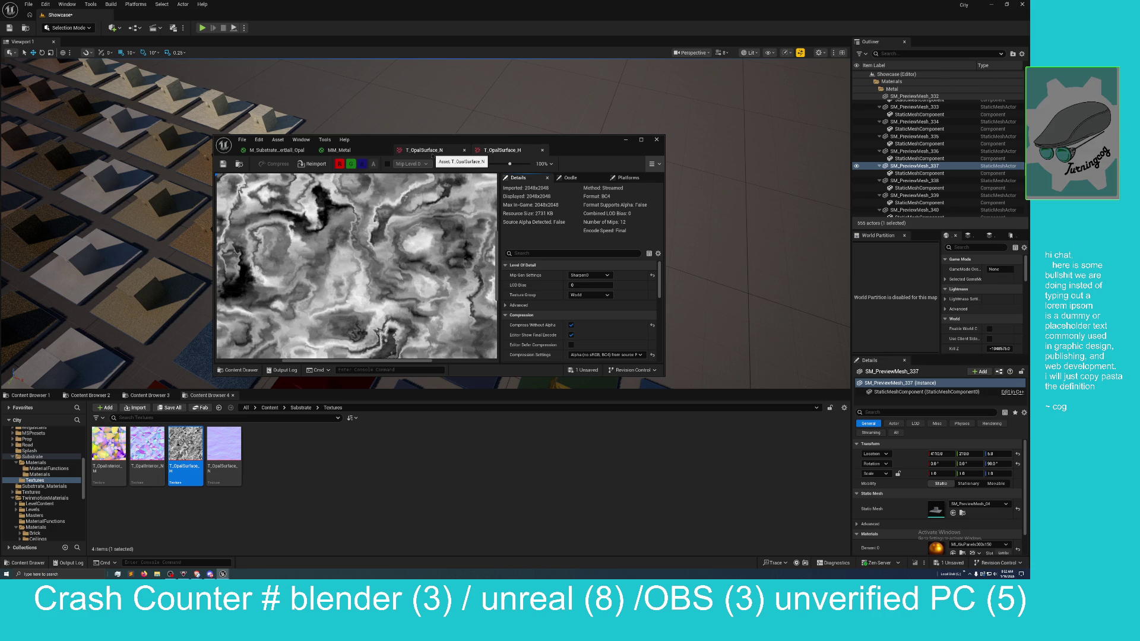
# Step: Return to MM_Metal and wire the height texture's R channel into the Mask node
pyautogui.click(430, 151)
pyautogui.click(342, 150)
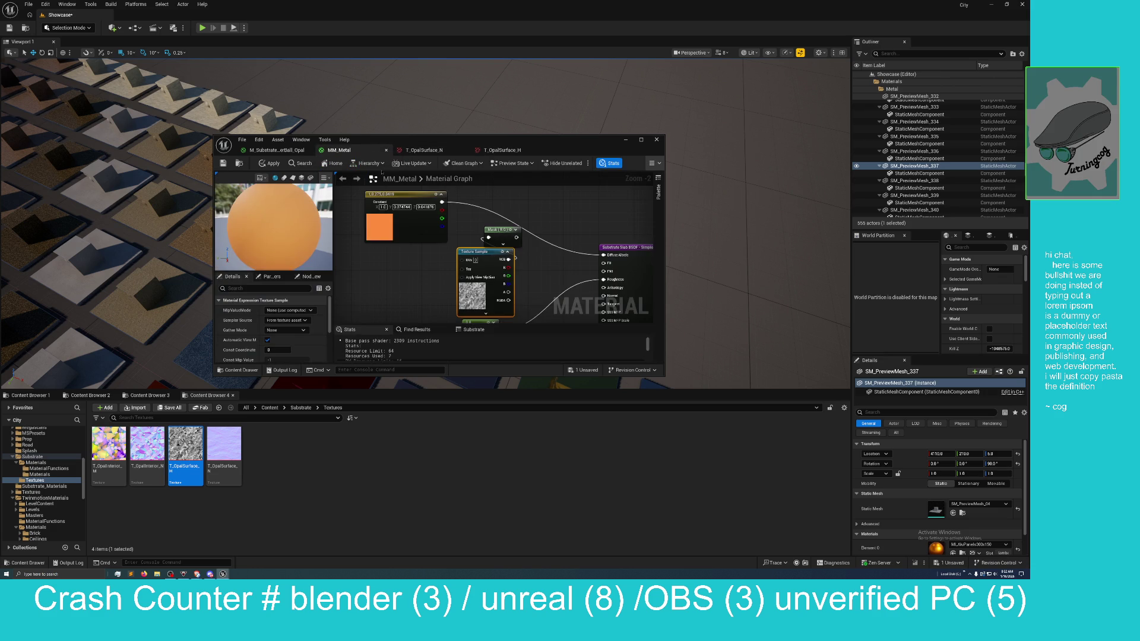
pyautogui.moveTo(509, 267)
pyautogui.mouseDown()
pyautogui.moveTo(488, 237)
pyautogui.moveTo(433, 257)
pyautogui.mouseUp()
pyautogui.moveTo(501, 234); pyautogui.dragTo(491, 260)
# Step: Add a Lerp node via the 'lerp' search and view the whole network
pyautogui.rightClick(547, 221)
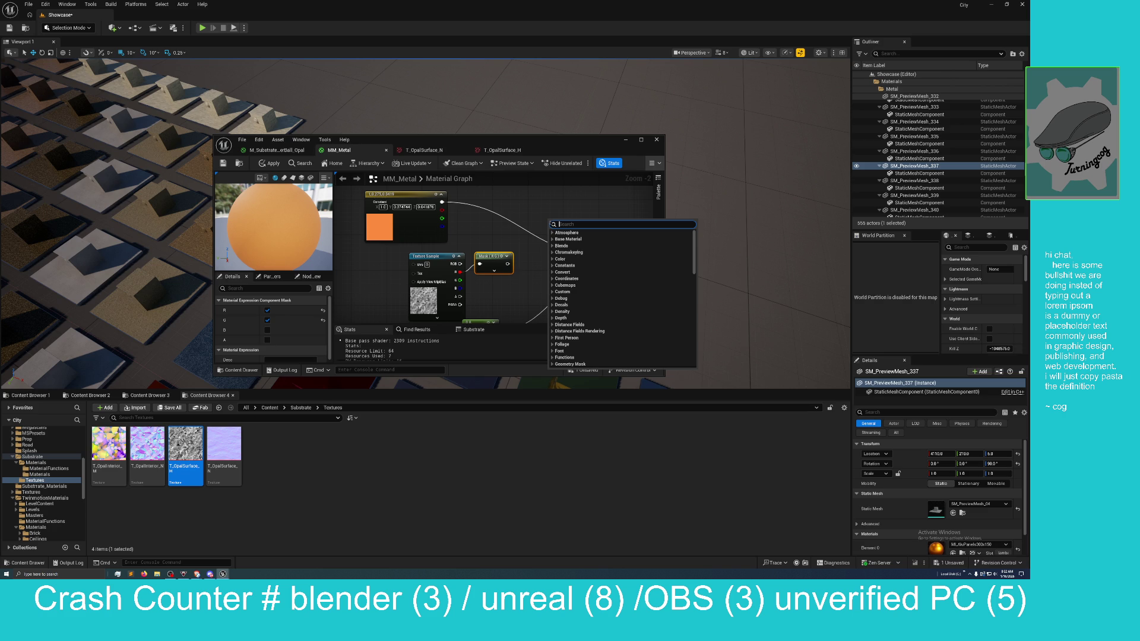
pyautogui.write('lerp')
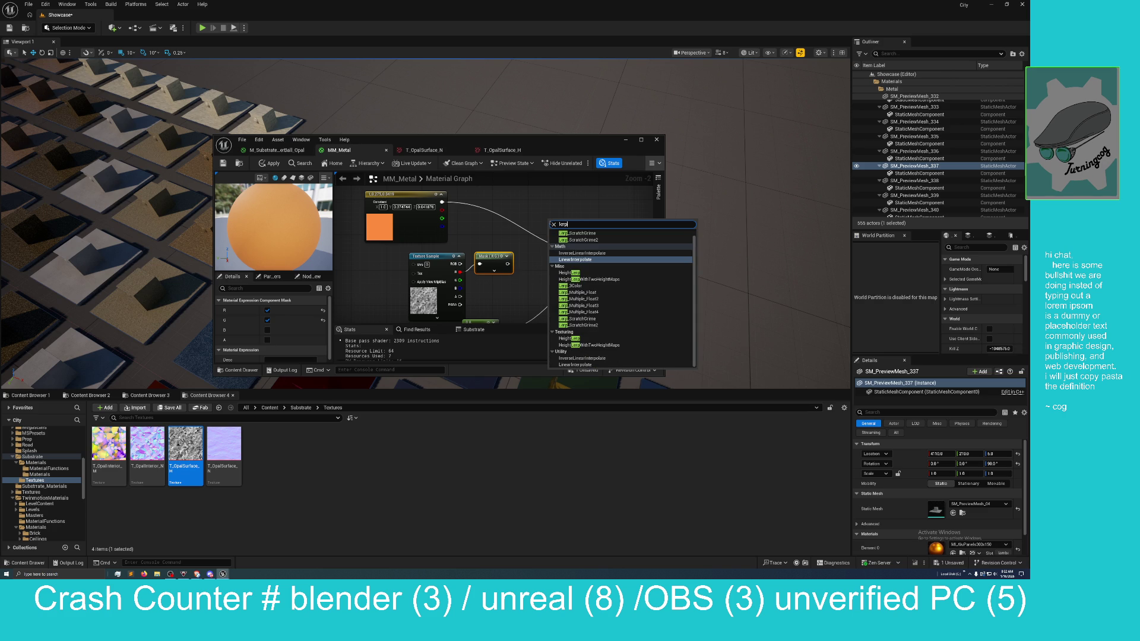
pyautogui.press('Return')
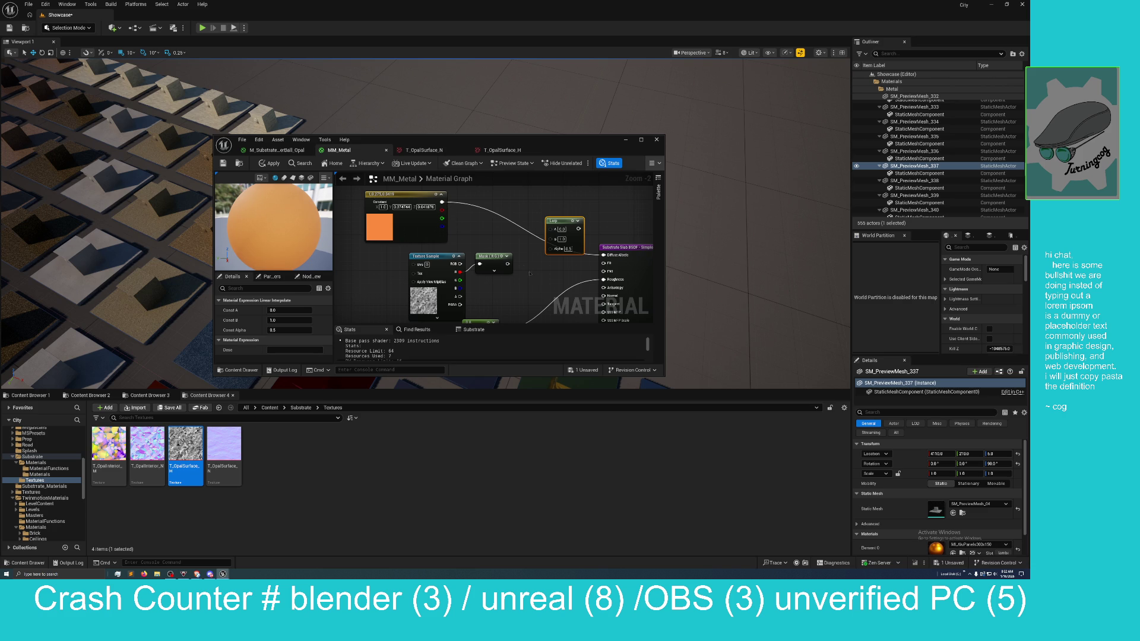
pyautogui.scroll(-3, 524, 267)
pyautogui.moveTo(523, 225)
pyautogui.mouseDown()
pyautogui.moveTo(501, 204)
pyautogui.moveTo(519, 265)
pyautogui.mouseUp()
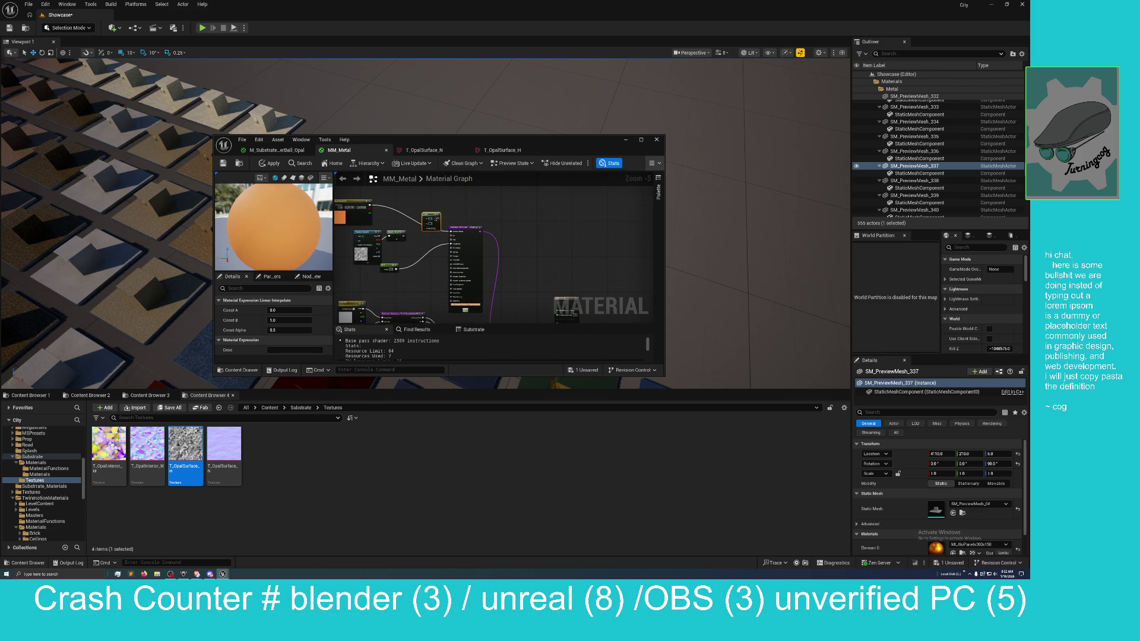
pyautogui.moveTo(466, 202); pyautogui.dragTo(477, 226)
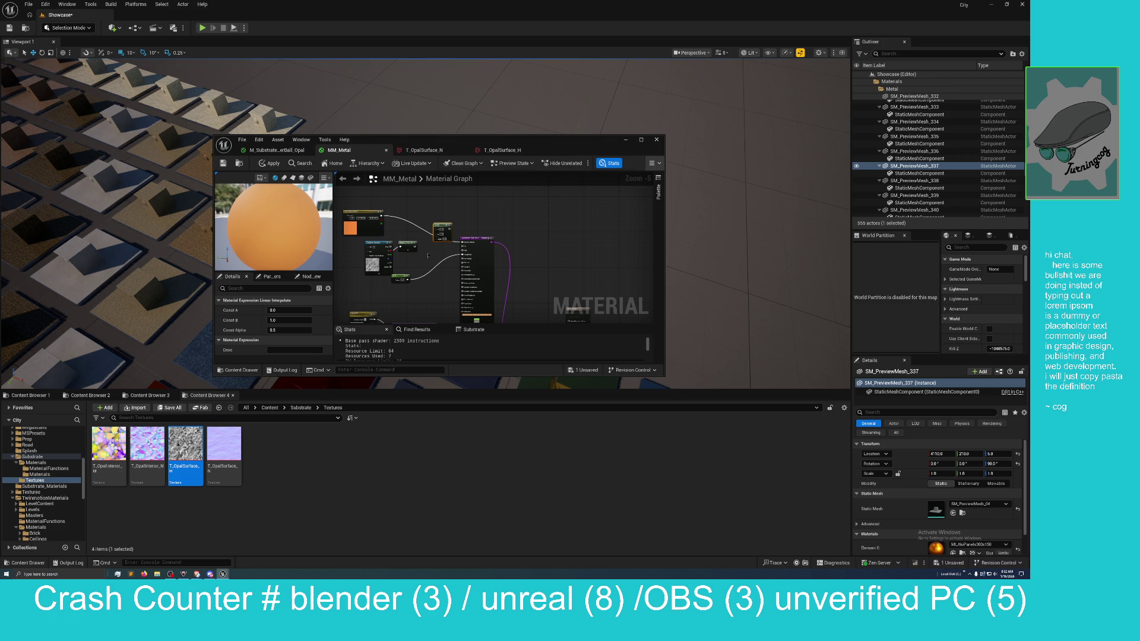
pyautogui.moveTo(450, 228); pyautogui.dragTo(446, 218)
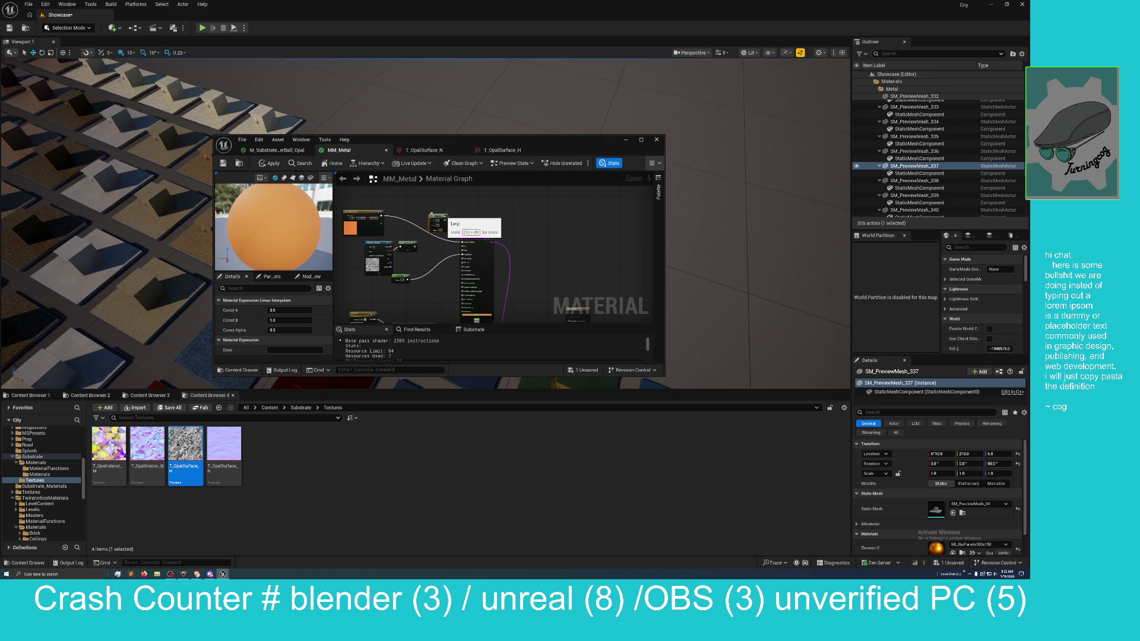
# Step: Delete the extra Lerp node and pan the graph up and left
pyautogui.rightClick(454, 216)
pyautogui.click(468, 203)
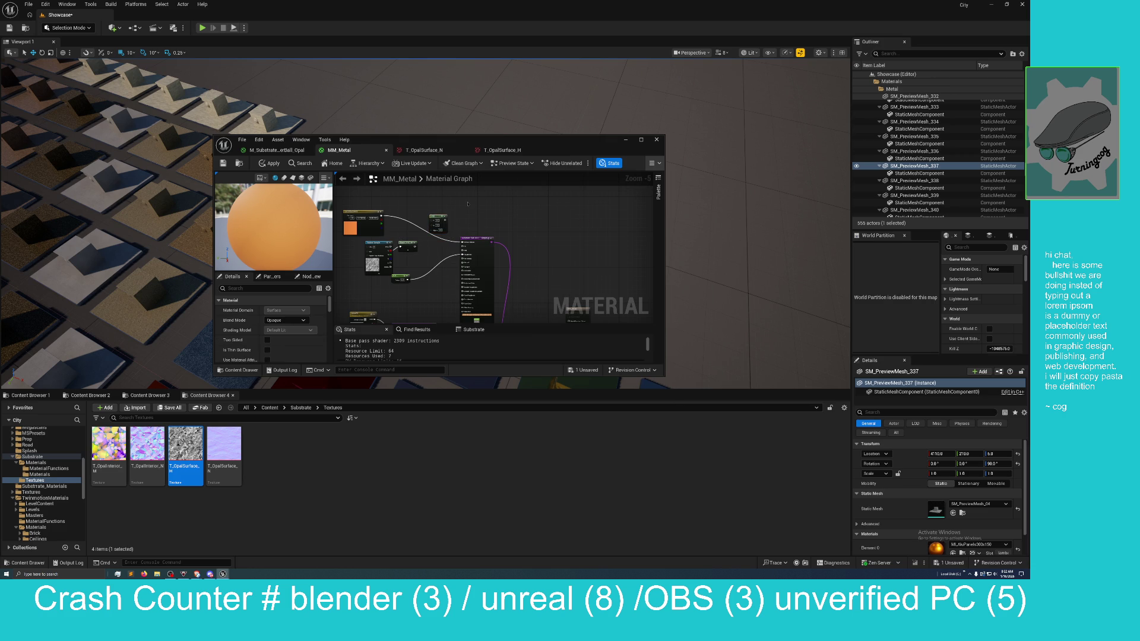
pyautogui.click(436, 217)
pyautogui.press('Delete')
pyautogui.moveTo(511, 242)
pyautogui.mouseDown()
pyautogui.moveTo(458, 244)
pyautogui.moveTo(449, 257)
pyautogui.mouseUp()
pyautogui.rightClick(449, 258)
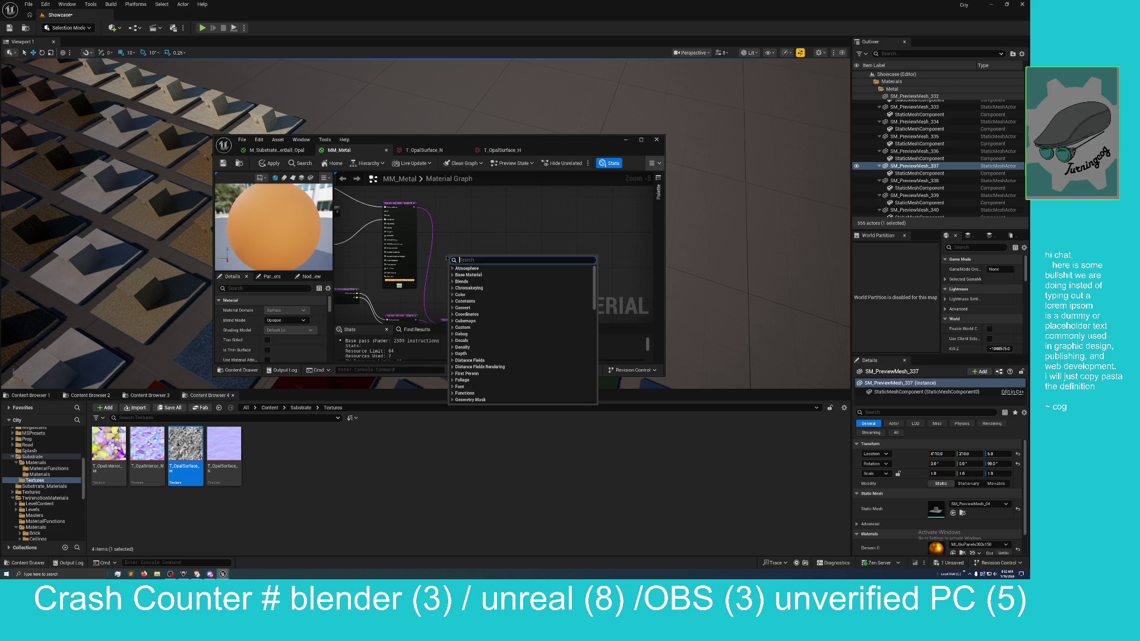
# Step: Search 'sub' and browse through the Substrate node entries in the list
pyautogui.write('sub')
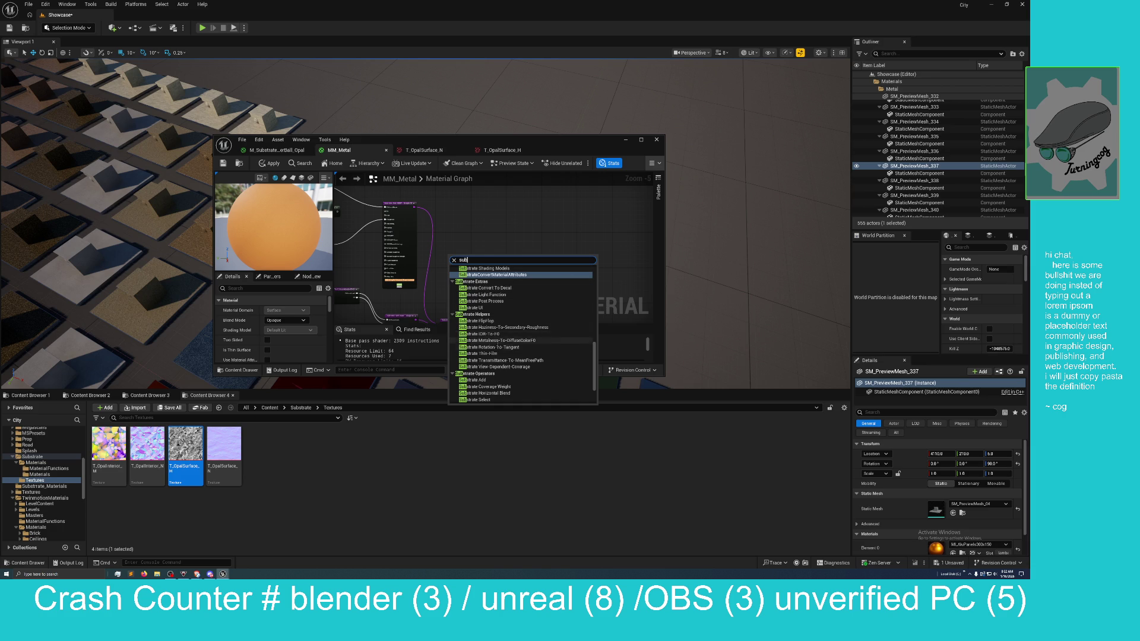
pyautogui.scroll(-2, 498, 362)
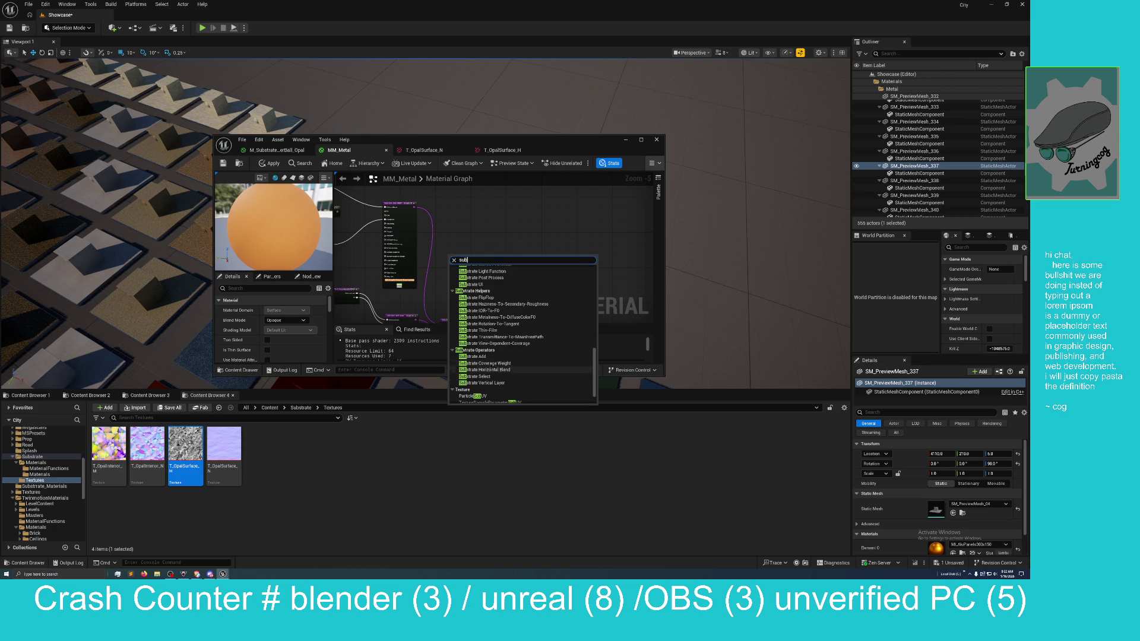
pyautogui.scroll(5, 497, 362)
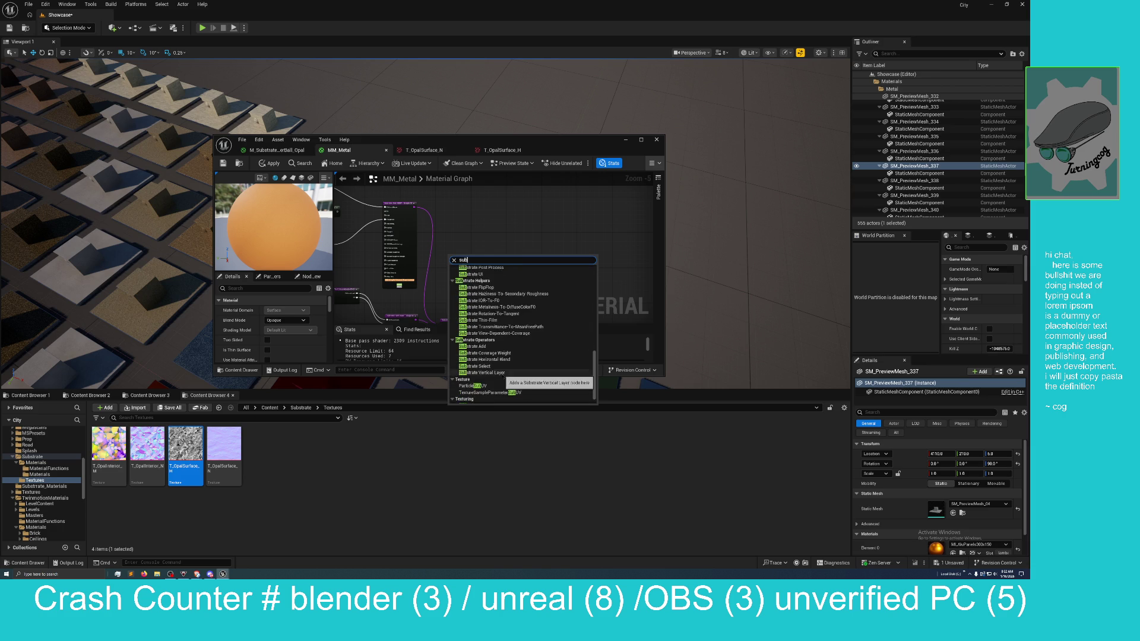
pyautogui.scroll(-5, 494, 376)
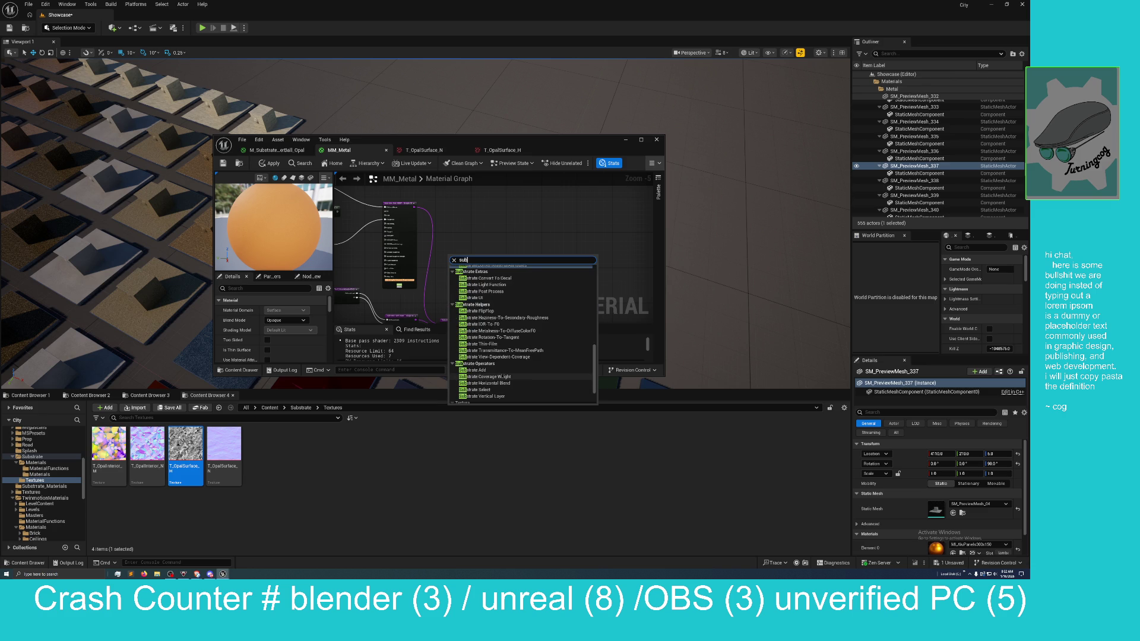
pyautogui.scroll(-2, 490, 373)
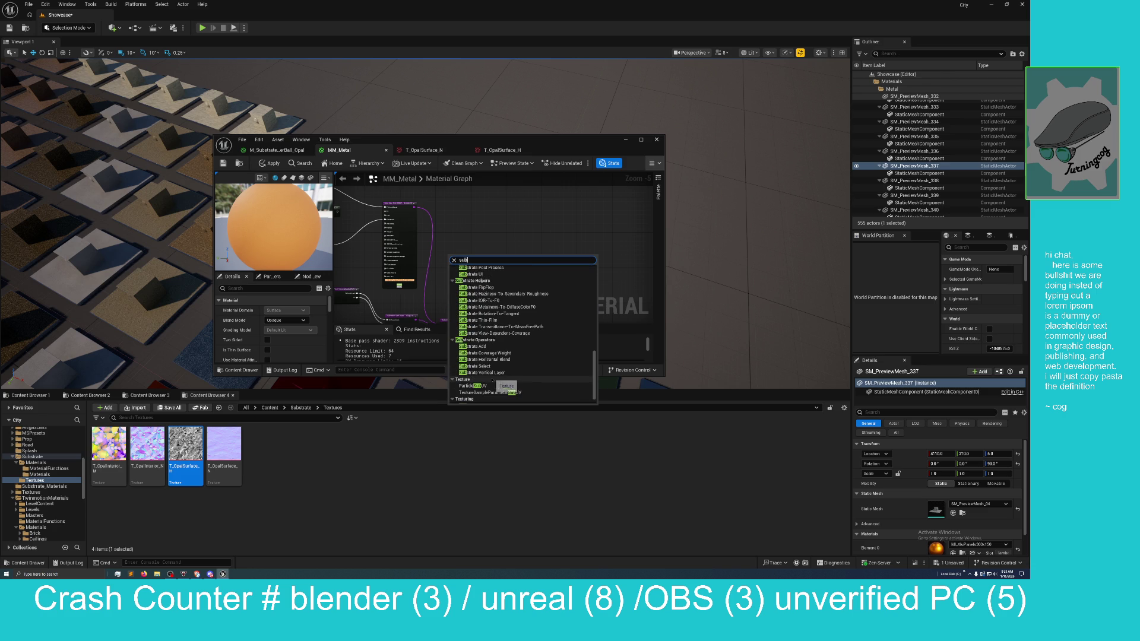
pyautogui.scroll(1, 492, 380)
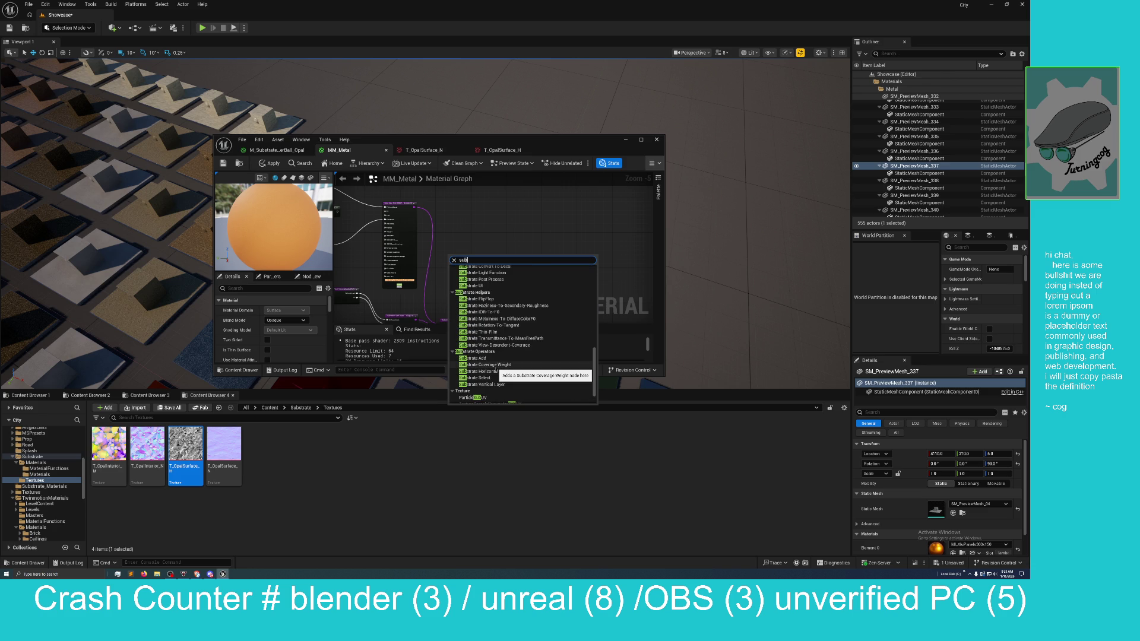
pyautogui.scroll(1, 492, 365)
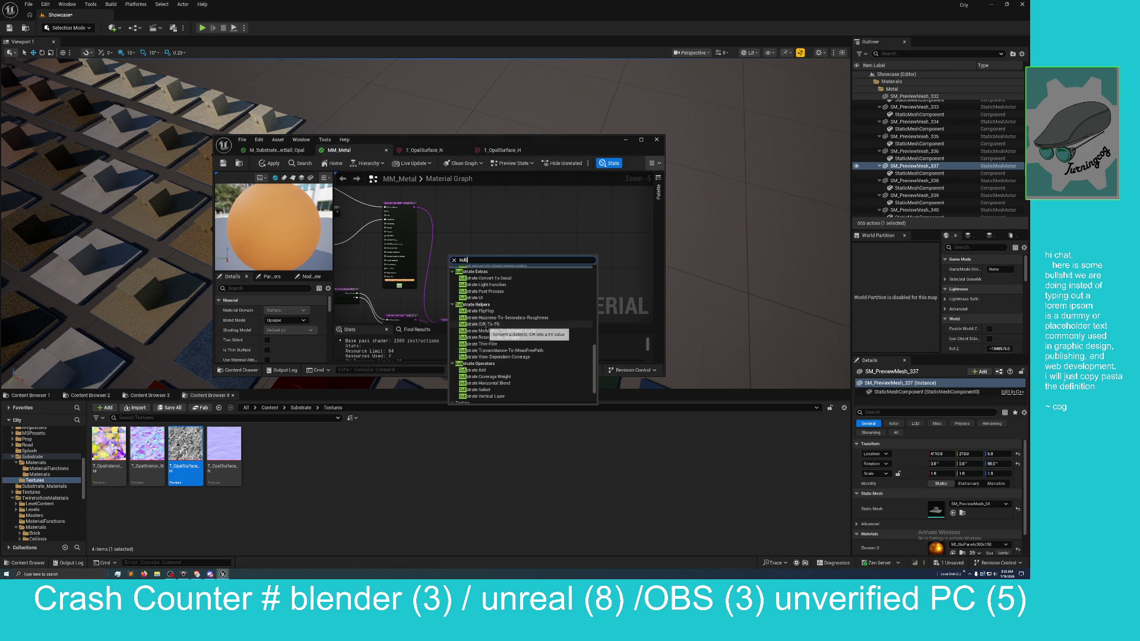
pyautogui.scroll(1, 489, 330)
pyautogui.scroll(1, 487, 322)
pyautogui.scroll(3, 487, 322)
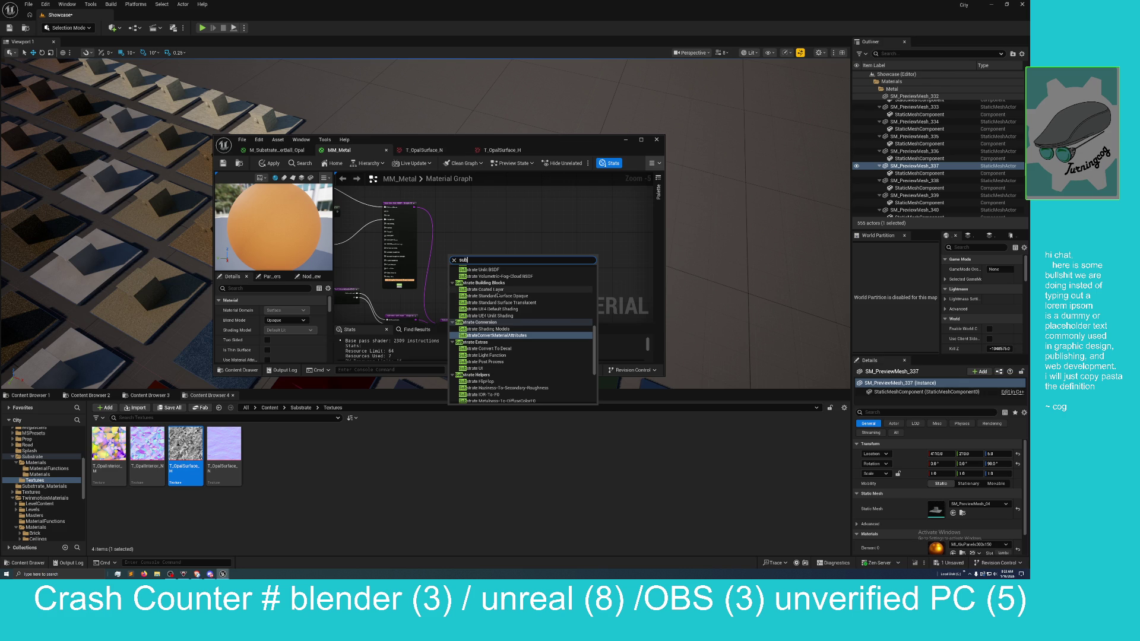
pyautogui.scroll(3, 497, 293)
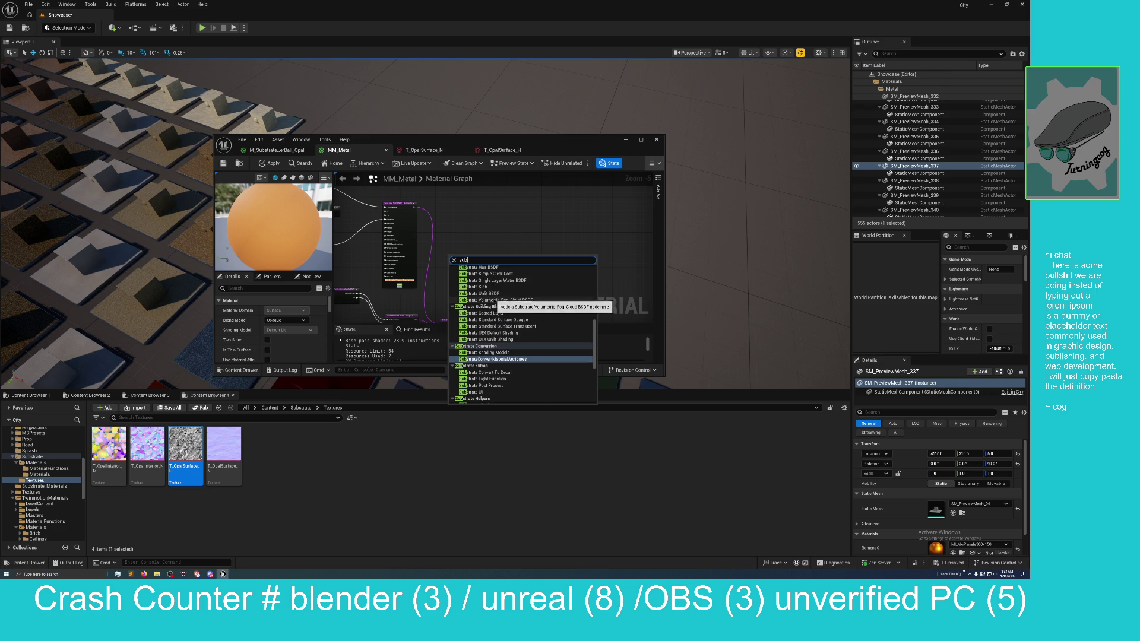
pyautogui.scroll(-3, 497, 303)
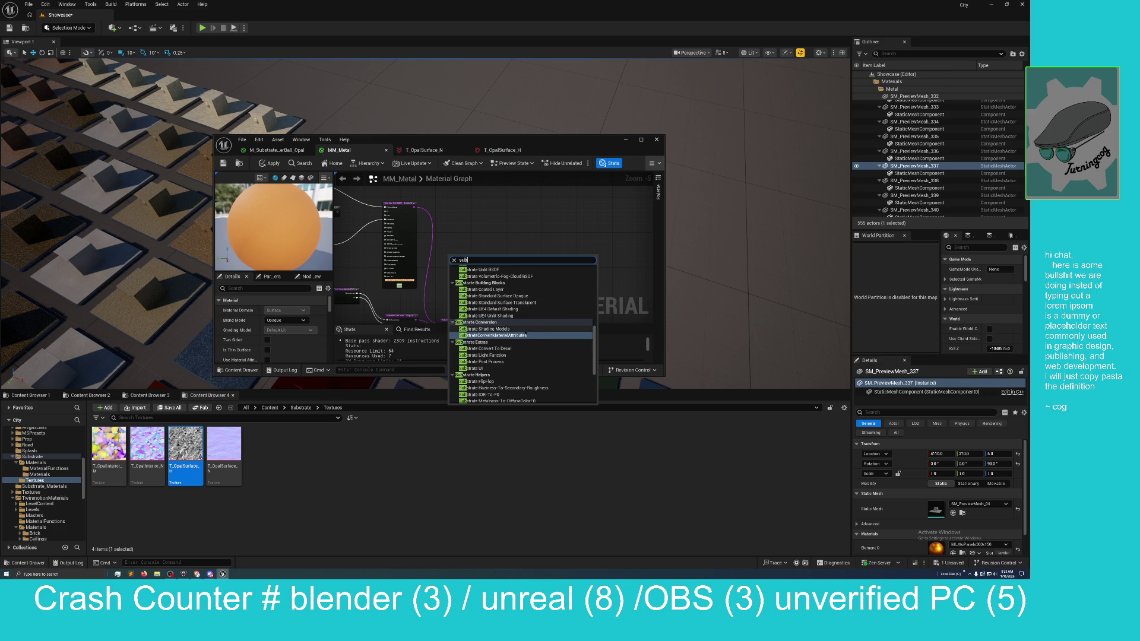
# Step: Close the list and move the Mask (R G) node down-right beside the Texture Sample
pyautogui.click(523, 329)
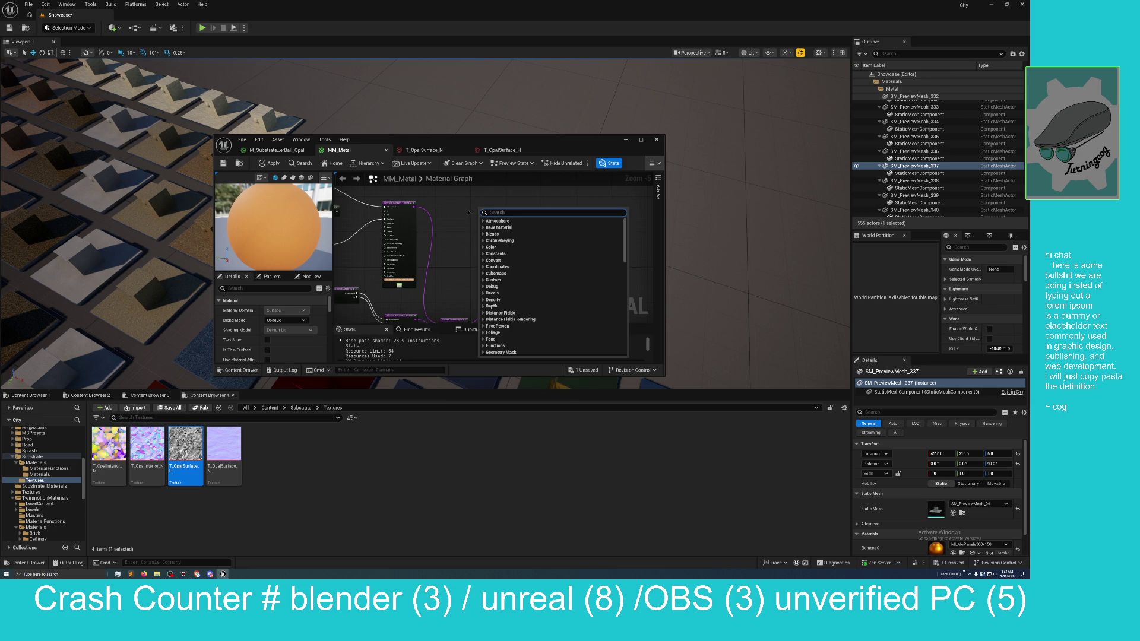
pyautogui.scroll(4, 454, 217)
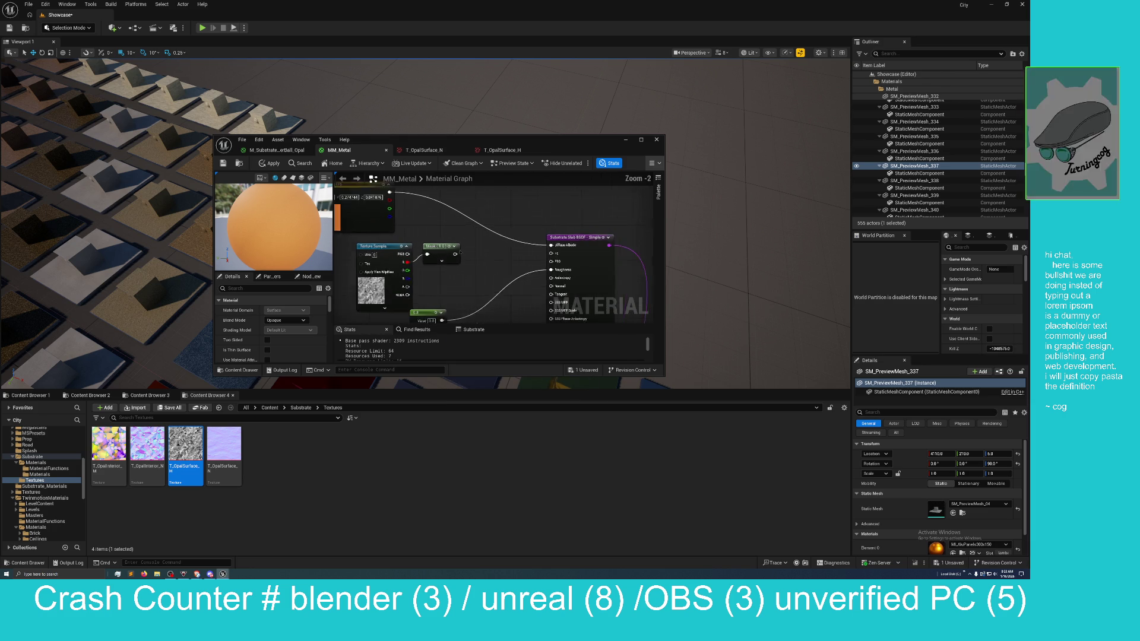
pyautogui.moveTo(433, 246); pyautogui.dragTo(444, 256)
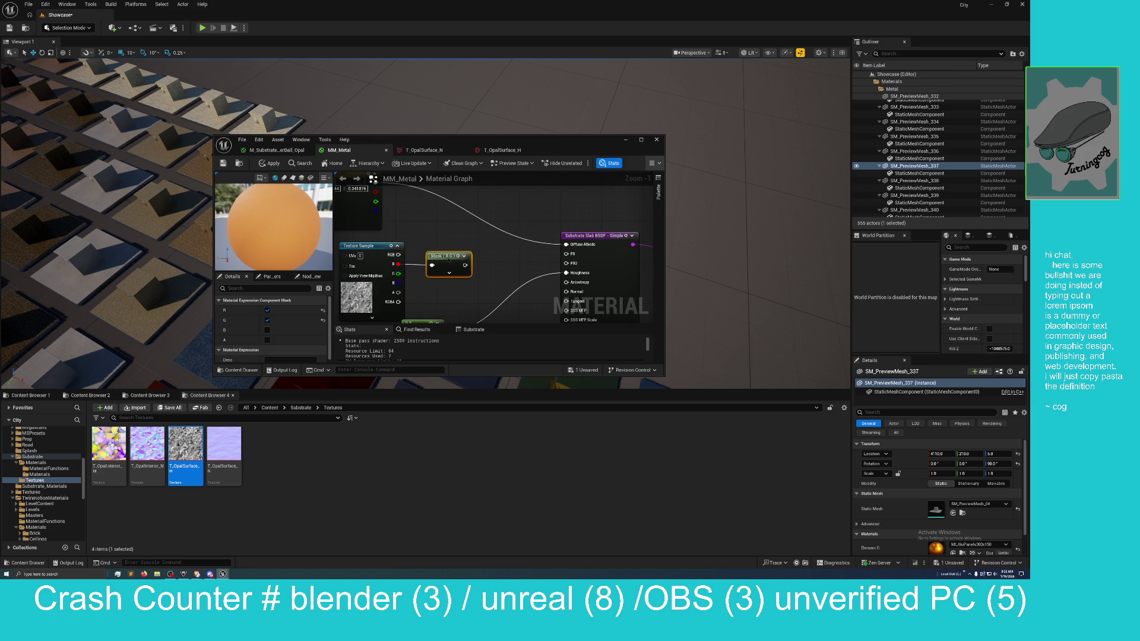
# Step: Add a Clamp node via the 'clamp' search and place it to the right
pyautogui.rightClick(441, 244)
pyautogui.write('clamp')
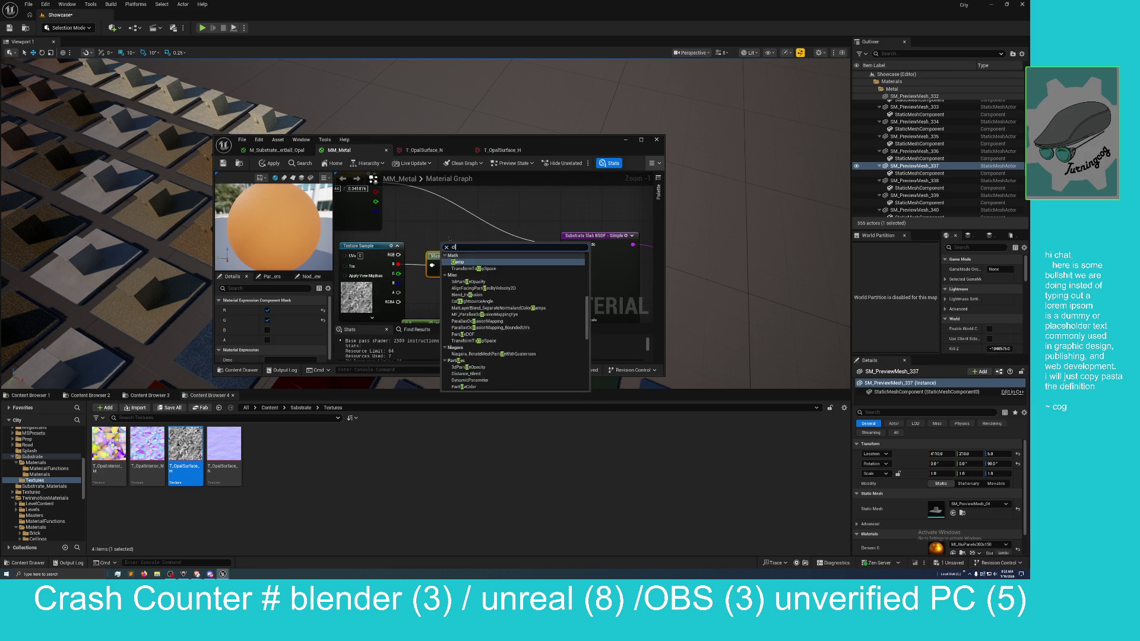
pyautogui.press('Return')
pyautogui.moveTo(451, 244); pyautogui.dragTo(493, 248)
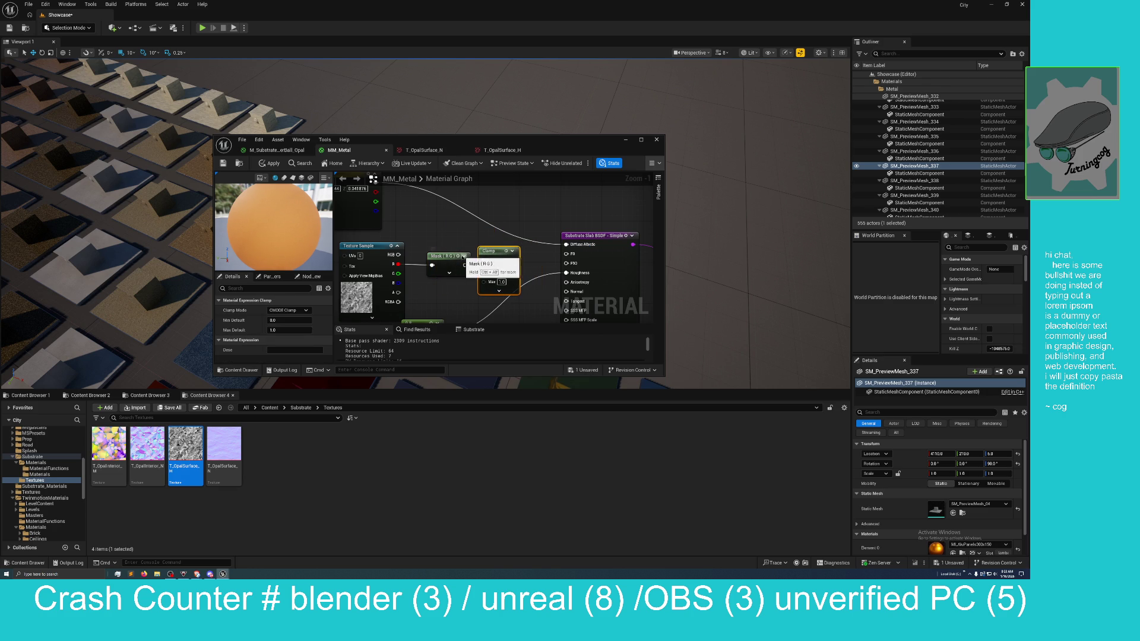
# Step: Delete the Mask (R G) node and wire the texture's R channel into the Clamp
pyautogui.click(468, 267)
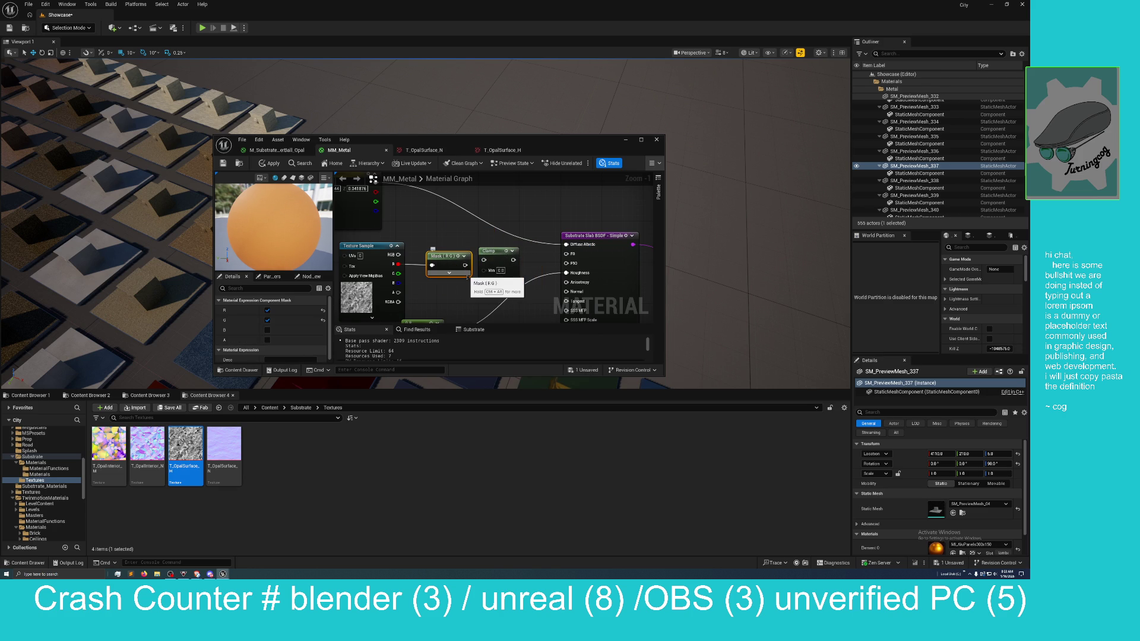
pyautogui.moveTo(446, 257); pyautogui.dragTo(434, 263)
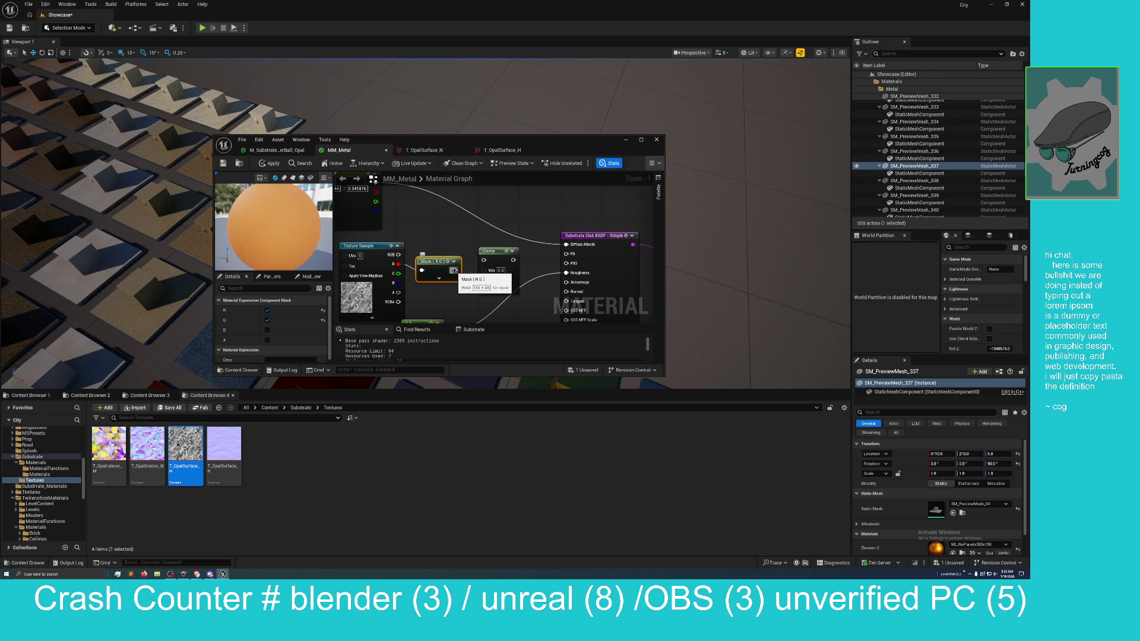
pyautogui.click(439, 278)
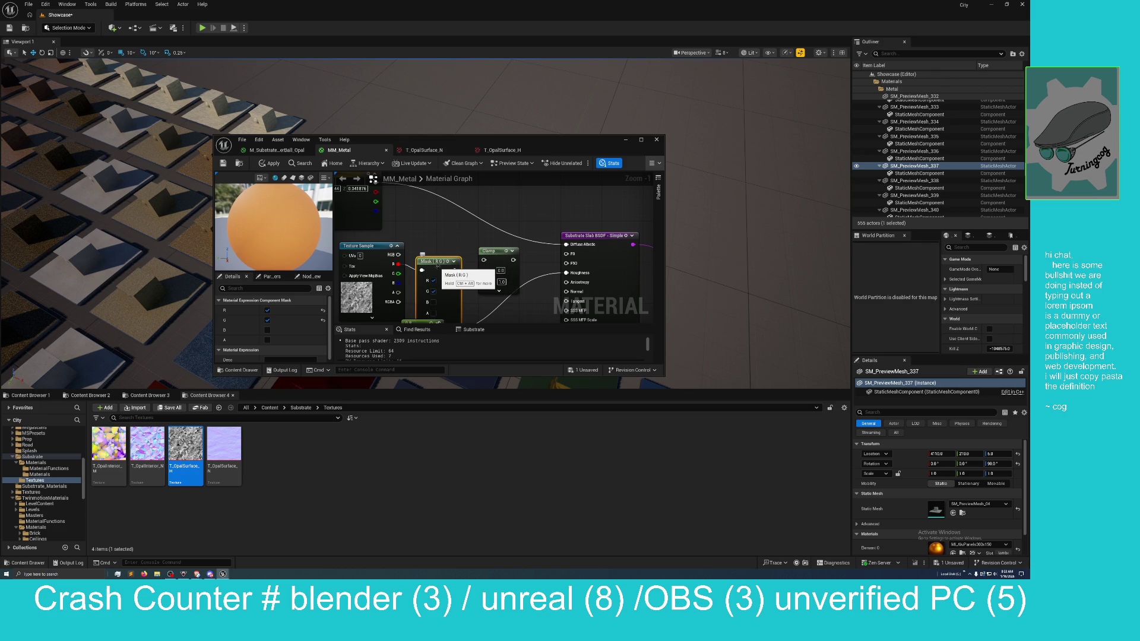
pyautogui.press('Delete')
pyautogui.moveTo(398, 263)
pyautogui.mouseDown()
pyautogui.moveTo(451, 271)
pyautogui.moveTo(484, 260)
pyautogui.mouseUp()
# Step: Set the Clamp's Min to 0.3 and Max to 0.5
pyautogui.click(501, 271)
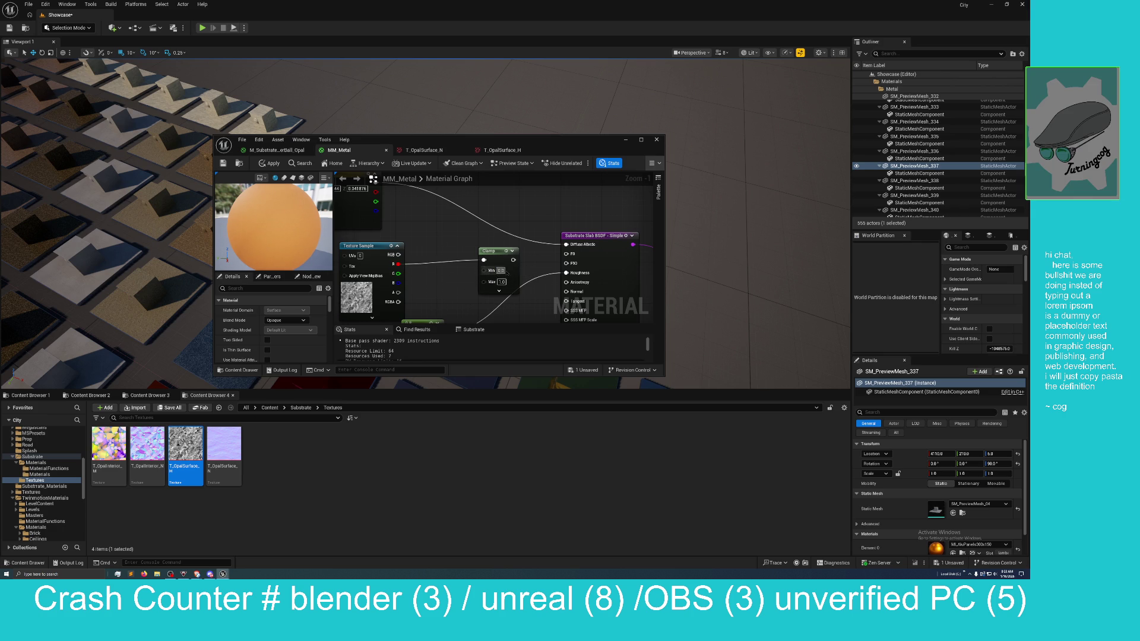
pyautogui.moveTo(502, 253); pyautogui.dragTo(452, 243)
pyautogui.click(454, 260)
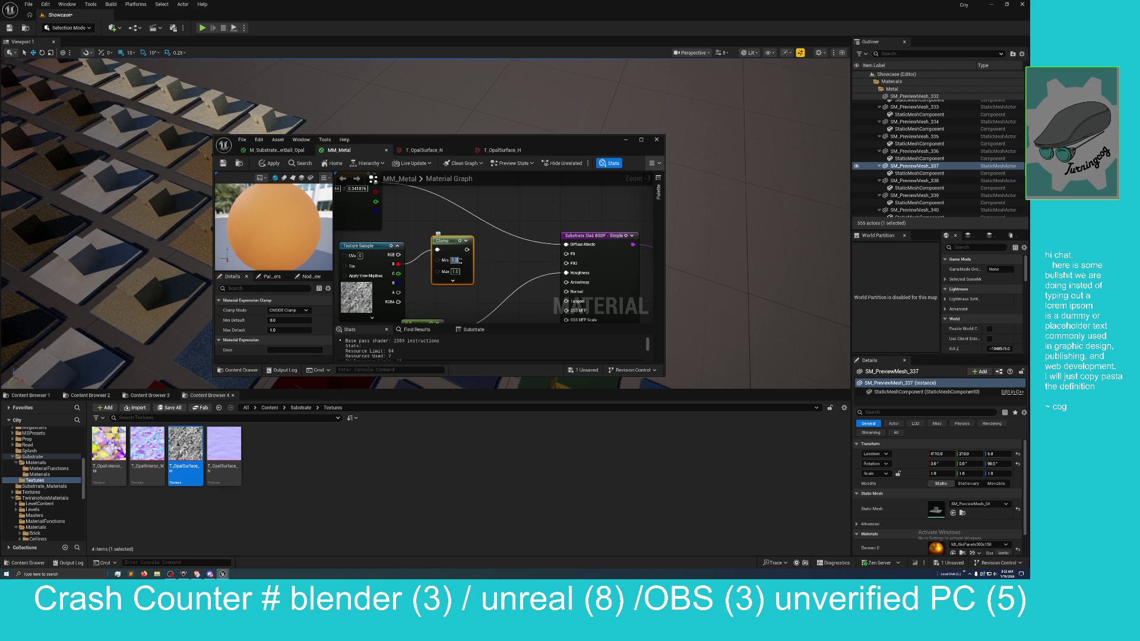
pyautogui.write('0.3')
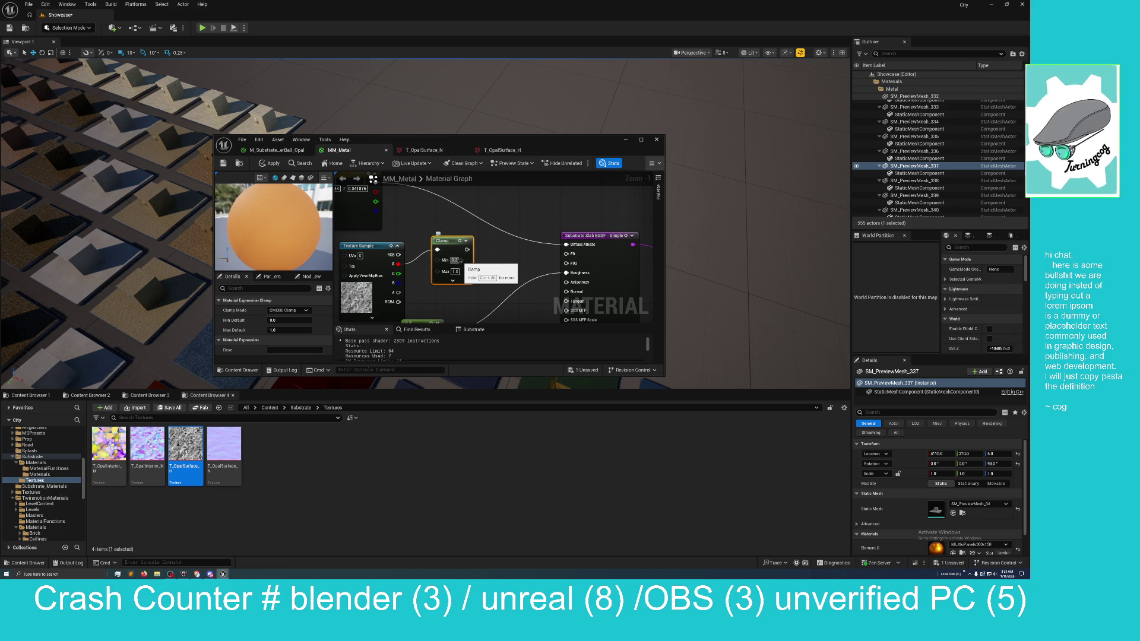
pyautogui.click(455, 272)
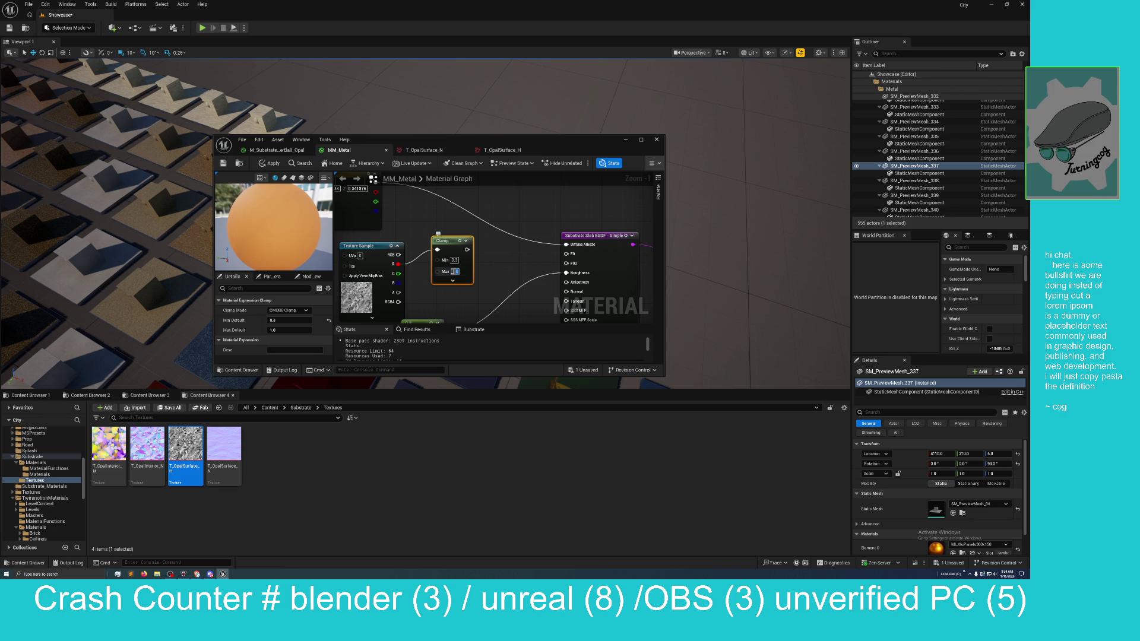
pyautogui.write('0.5')
pyautogui.press('Return')
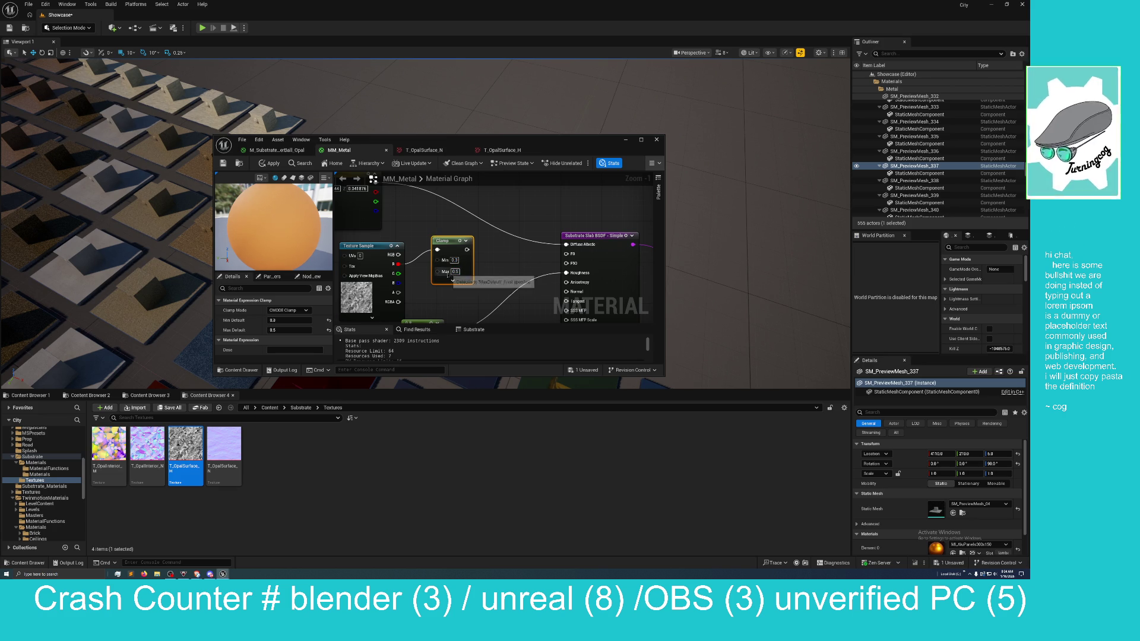
pyautogui.moveTo(501, 244); pyautogui.dragTo(511, 295)
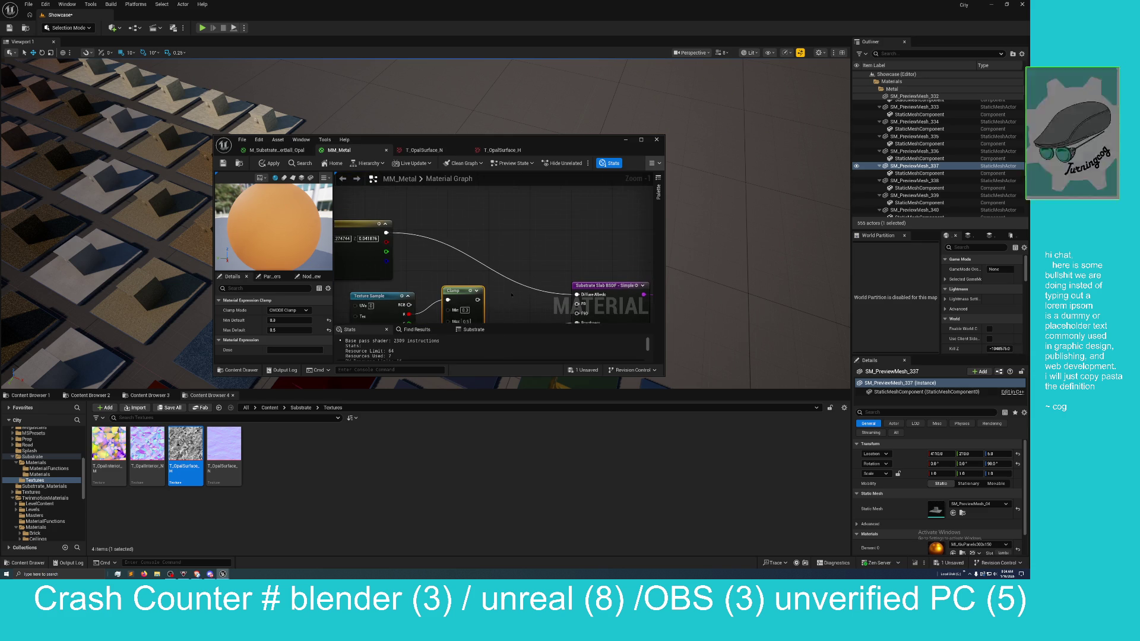
pyautogui.scroll(1, 521, 272)
# Step: Add a Lerp node, wire the colour into its A input, and connect a second input
pyautogui.rightClick(520, 269)
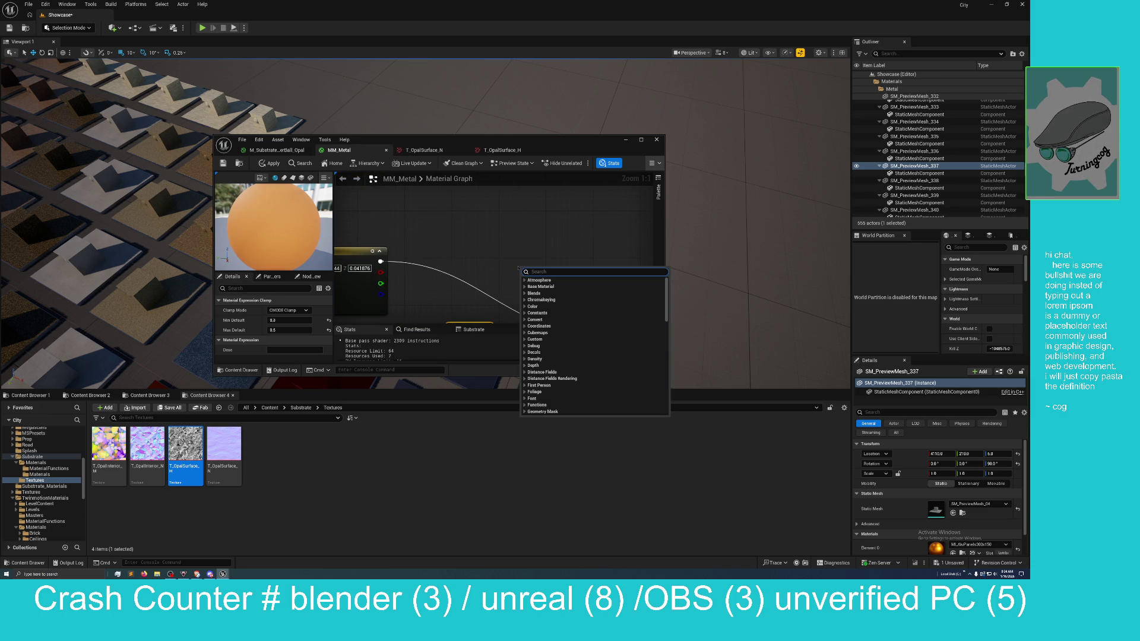
pyautogui.write('lerp')
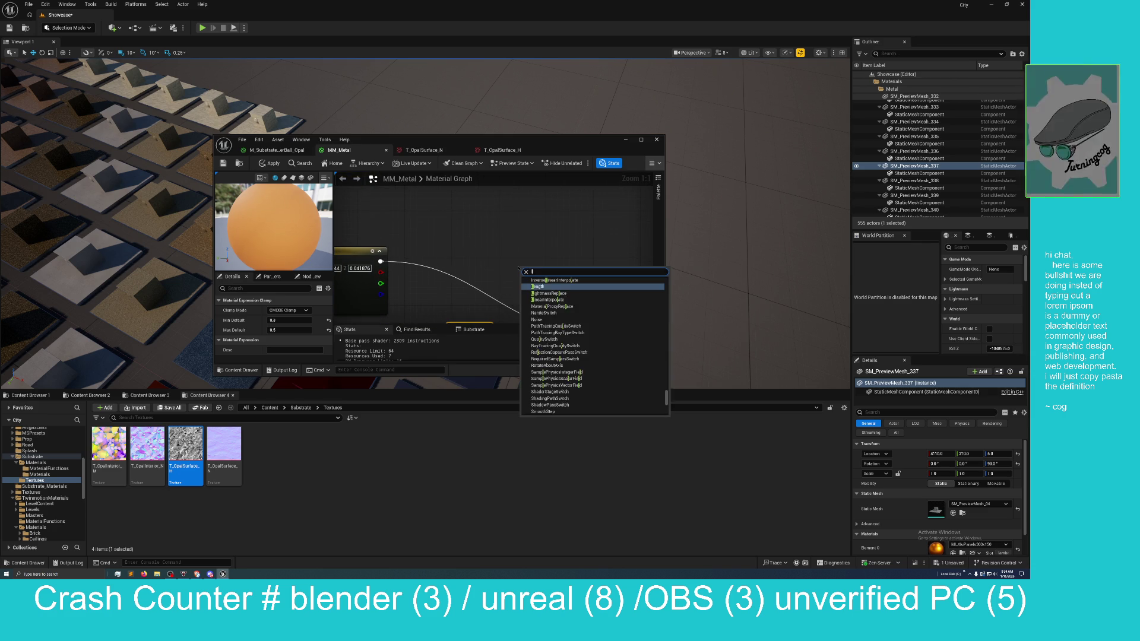
pyautogui.press('Return')
pyautogui.moveTo(451, 252); pyautogui.dragTo(476, 198)
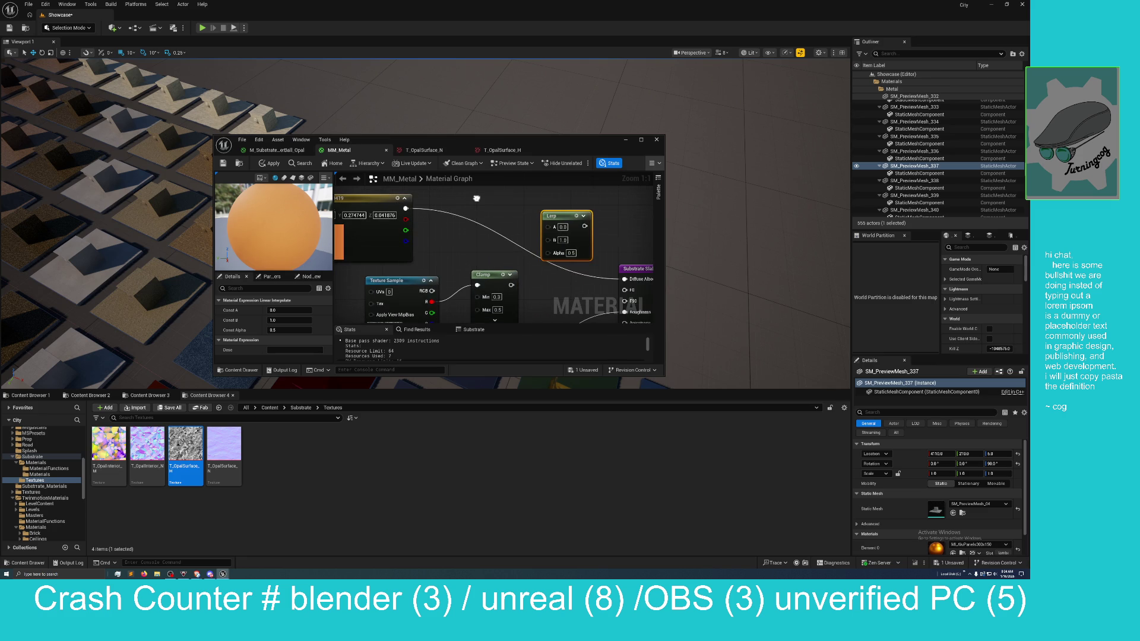
pyautogui.moveTo(408, 209)
pyautogui.mouseDown()
pyautogui.moveTo(537, 243)
pyautogui.moveTo(547, 226)
pyautogui.mouseUp()
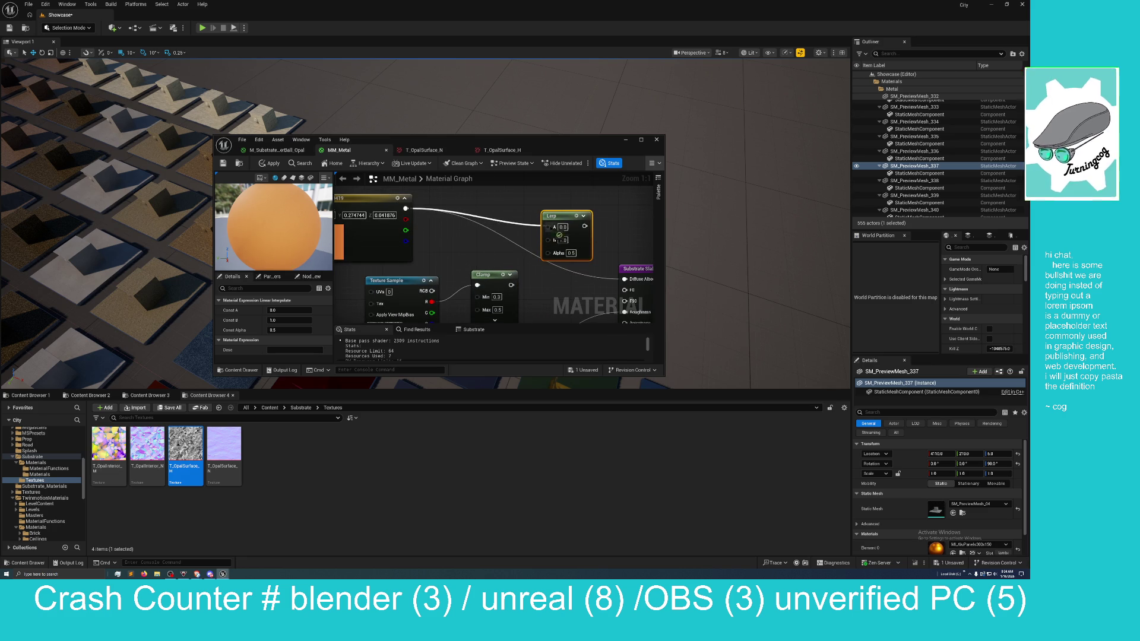
pyautogui.moveTo(405, 209)
pyautogui.mouseDown()
pyautogui.moveTo(528, 257)
pyautogui.moveTo(547, 238)
pyautogui.moveTo(538, 213)
pyautogui.moveTo(528, 211)
pyautogui.moveTo(562, 264)
pyautogui.mouseUp()
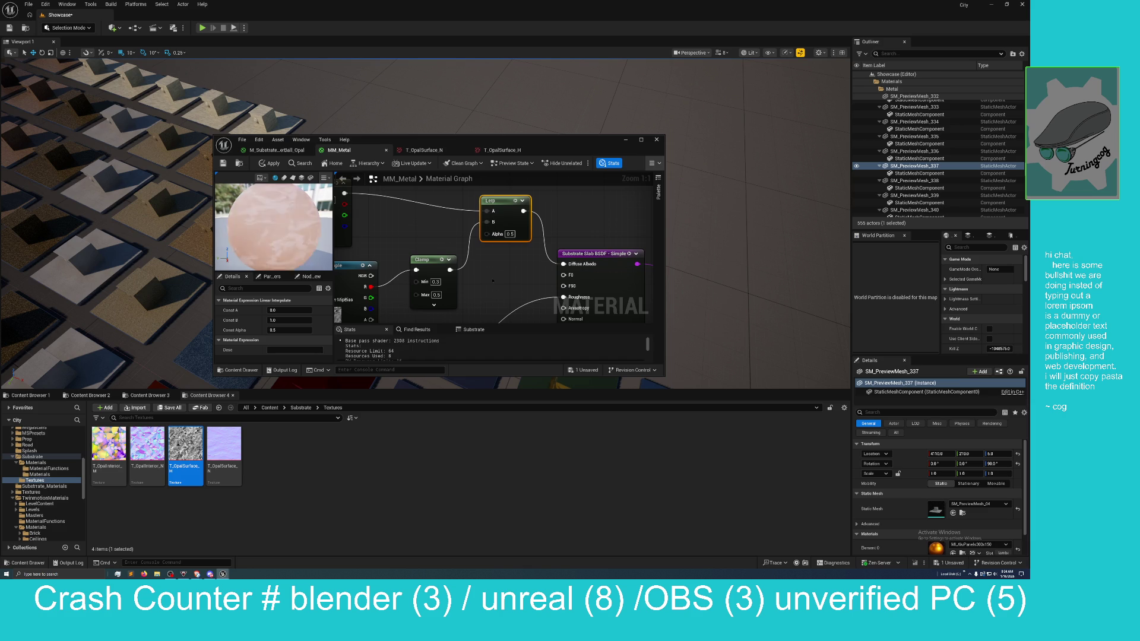
# Step: Orbit and zoom the preview sphere to inspect the orange marbled surface
pyautogui.scroll(-3, 509, 266)
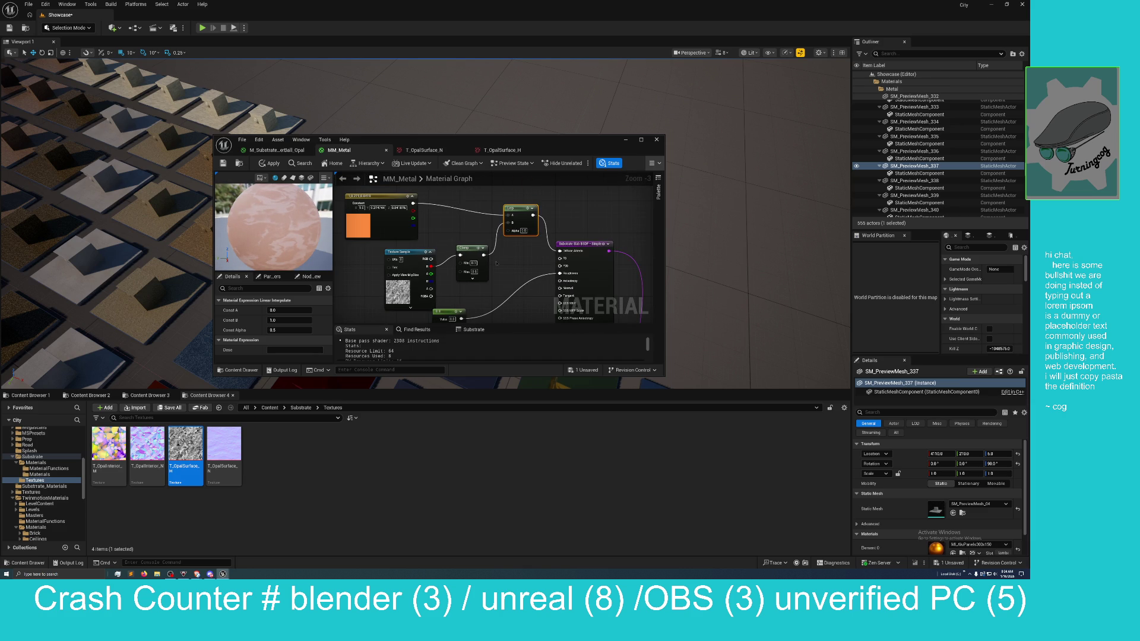
pyautogui.moveTo(311, 255); pyautogui.dragTo(259, 255)
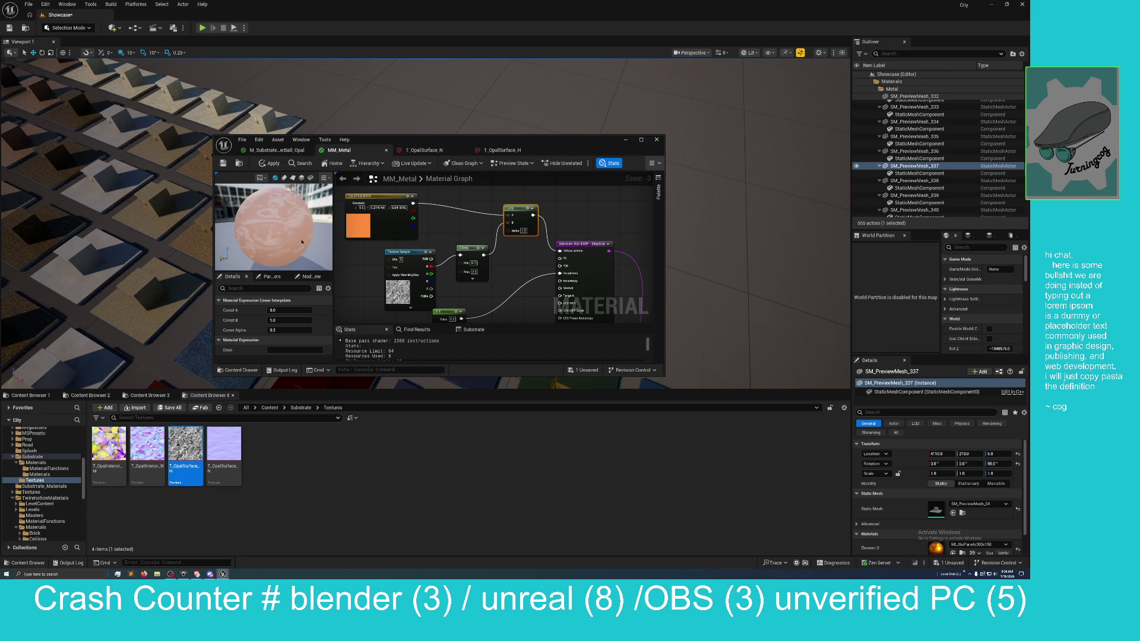
pyautogui.scroll(-5, 302, 242)
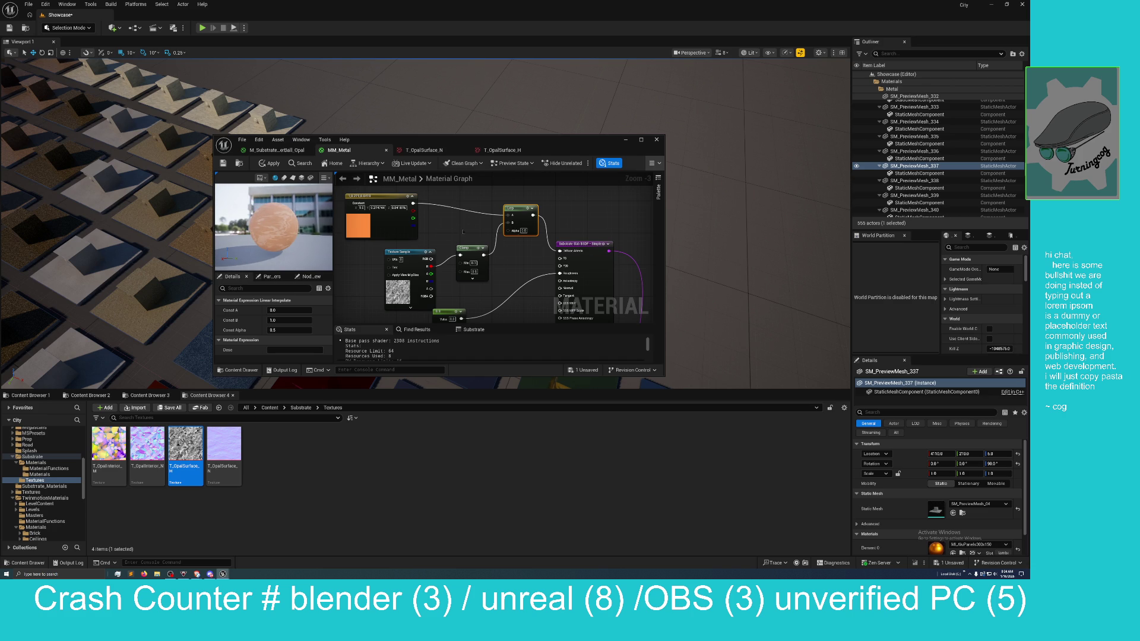
pyautogui.moveTo(463, 232); pyautogui.dragTo(408, 250)
# Step: Switch to M_Substrate_ShaderBall_Opal and survey its full node network, including the Slab BSDF
pyautogui.rightClick(501, 225)
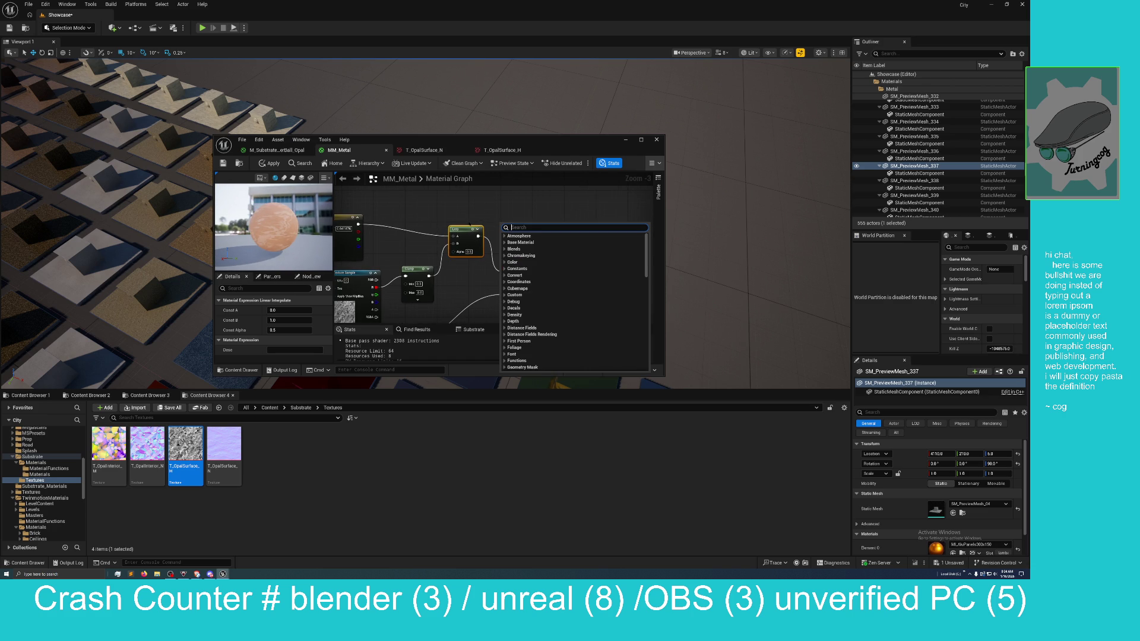
pyautogui.click(277, 150)
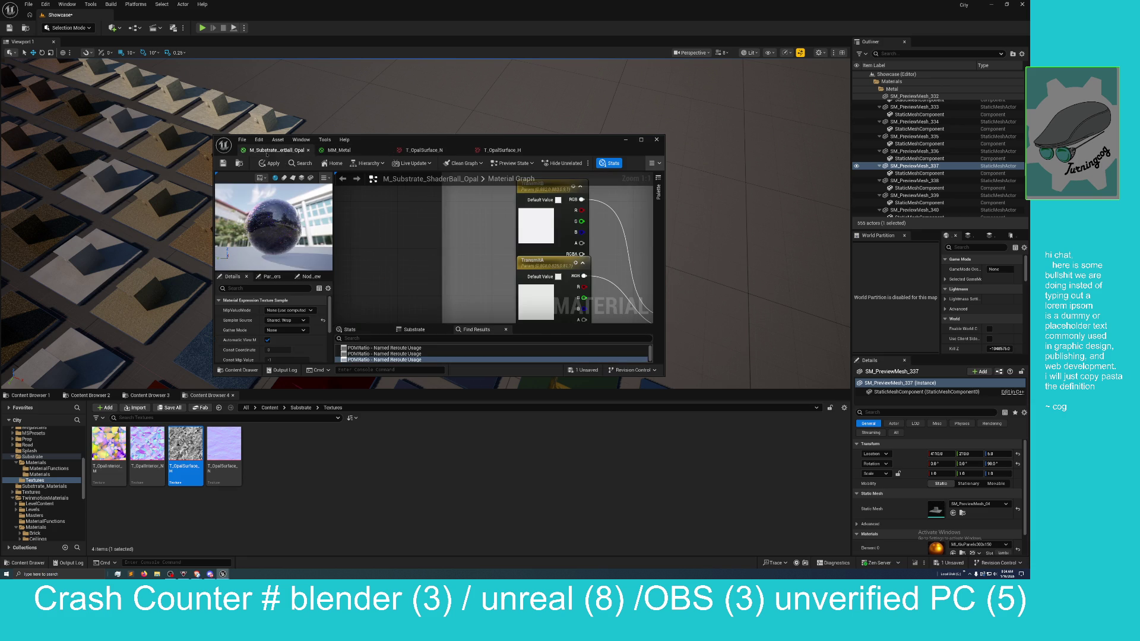
pyautogui.moveTo(382, 245); pyautogui.dragTo(336, 231)
pyautogui.moveTo(354, 283); pyautogui.dragTo(356, 285)
pyautogui.moveTo(505, 280); pyautogui.dragTo(460, 281)
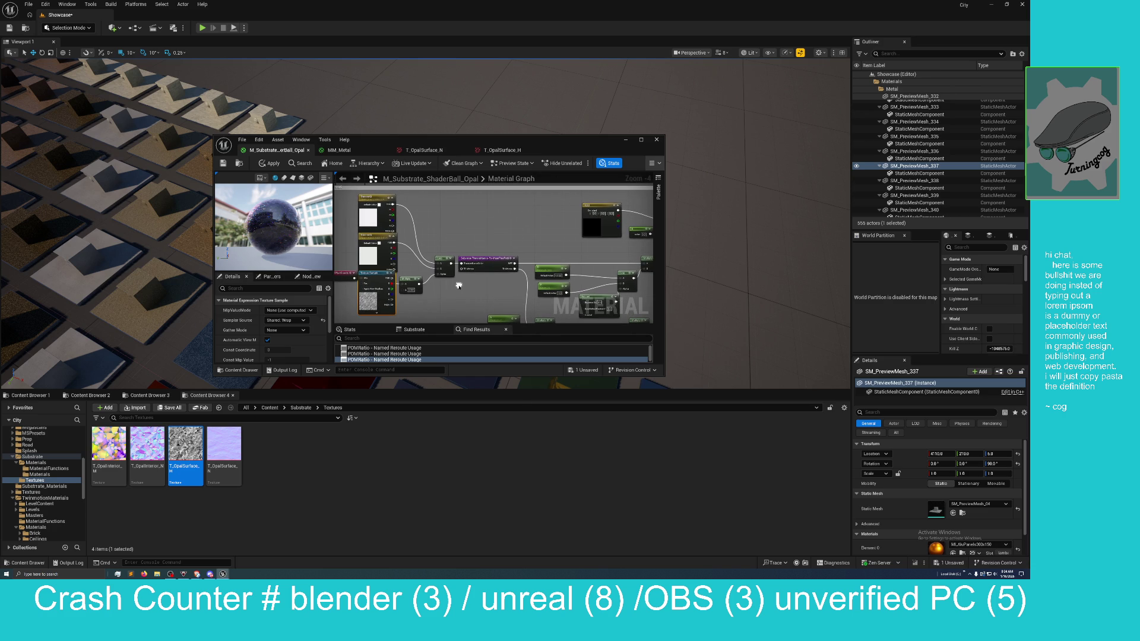
pyautogui.scroll(-1, 460, 288)
pyautogui.moveTo(454, 296)
pyautogui.mouseDown()
pyautogui.moveTo(434, 284)
pyautogui.moveTo(345, 302)
pyautogui.mouseUp()
pyautogui.moveTo(584, 269)
pyautogui.mouseDown()
pyautogui.moveTo(510, 270)
pyautogui.moveTo(547, 228)
pyautogui.moveTo(556, 260)
pyautogui.moveTo(614, 276)
pyautogui.moveTo(674, 177)
pyautogui.mouseUp()
pyautogui.scroll(3, 563, 276)
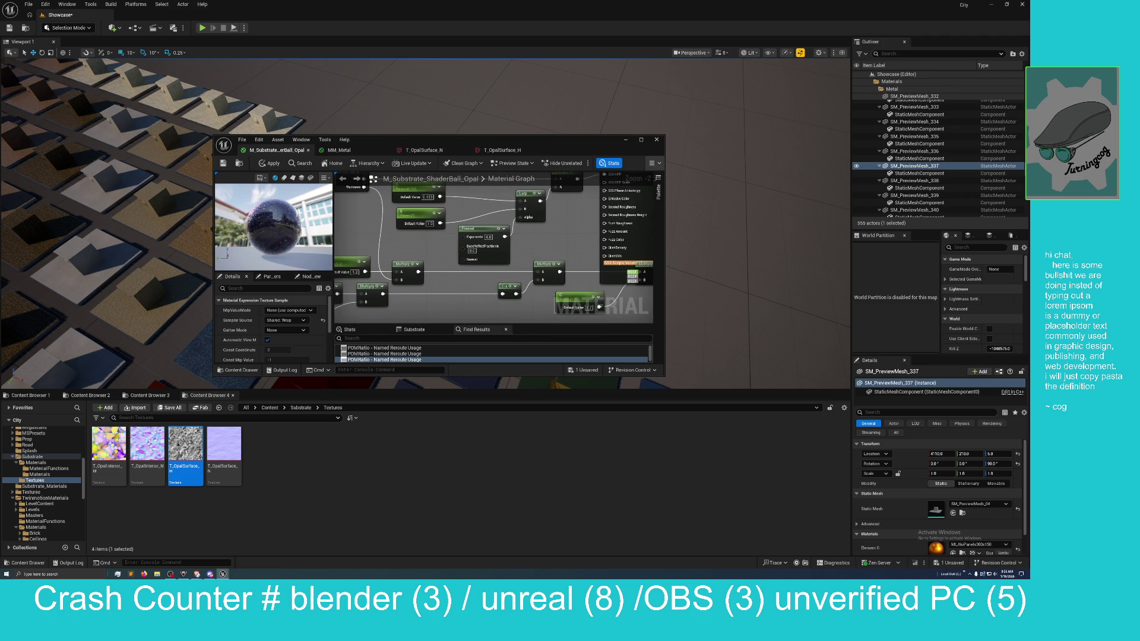
pyautogui.scroll(-4, 477, 260)
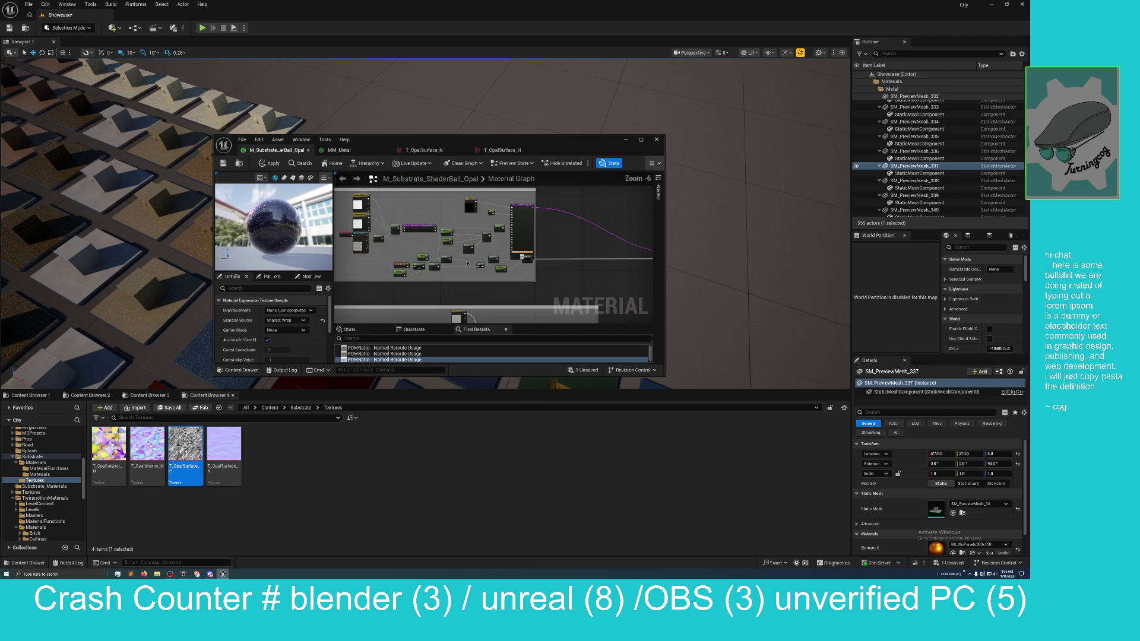
pyautogui.scroll(-1, 465, 264)
pyautogui.moveTo(527, 146); pyautogui.dragTo(505, 209)
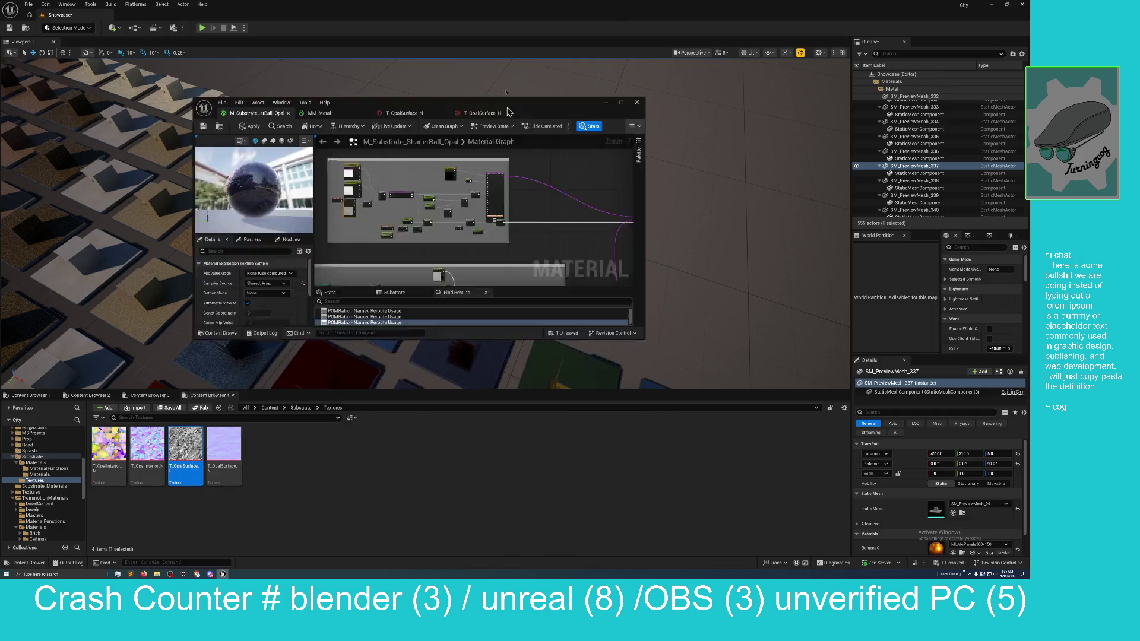
# Step: Maximize the Material Editor and look over the Opal graph's upper-left node groups
pyautogui.doubleClick(506, 209)
pyautogui.scroll(3, 477, 435)
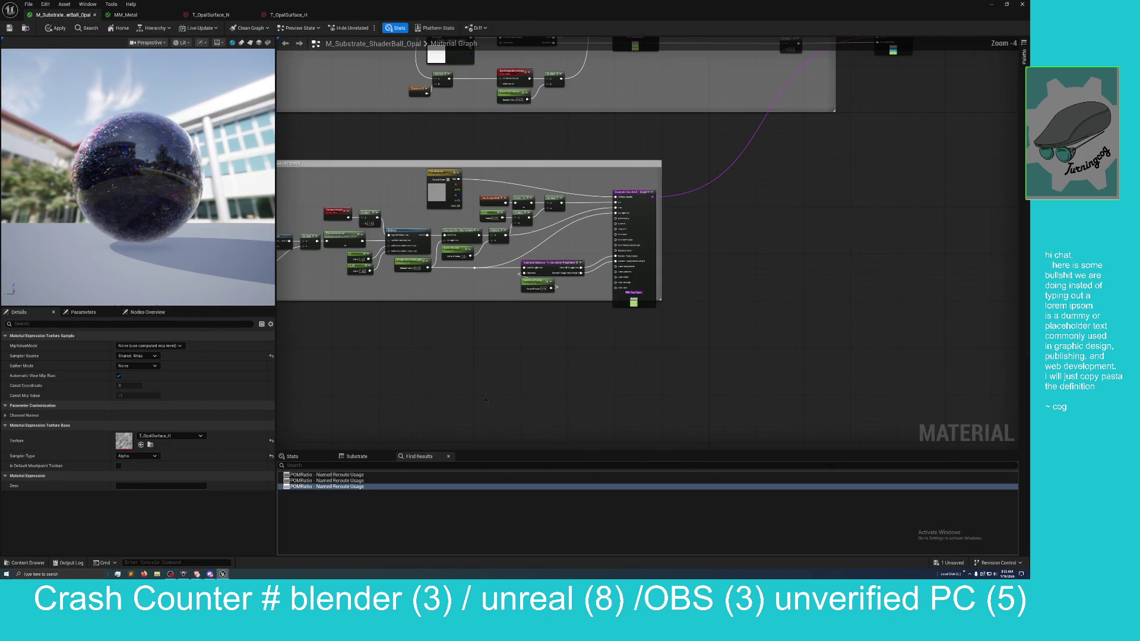
pyautogui.moveTo(477, 436)
pyautogui.mouseDown()
pyautogui.moveTo(503, 444)
pyautogui.moveTo(697, 391)
pyautogui.moveTo(587, 412)
pyautogui.moveTo(601, 432)
pyautogui.moveTo(537, 407)
pyautogui.moveTo(534, 489)
pyautogui.moveTo(521, 511)
pyautogui.mouseUp()
pyautogui.moveTo(446, 321)
pyautogui.mouseDown()
pyautogui.moveTo(493, 390)
pyautogui.moveTo(545, 407)
pyautogui.moveTo(511, 408)
pyautogui.mouseUp()
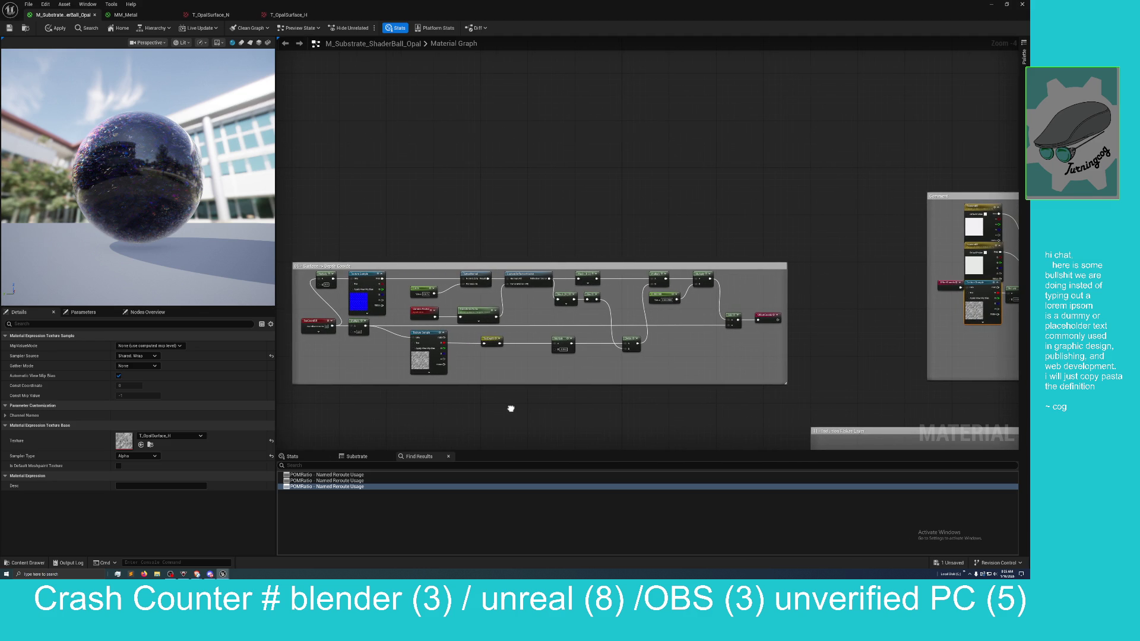
pyautogui.moveTo(510, 408); pyautogui.dragTo(482, 406)
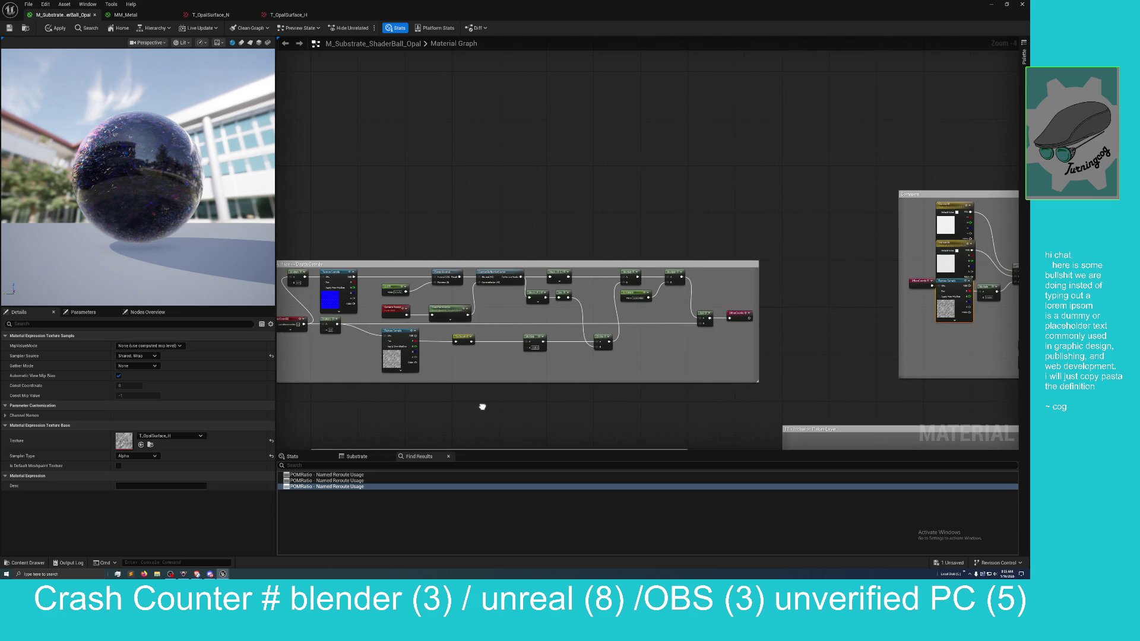
pyautogui.scroll(-1, 483, 409)
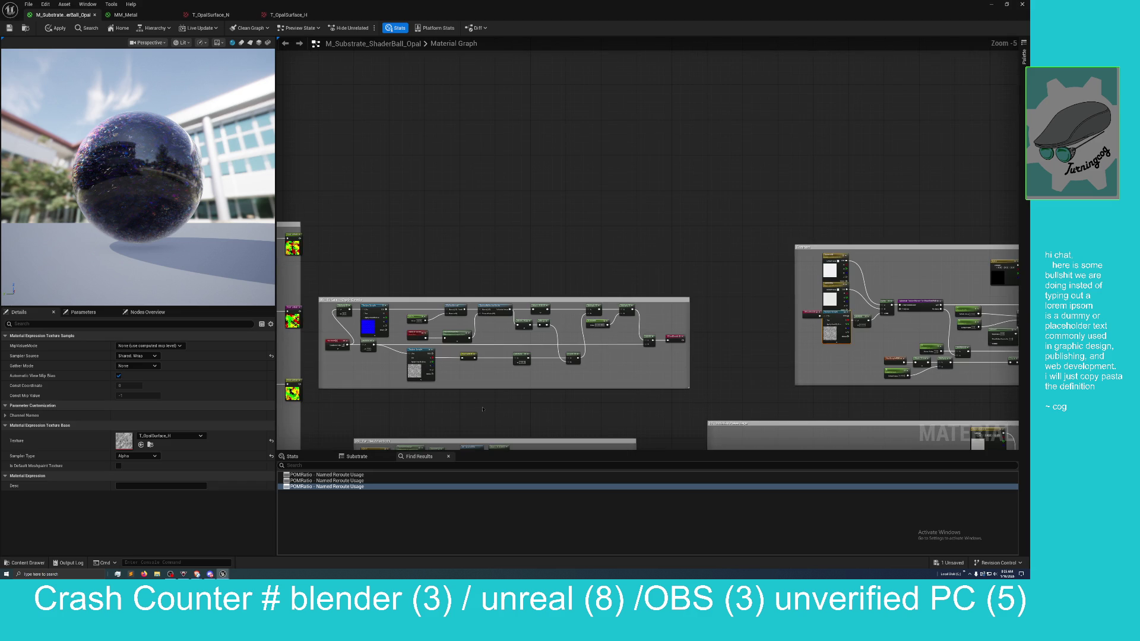
pyautogui.scroll(-1, 482, 409)
pyautogui.scroll(1, 482, 409)
# Step: Centre the right comment box and the material output node in view
pyautogui.moveTo(478, 407); pyautogui.dragTo(543, 412)
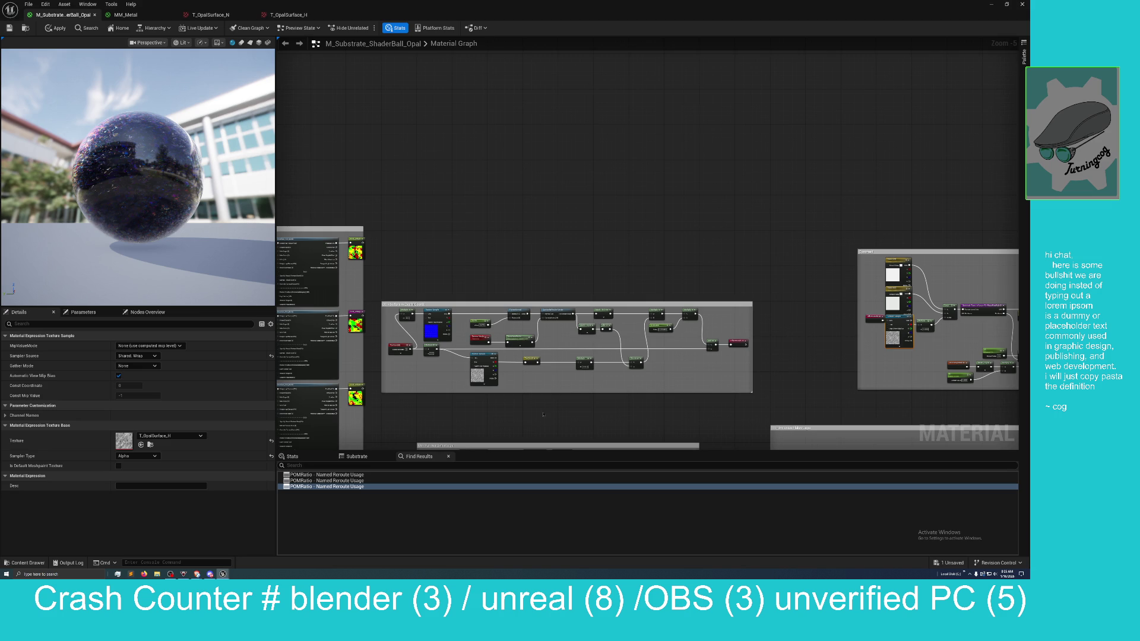
pyautogui.moveTo(534, 412)
pyautogui.mouseDown()
pyautogui.moveTo(580, 408)
pyautogui.moveTo(409, 409)
pyautogui.mouseUp()
pyautogui.moveTo(819, 394); pyautogui.dragTo(386, 394)
pyautogui.moveTo(581, 396); pyautogui.dragTo(391, 396)
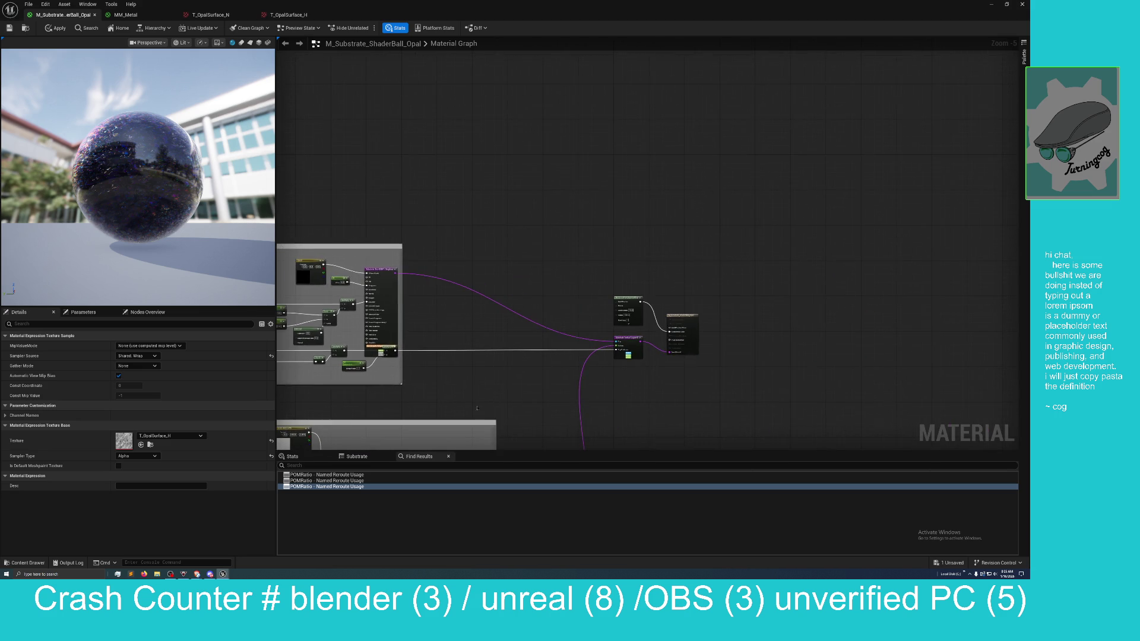
pyautogui.moveTo(522, 398); pyautogui.dragTo(455, 398)
pyautogui.scroll(3, 455, 398)
pyautogui.moveTo(522, 387)
pyautogui.mouseDown()
pyautogui.moveTo(508, 397)
pyautogui.moveTo(514, 219)
pyautogui.moveTo(524, 318)
pyautogui.moveTo(653, 153)
pyautogui.moveTo(677, 267)
pyautogui.mouseUp()
# Step: Inspect the Substrate Slab BSDF comment group, then return to the MM_Metal material
pyautogui.scroll(-5, 596, 242)
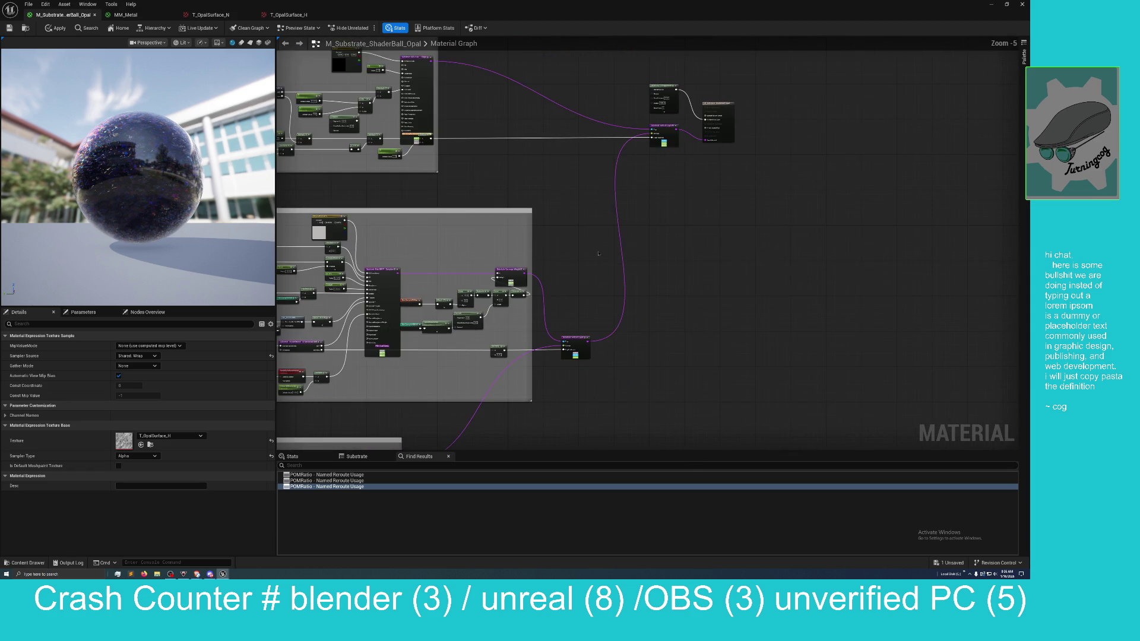
pyautogui.moveTo(595, 242); pyautogui.dragTo(617, 283)
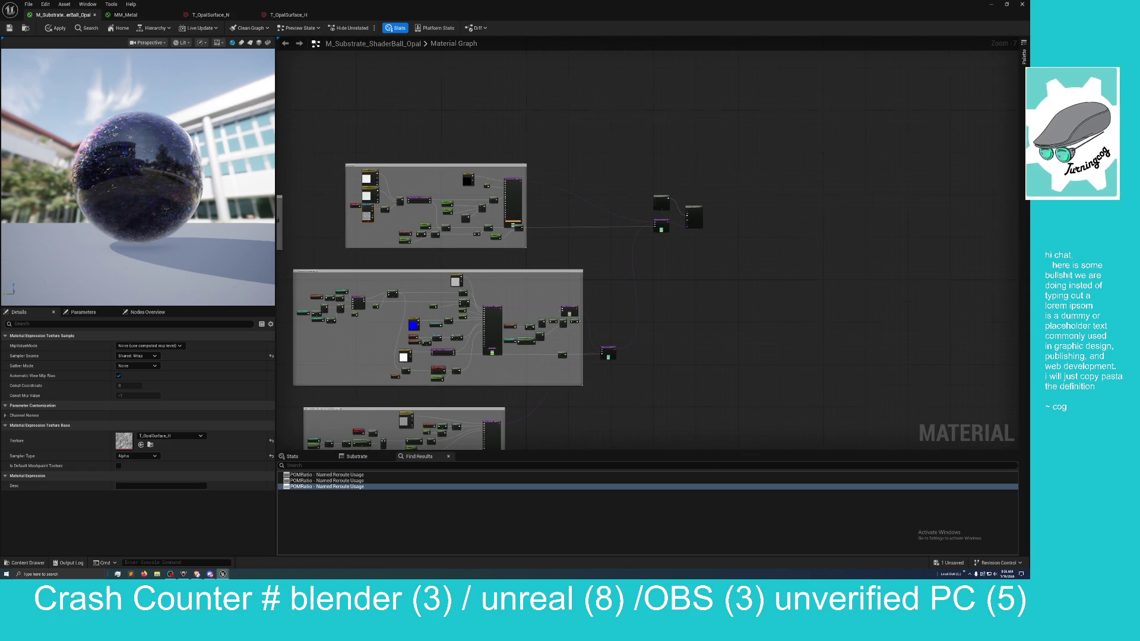
pyautogui.scroll(4, 618, 282)
pyautogui.moveTo(635, 342); pyautogui.dragTo(720, 386)
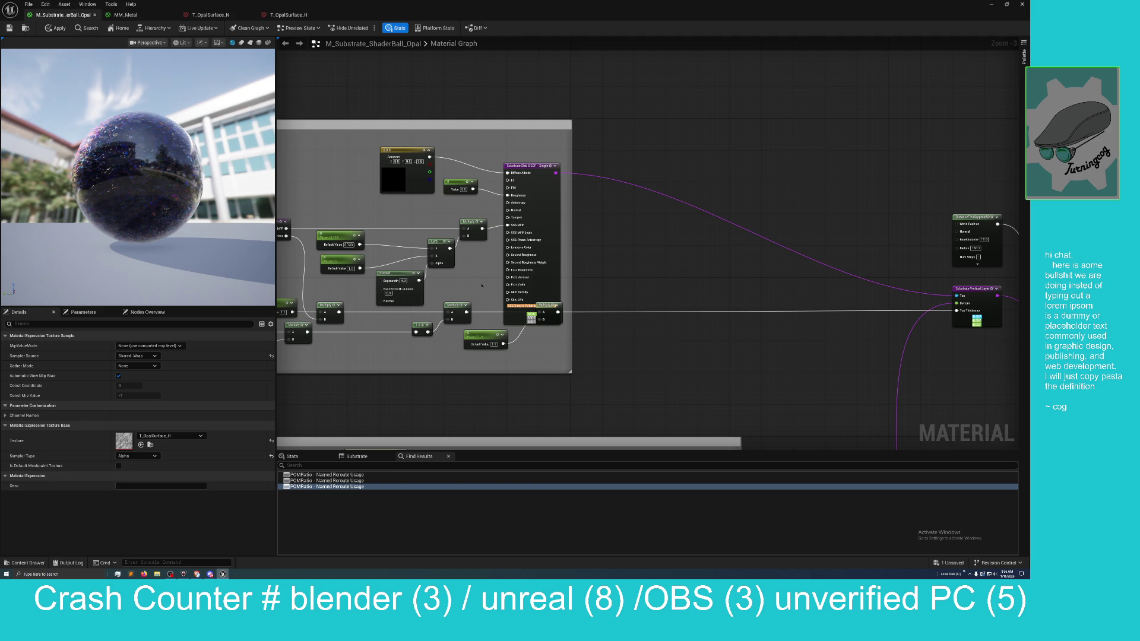
pyautogui.moveTo(481, 285); pyautogui.dragTo(585, 316)
pyautogui.scroll(-1, 587, 319)
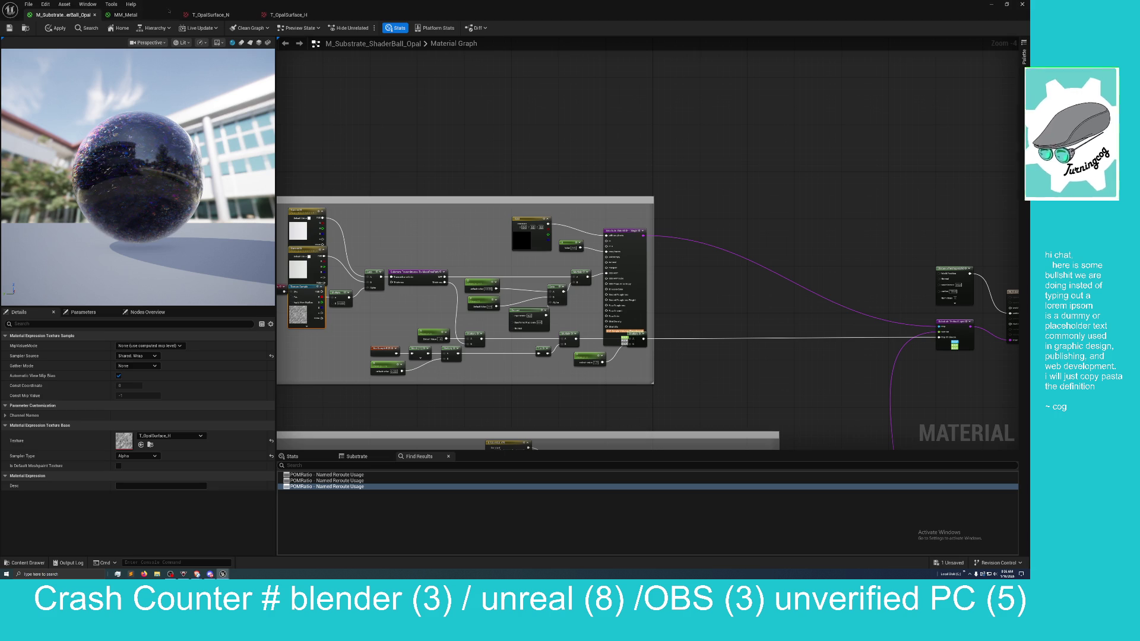
pyautogui.click(126, 14)
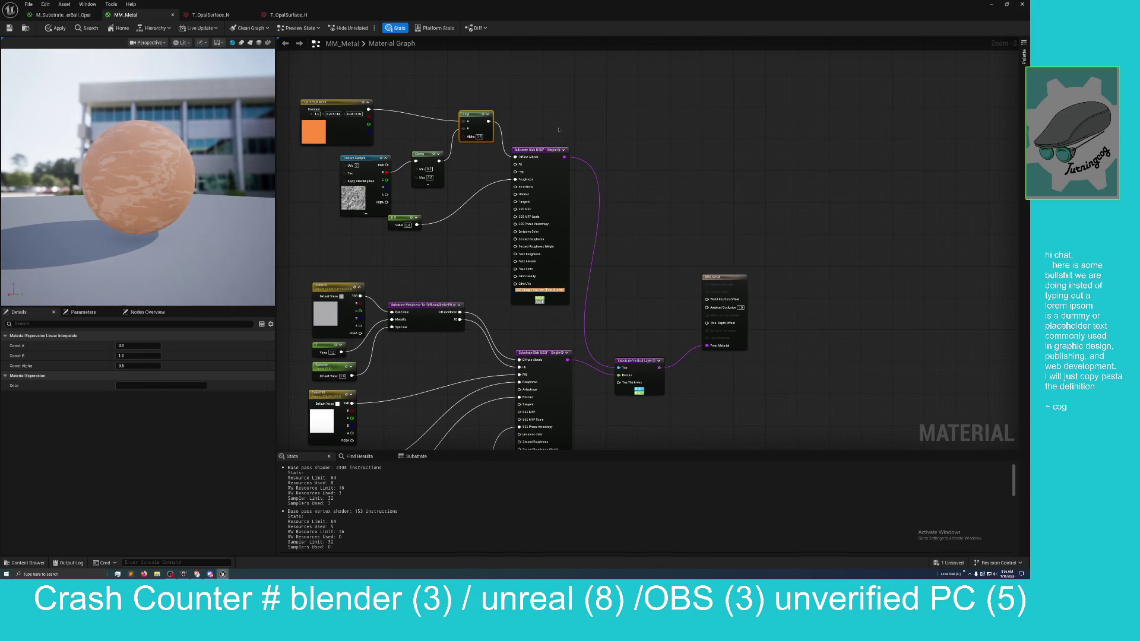
pyautogui.click(537, 150)
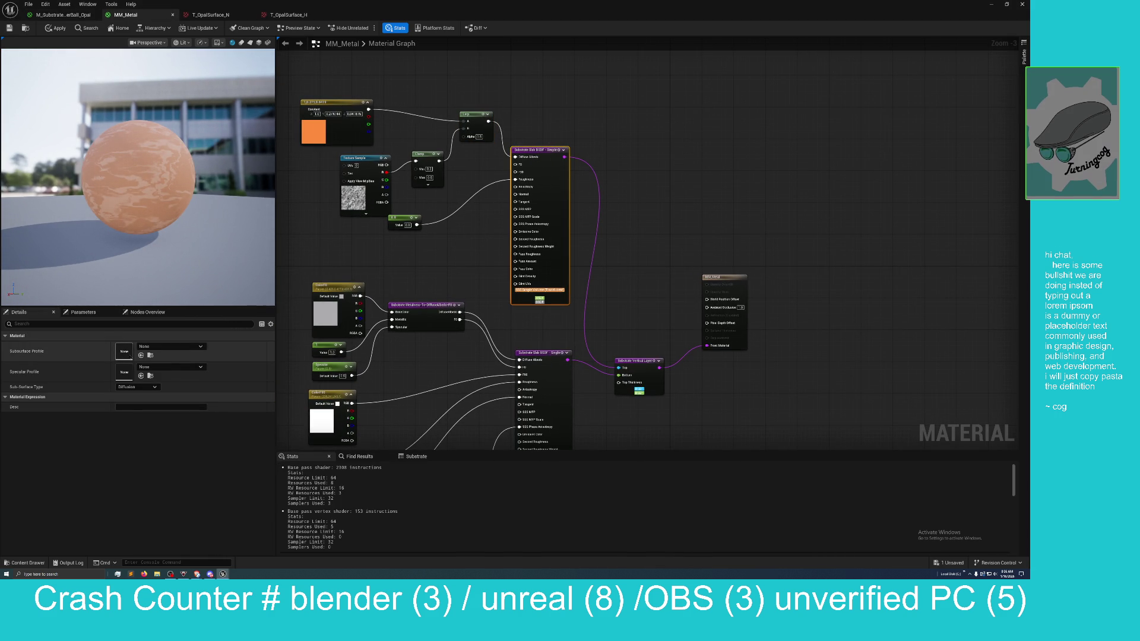
pyautogui.click(151, 367)
pyautogui.click(151, 347)
pyautogui.click(151, 348)
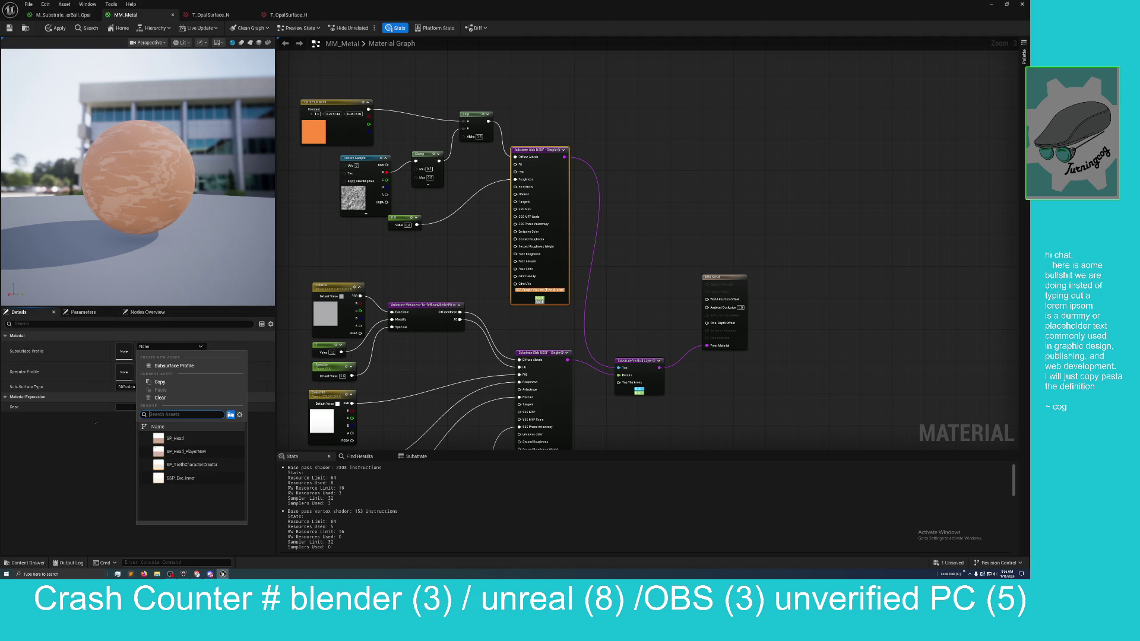
pyautogui.click(94, 312)
pyautogui.click(93, 313)
pyautogui.click(146, 312)
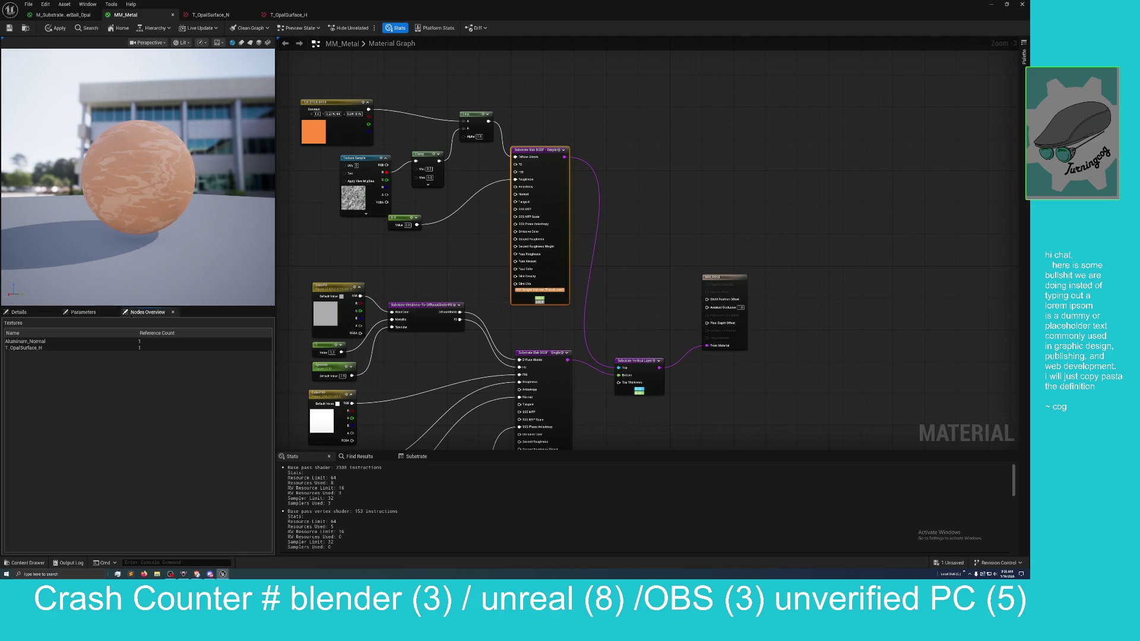
pyautogui.click(19, 312)
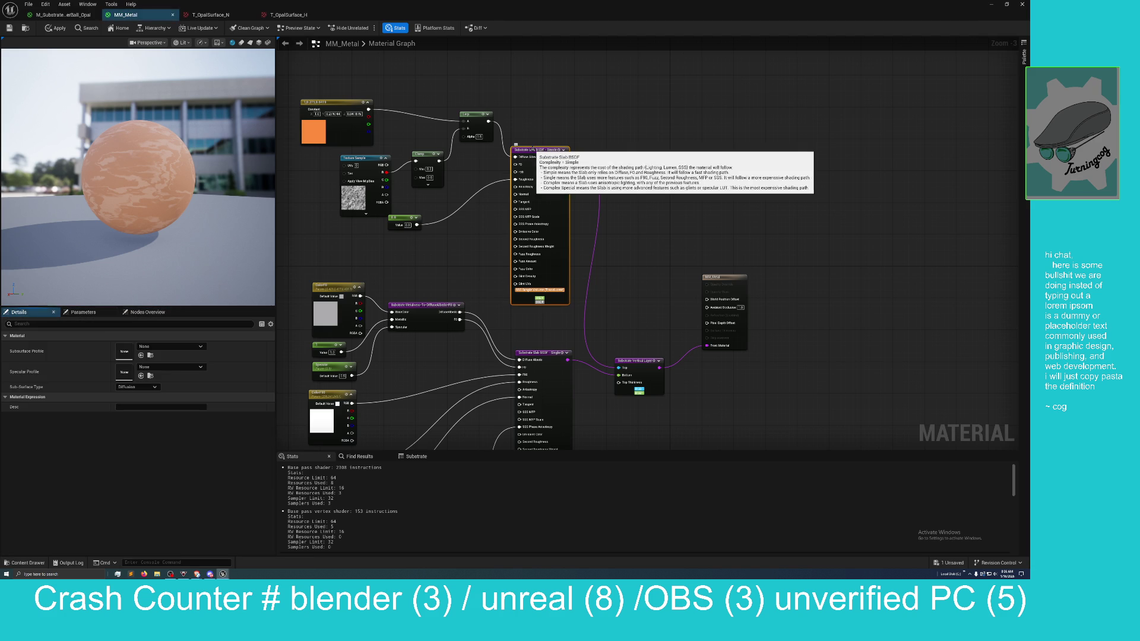
pyautogui.rightClick(586, 131)
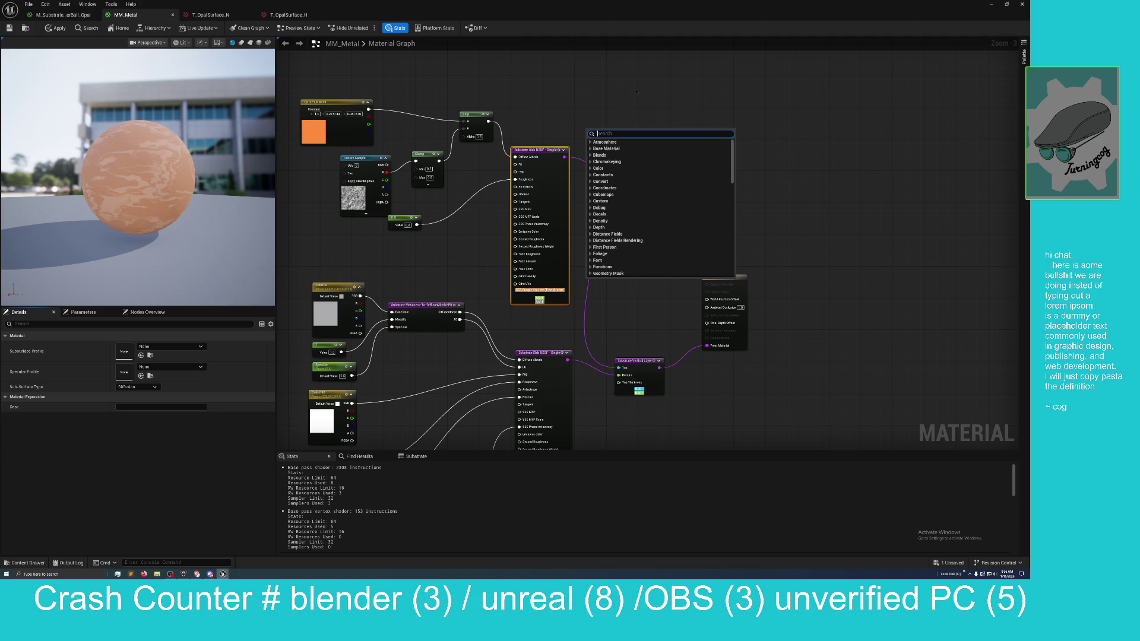
pyautogui.write('slab')
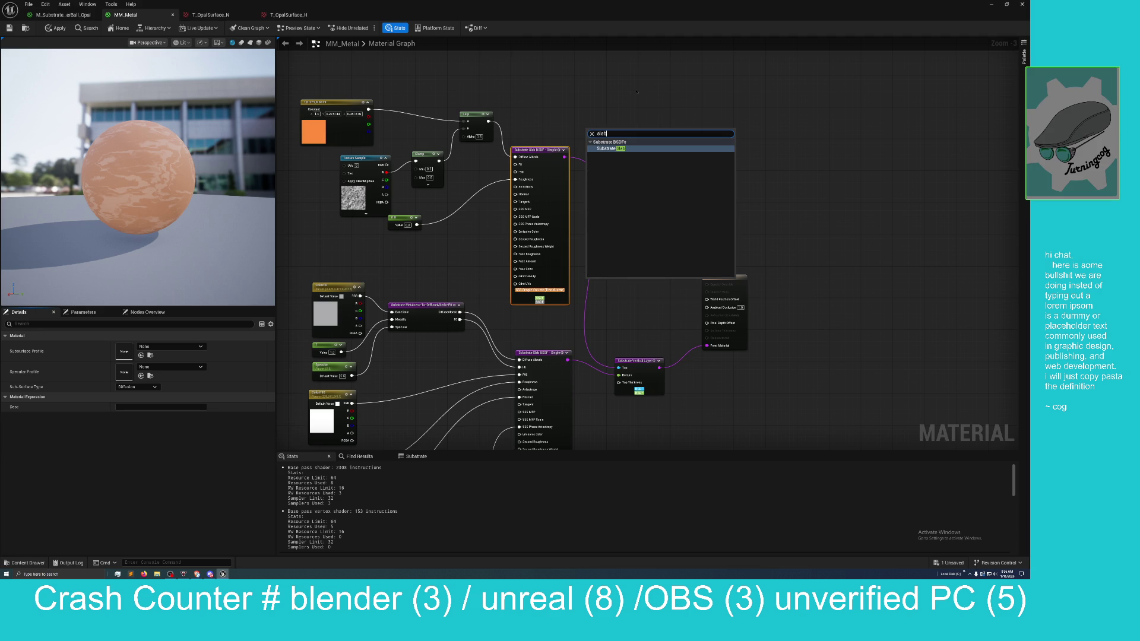
pyautogui.press('BackSpace')
pyautogui.press('BackSpace')
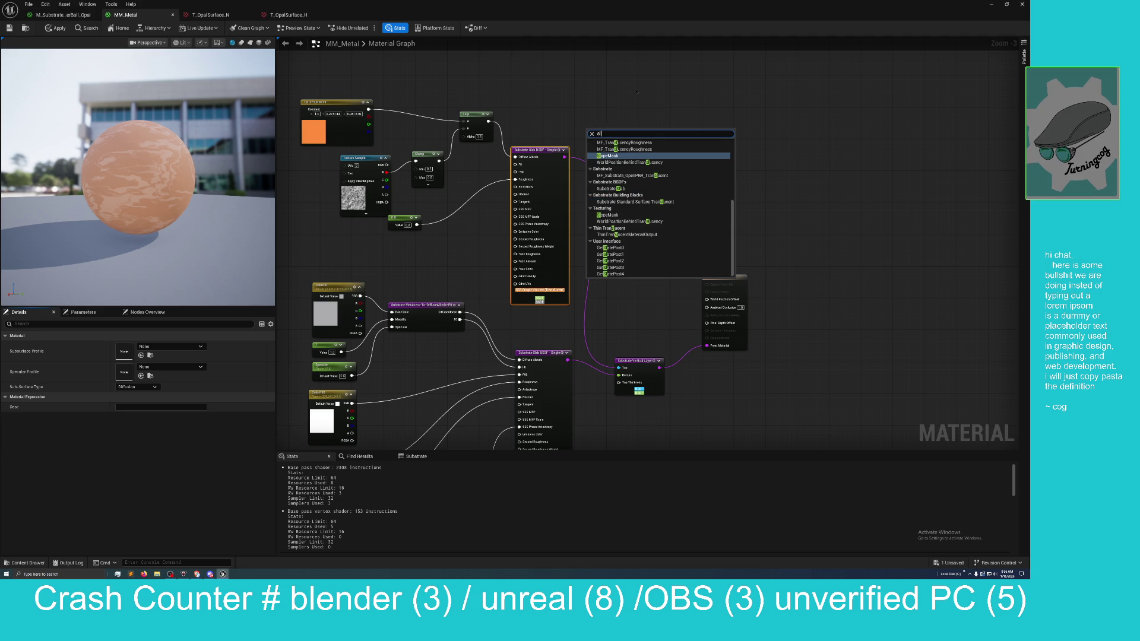
pyautogui.press('BackSpace')
pyautogui.press('BackSpace')
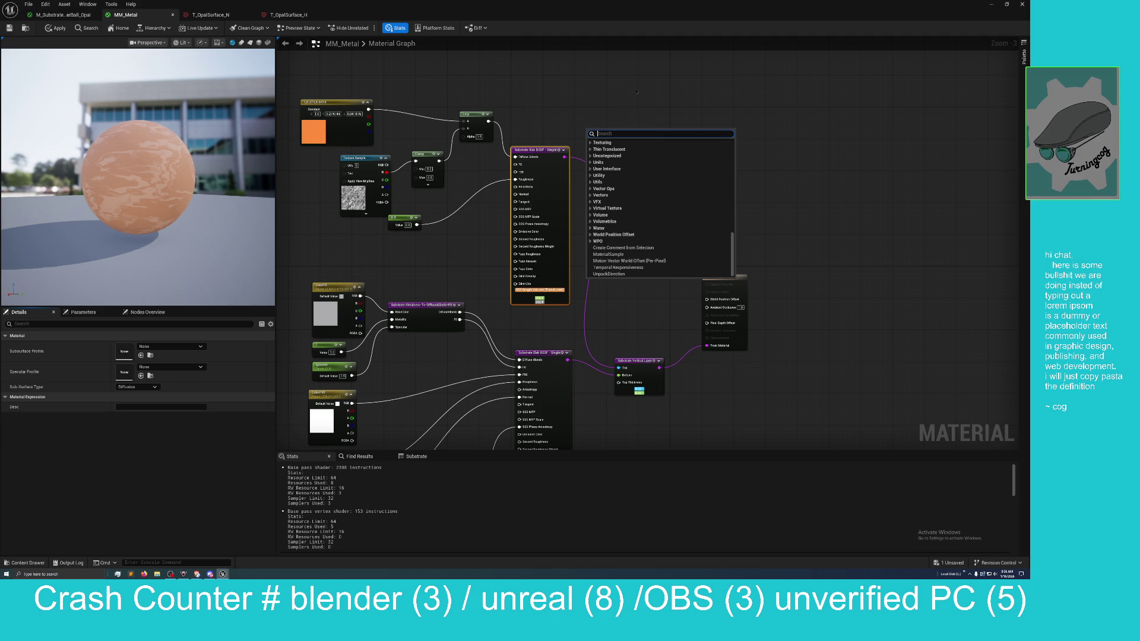
pyautogui.click(438, 254)
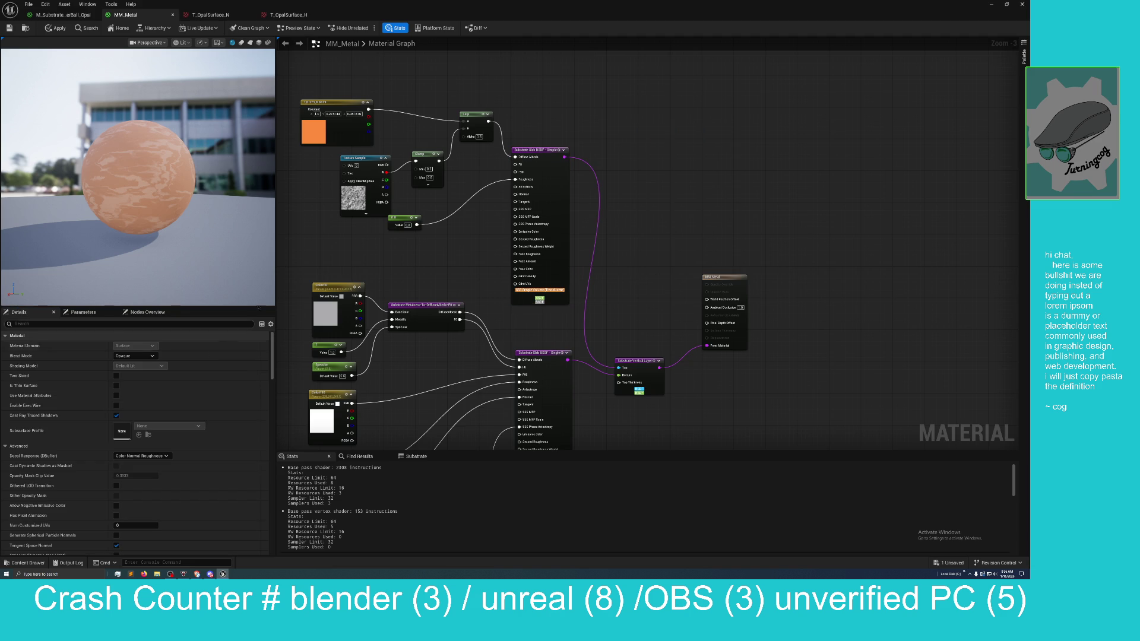
pyautogui.click(526, 150)
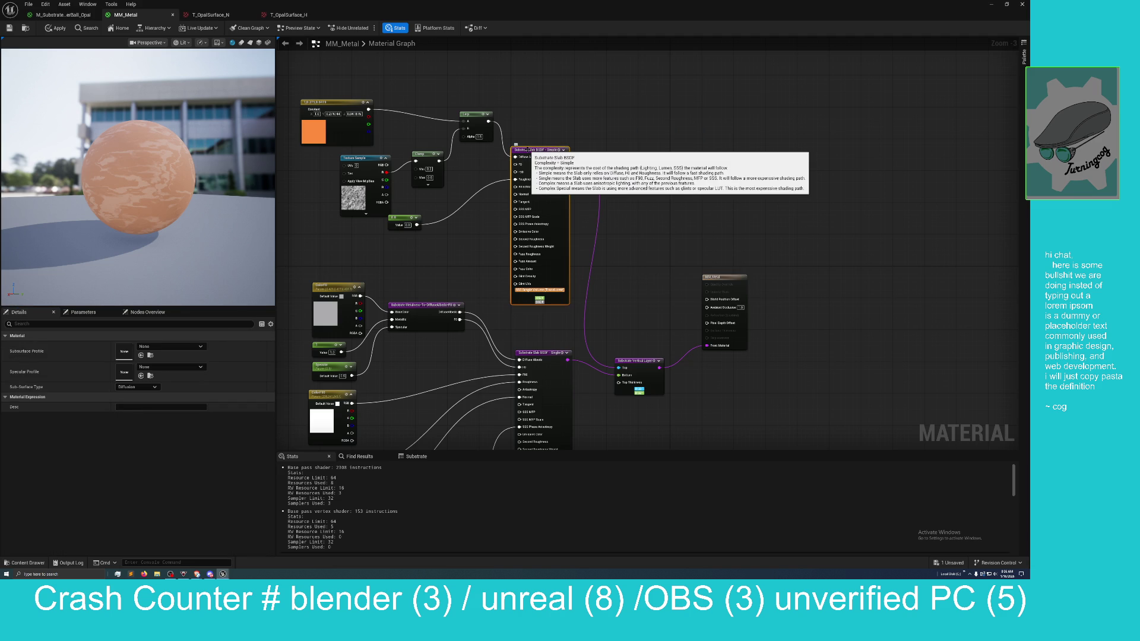
pyautogui.click(458, 254)
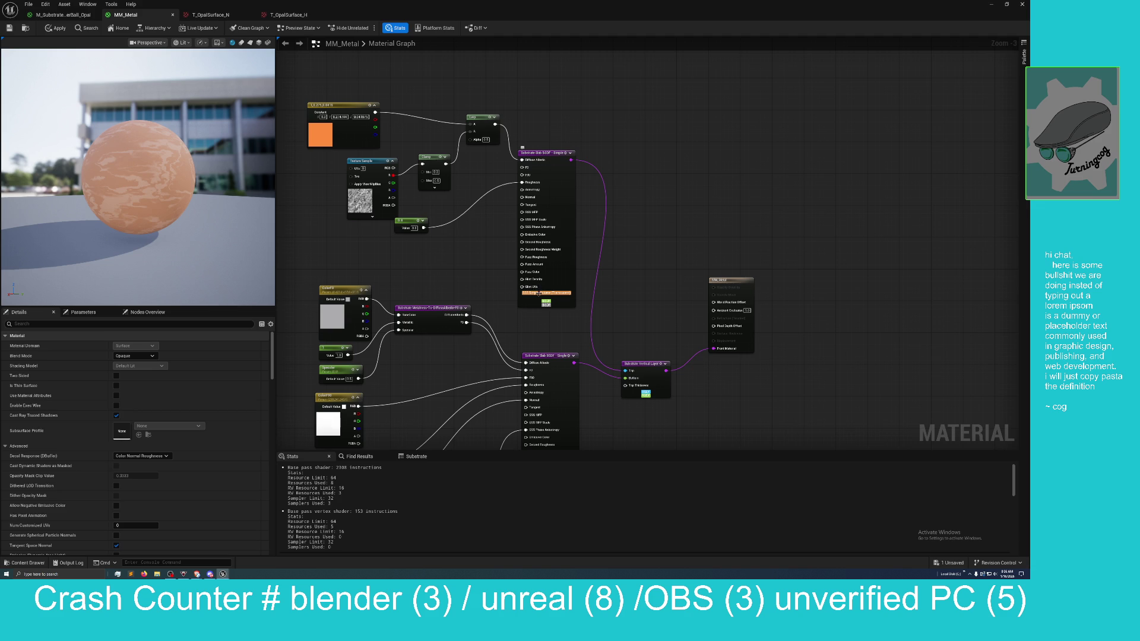
pyautogui.scroll(1, 515, 303)
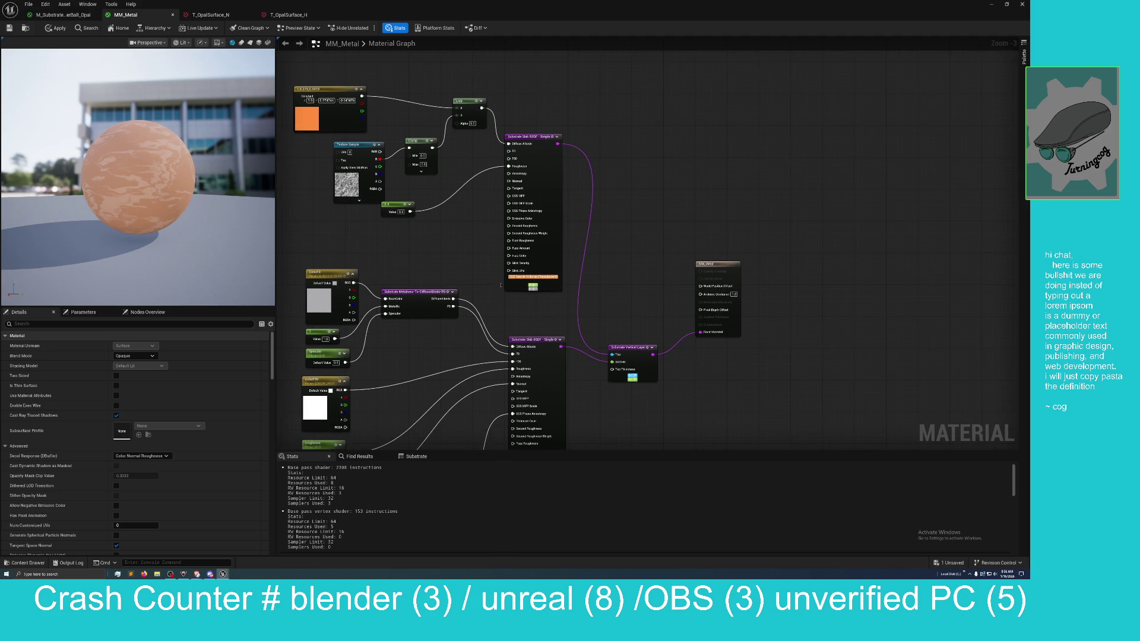
pyautogui.scroll(1, 505, 291)
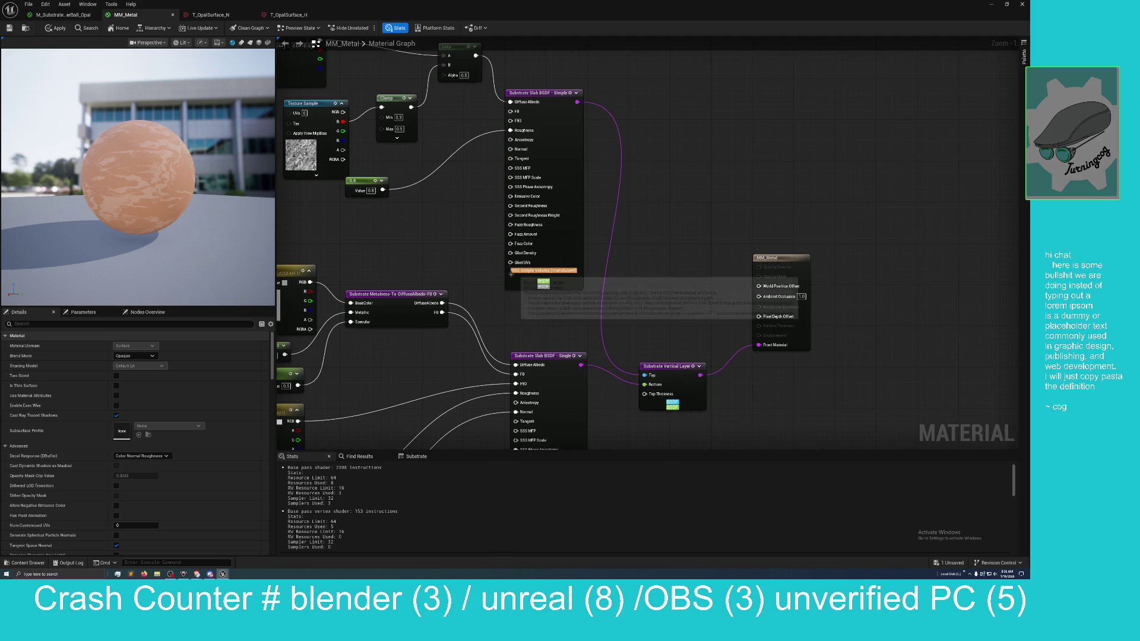
pyautogui.click(512, 271)
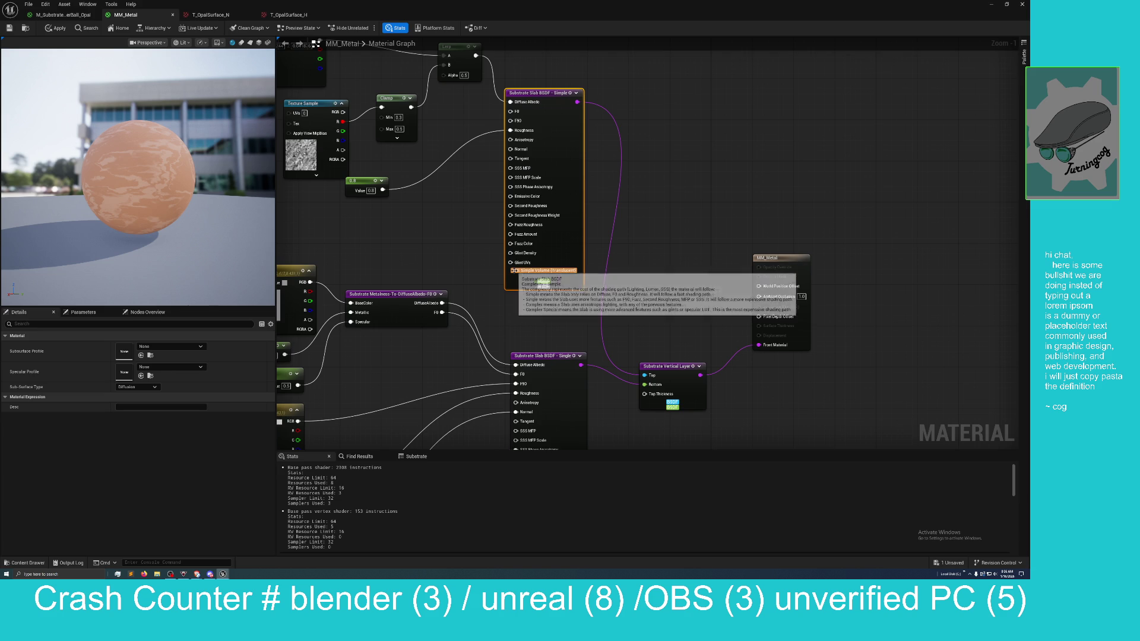
pyautogui.click(149, 389)
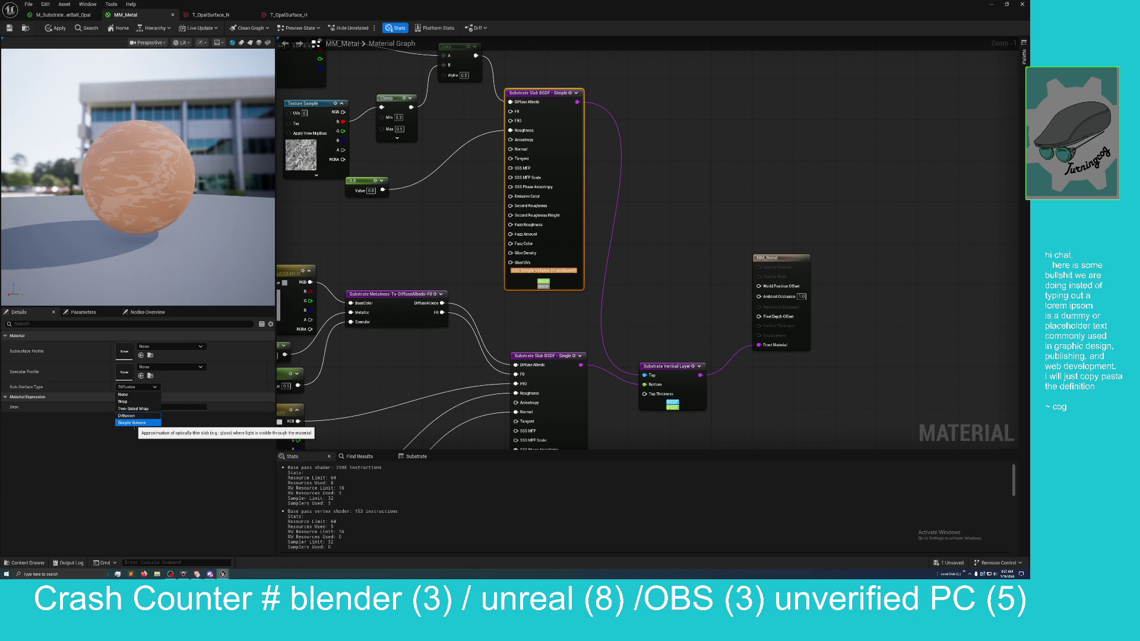
pyautogui.click(136, 423)
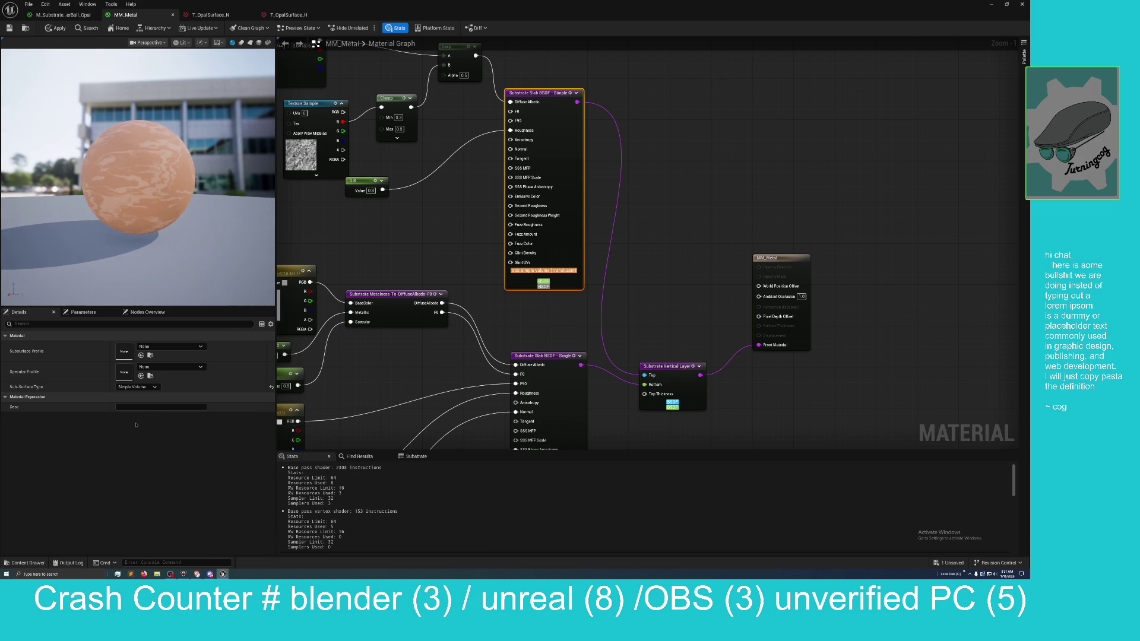
pyautogui.moveTo(413, 227)
pyautogui.mouseDown()
pyautogui.moveTo(478, 323)
pyautogui.moveTo(501, 326)
pyautogui.mouseUp()
# Step: Nudge the Lerp and Clamp nodes left and recolour the orange constant to purple 8176FF
pyautogui.moveTo(543, 162); pyautogui.dragTo(507, 162)
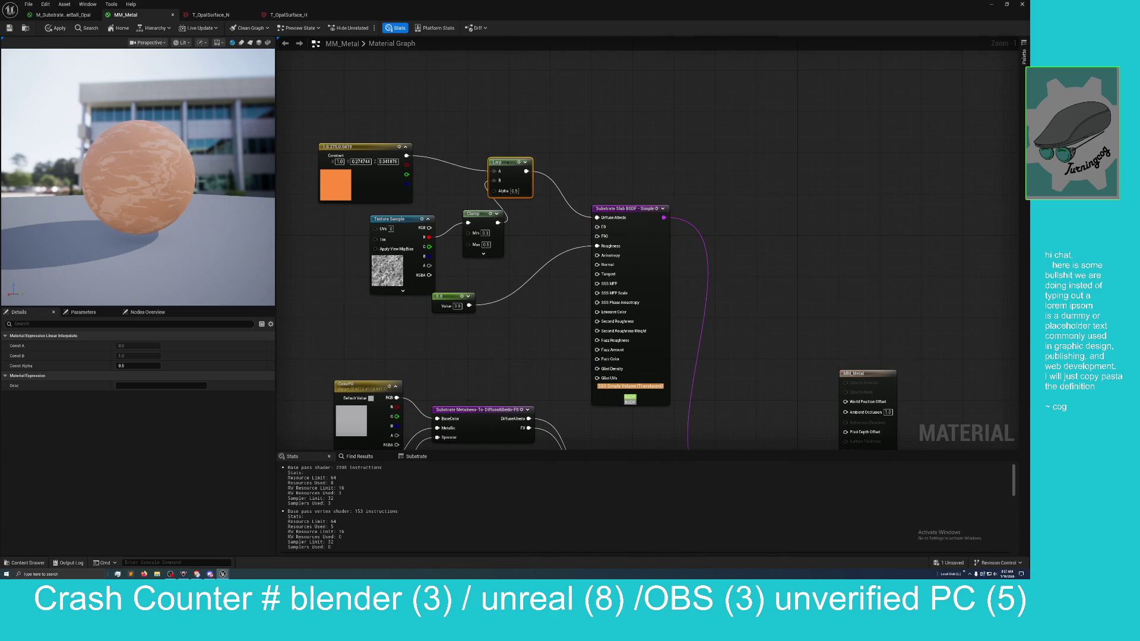
pyautogui.moveTo(484, 213); pyautogui.dragTo(473, 212)
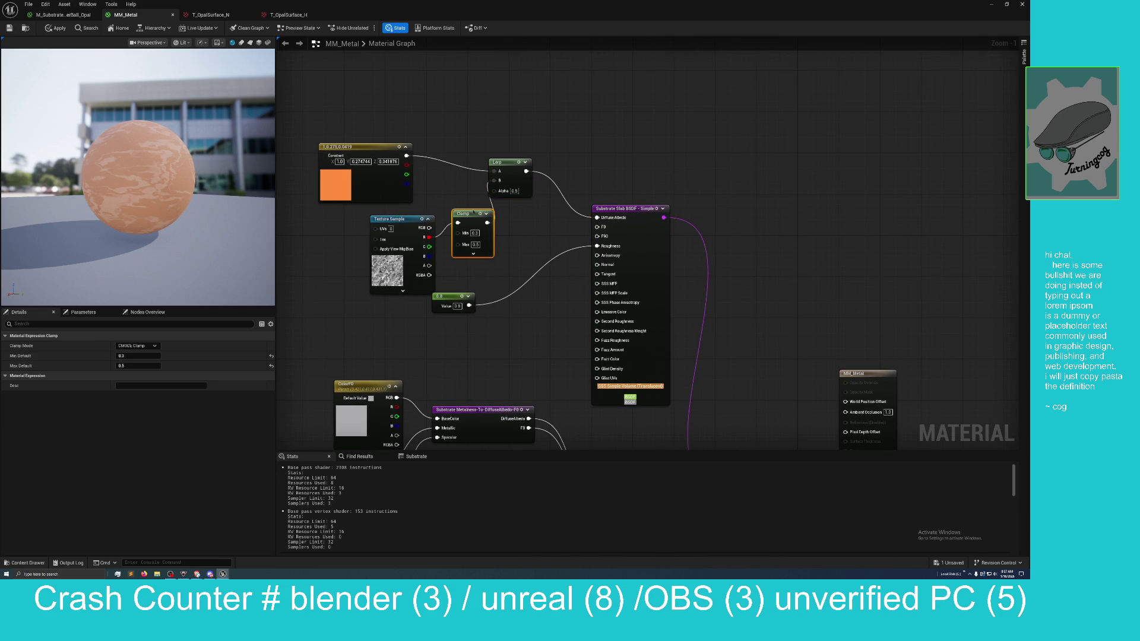
pyautogui.doubleClick(335, 188)
pyautogui.press('Escape')
pyautogui.doubleClick(338, 187)
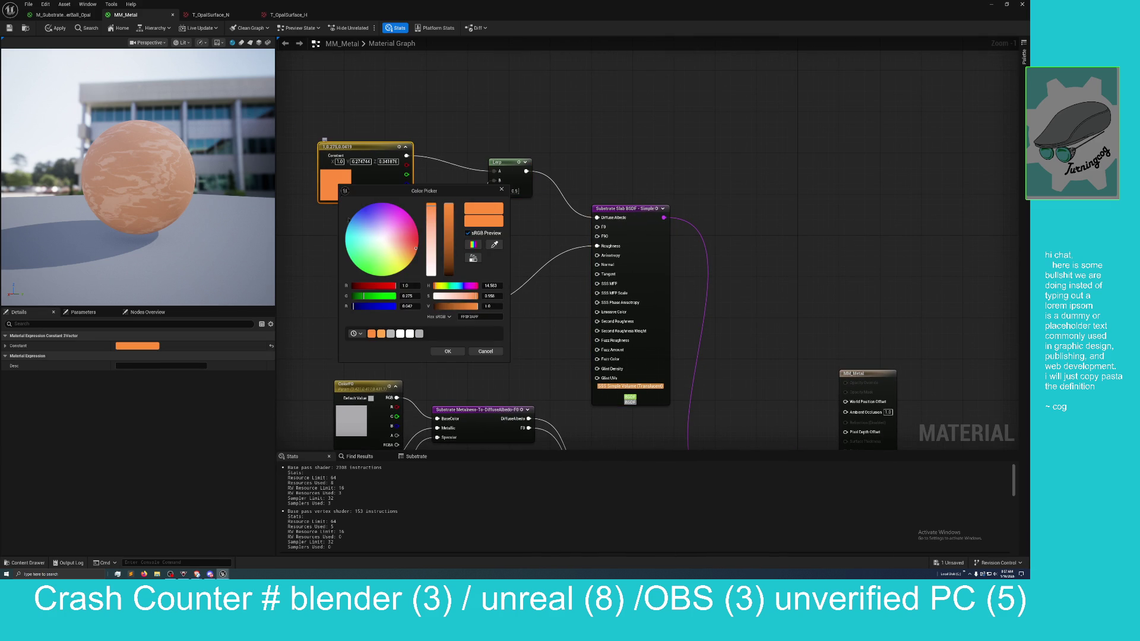
pyautogui.moveTo(364, 232)
pyautogui.mouseDown()
pyautogui.moveTo(380, 228)
pyautogui.moveTo(374, 209)
pyautogui.mouseUp()
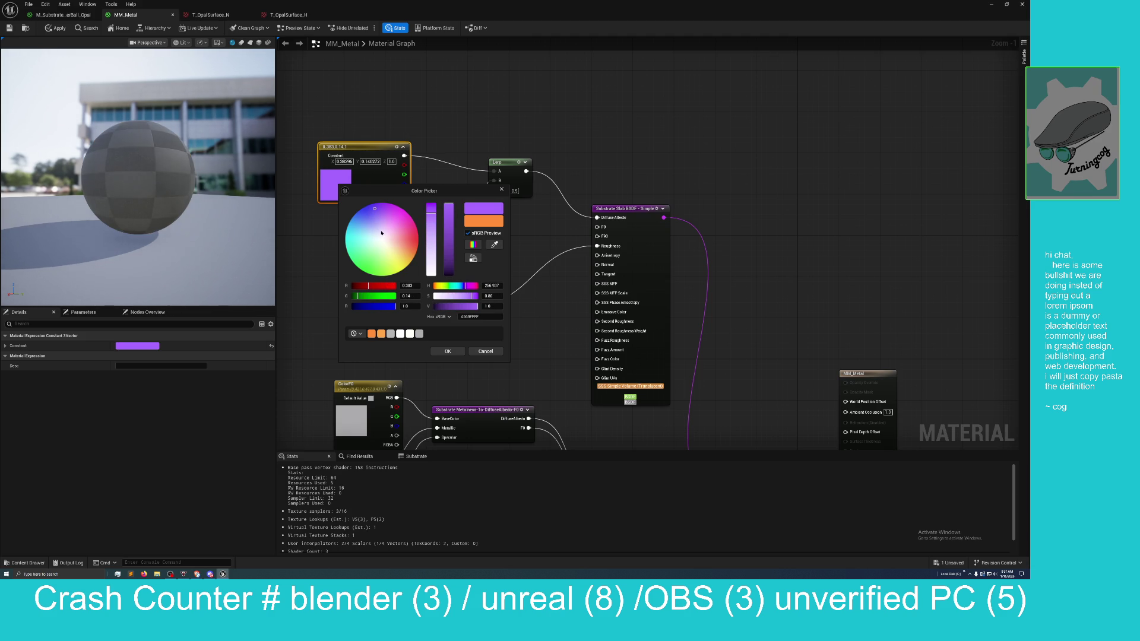
pyautogui.click(368, 212)
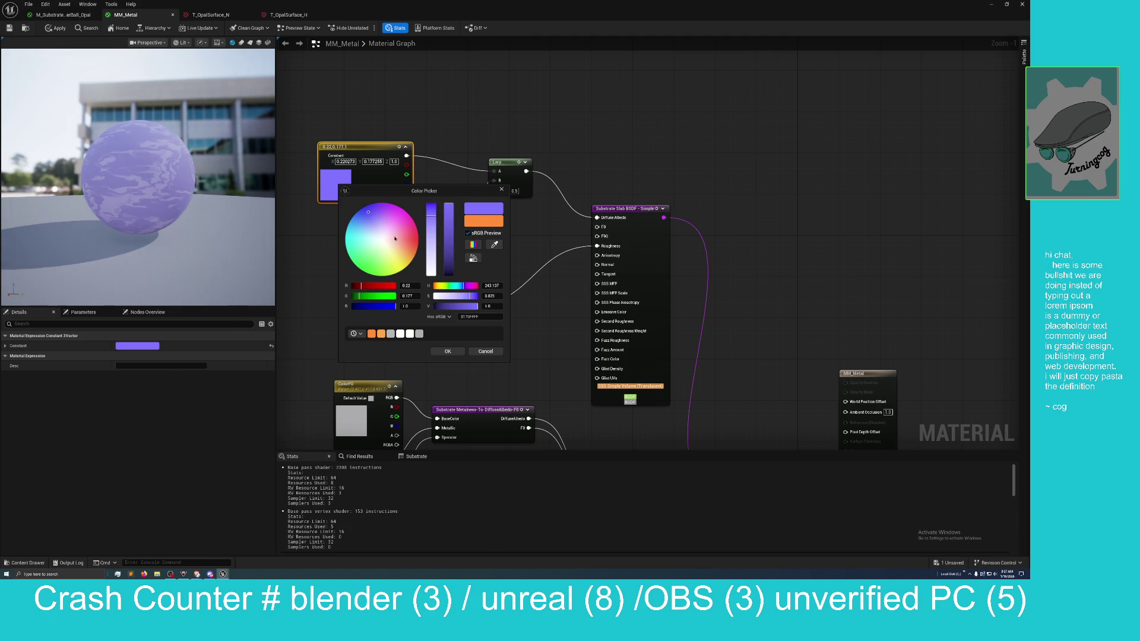
# Step: Orbit the preview to check the purple marbling, then switch to the M_Substrate_ShaderBall_Opal material
pyautogui.moveTo(447, 193)
pyautogui.mouseDown()
pyautogui.moveTo(441, 309)
pyautogui.moveTo(426, 273)
pyautogui.mouseUp()
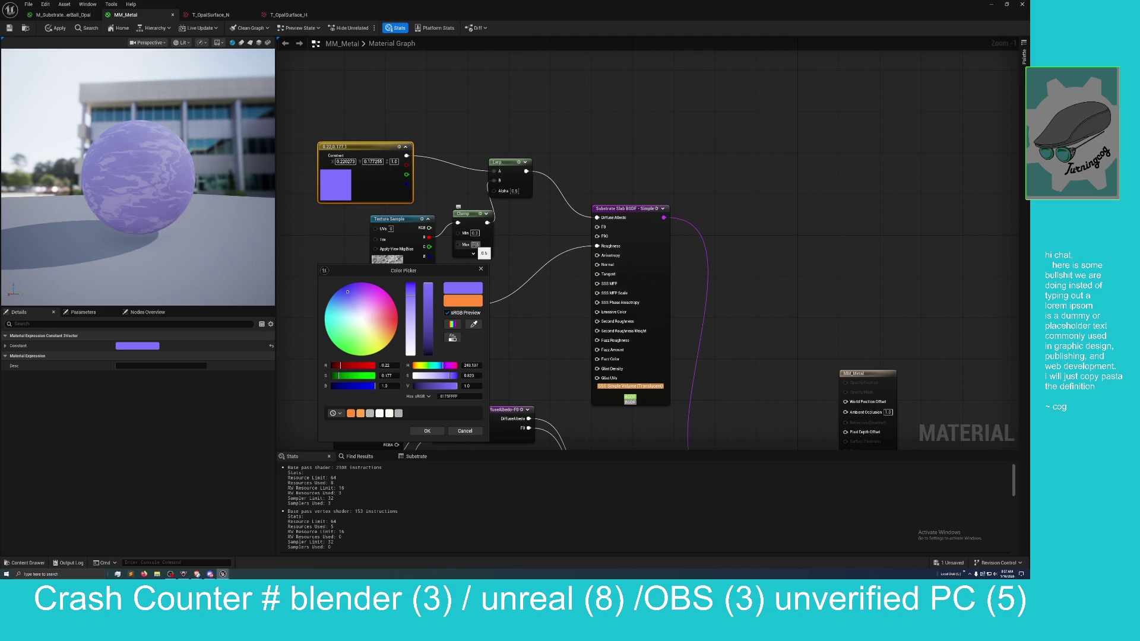
pyautogui.scroll(5, 138, 178)
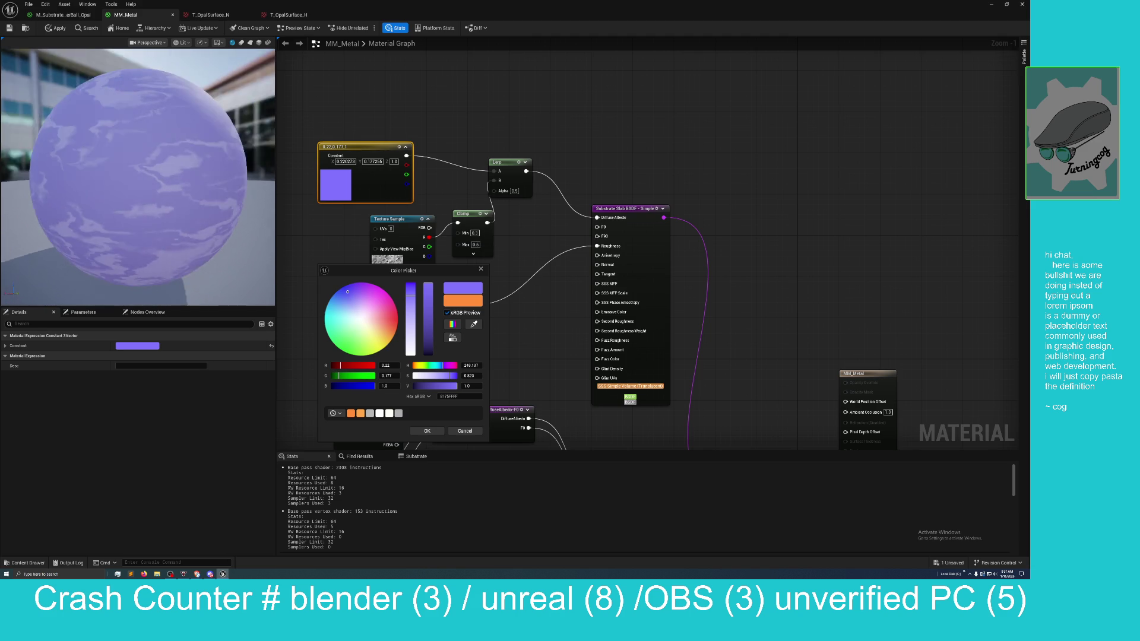
pyautogui.moveTo(138, 178); pyautogui.dragTo(112, 173)
pyautogui.moveTo(523, 260); pyautogui.dragTo(485, 180)
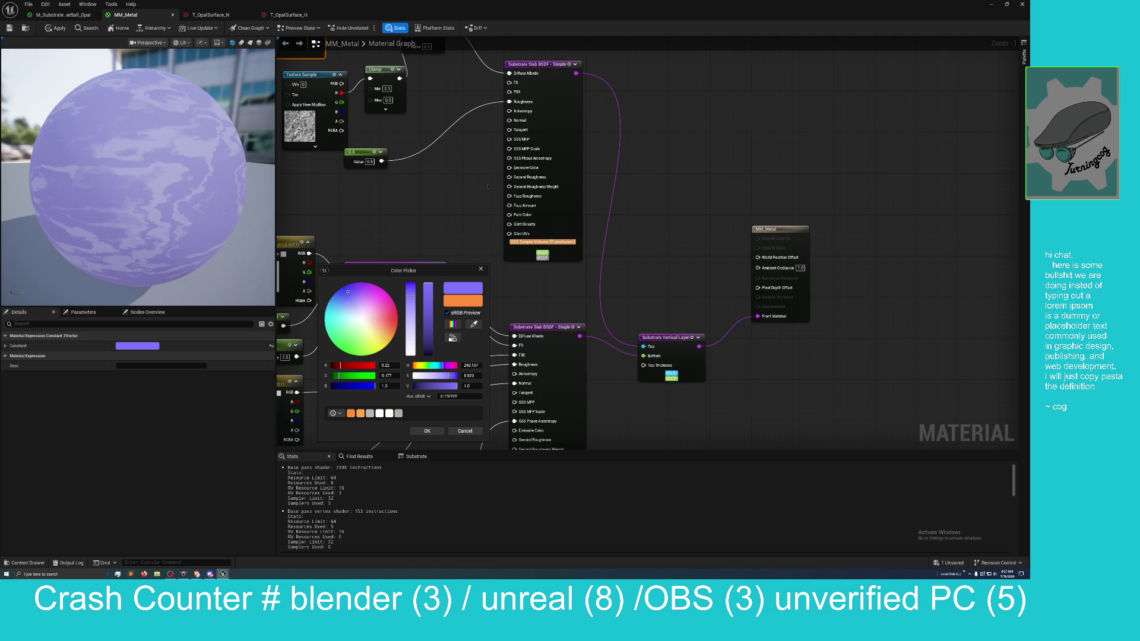
pyautogui.moveTo(656, 242)
pyautogui.mouseDown()
pyautogui.moveTo(677, 146)
pyautogui.moveTo(707, 219)
pyautogui.mouseUp()
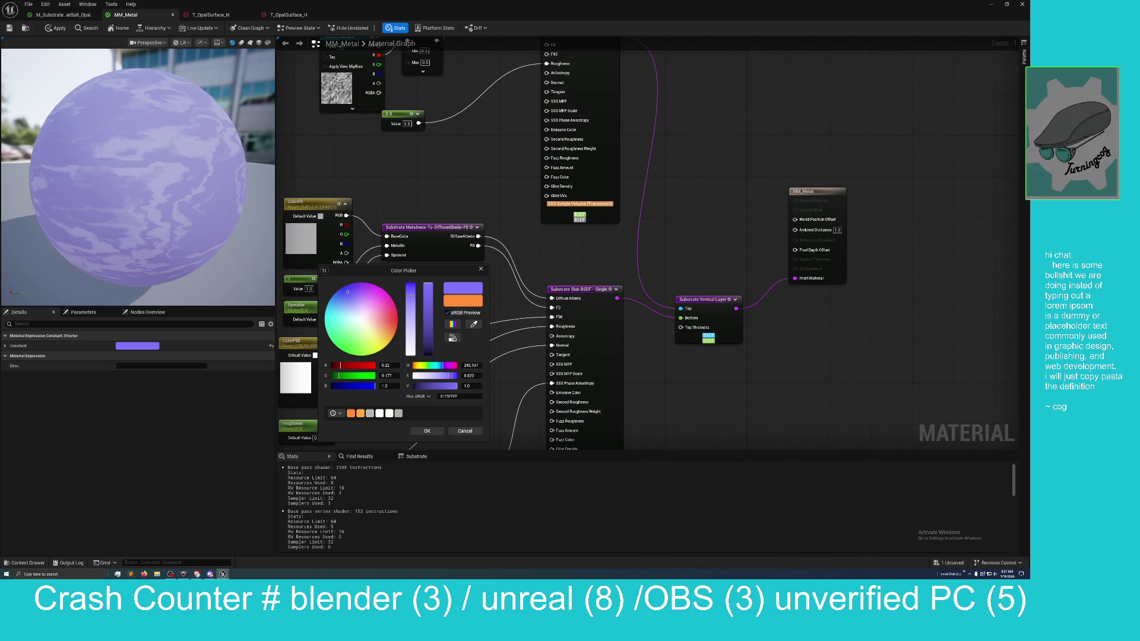
pyautogui.click(37, 13)
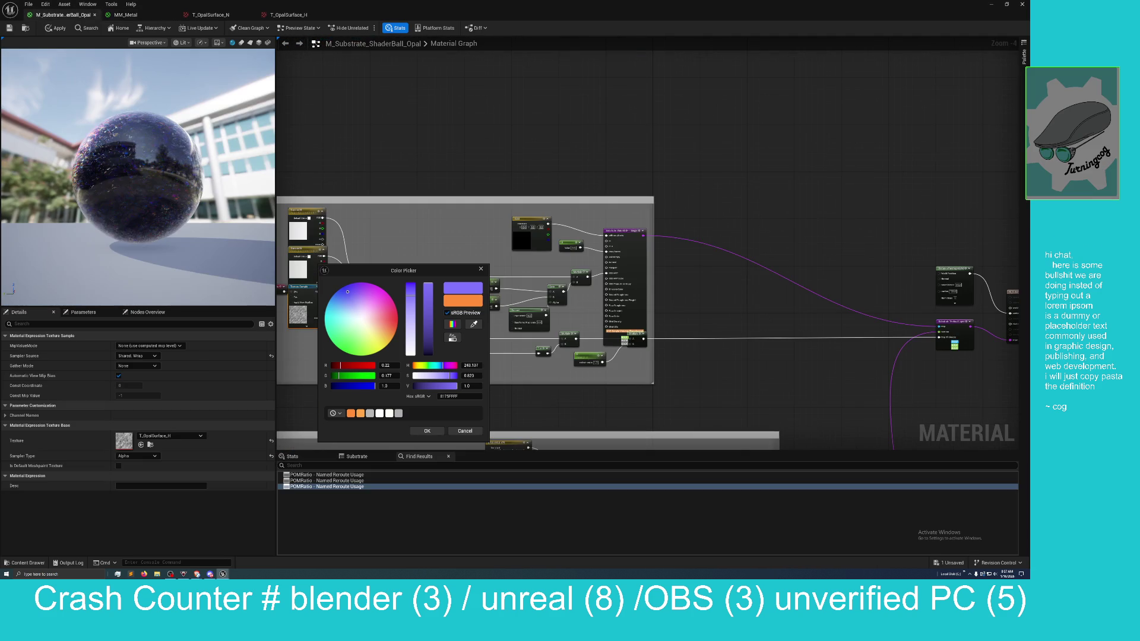
# Step: Zoom and pan across the Opal shader-ball graph to inspect its nodes, then return to MM_Metal
pyautogui.scroll(2, 388, 206)
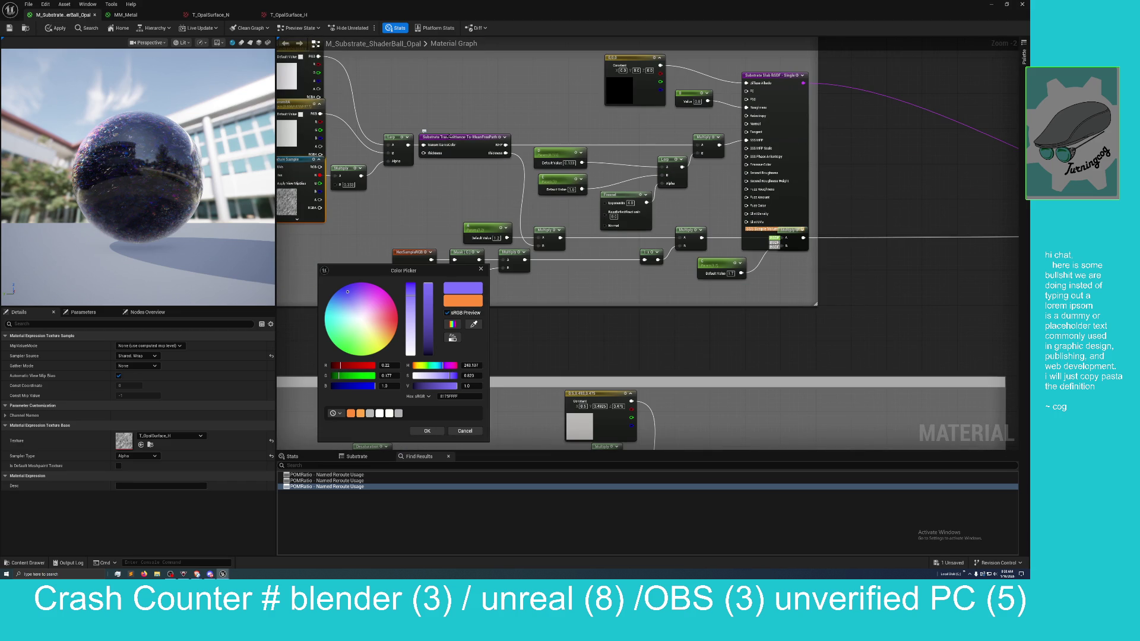
pyautogui.moveTo(424, 130)
pyautogui.mouseDown()
pyautogui.moveTo(476, 200)
pyautogui.moveTo(399, 191)
pyautogui.moveTo(365, 166)
pyautogui.mouseUp()
pyautogui.scroll(-1, 776, 273)
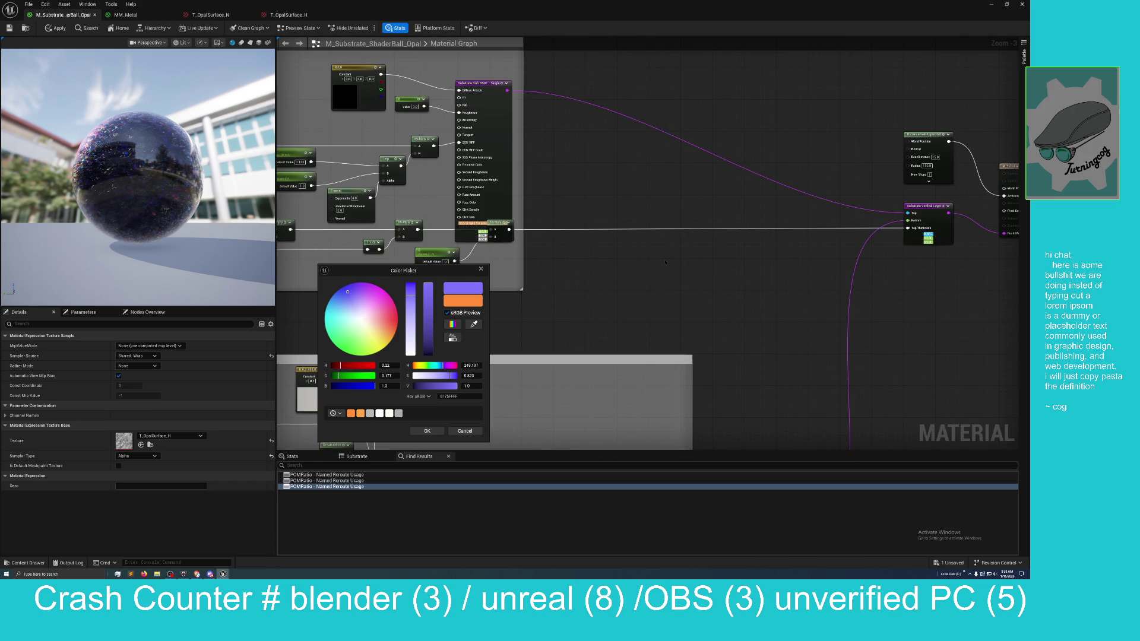
pyautogui.moveTo(664, 262)
pyautogui.mouseDown()
pyautogui.moveTo(859, 251)
pyautogui.moveTo(783, 255)
pyautogui.moveTo(793, 257)
pyautogui.mouseUp()
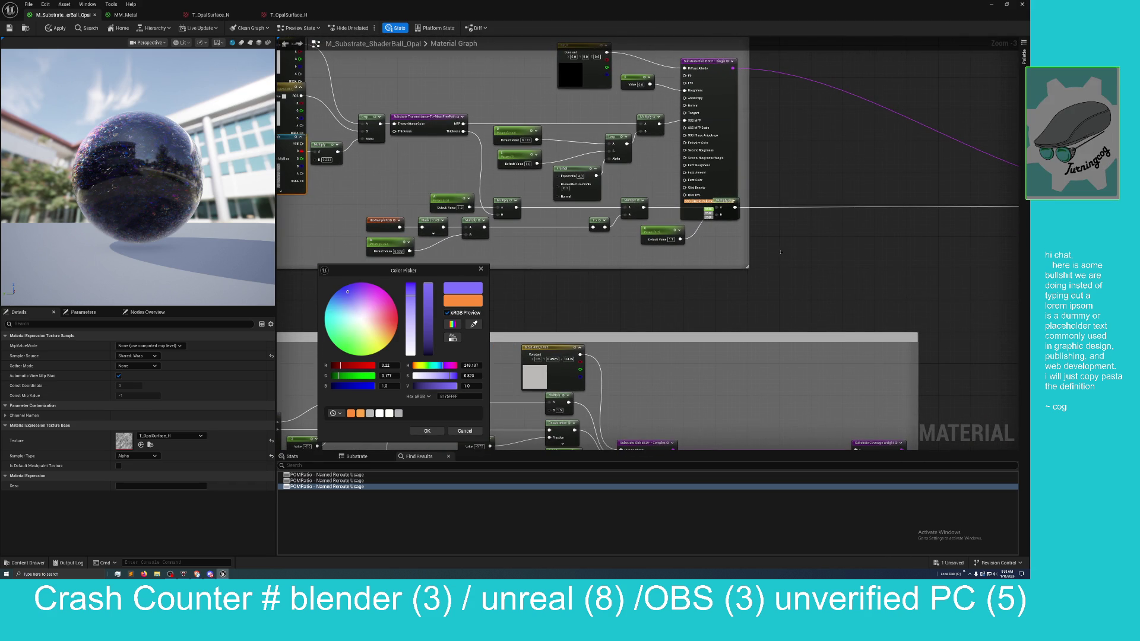
pyautogui.moveTo(612, 267)
pyautogui.mouseDown()
pyautogui.moveTo(671, 286)
pyautogui.moveTo(702, 280)
pyautogui.moveTo(758, 234)
pyautogui.moveTo(753, 291)
pyautogui.mouseUp()
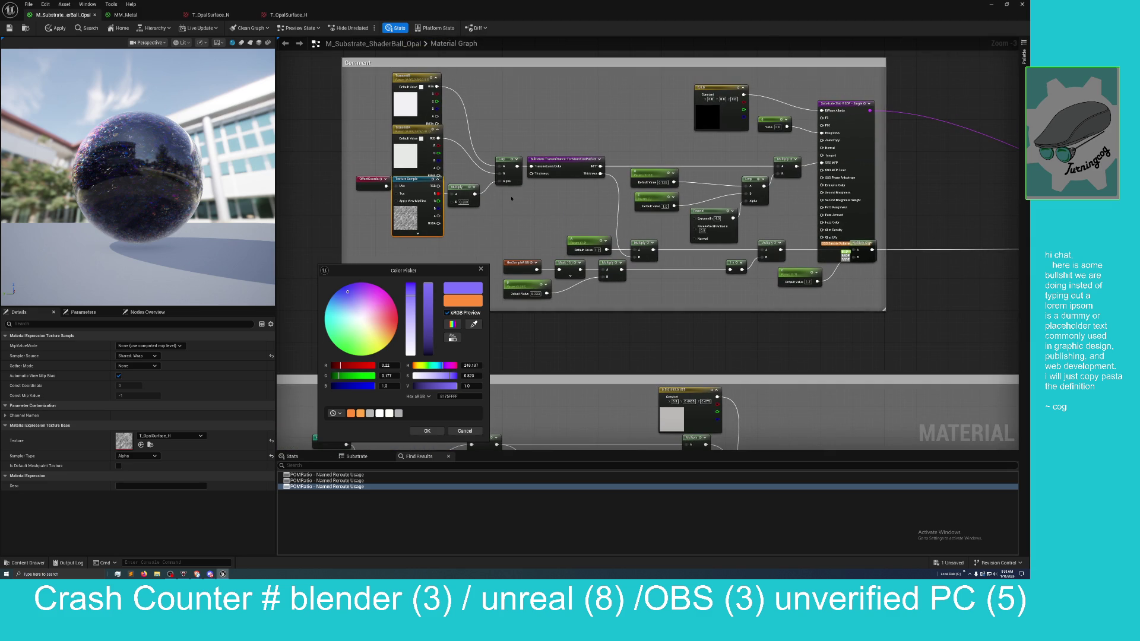
pyautogui.moveTo(514, 206); pyautogui.dragTo(516, 211)
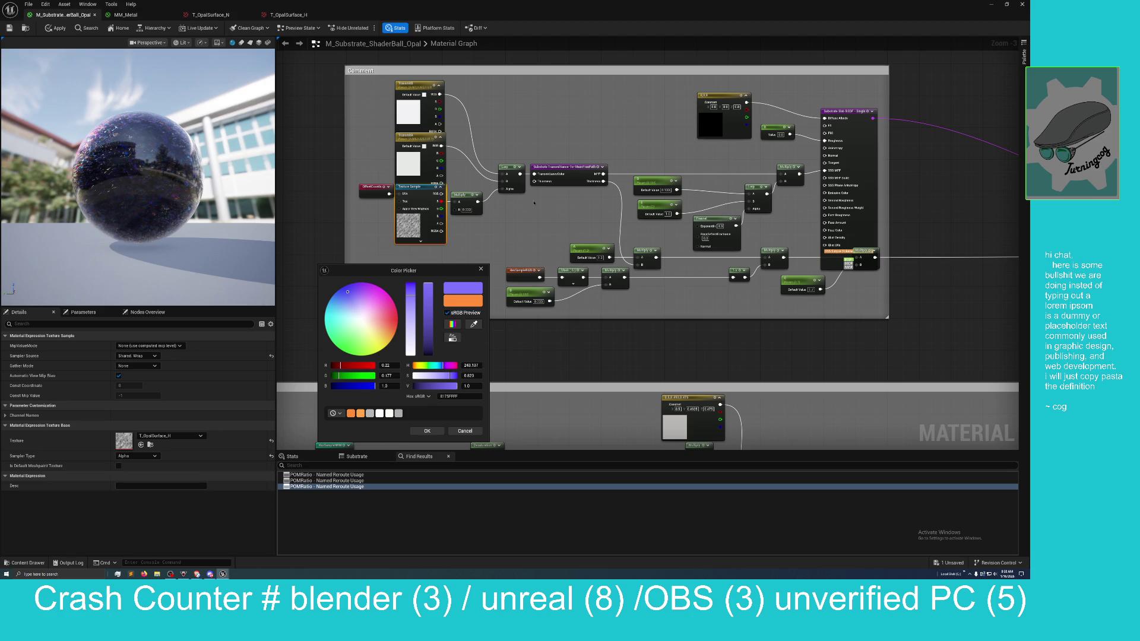
pyautogui.moveTo(880, 271)
pyautogui.mouseDown()
pyautogui.moveTo(711, 217)
pyautogui.moveTo(728, 230)
pyautogui.moveTo(728, 207)
pyautogui.mouseUp()
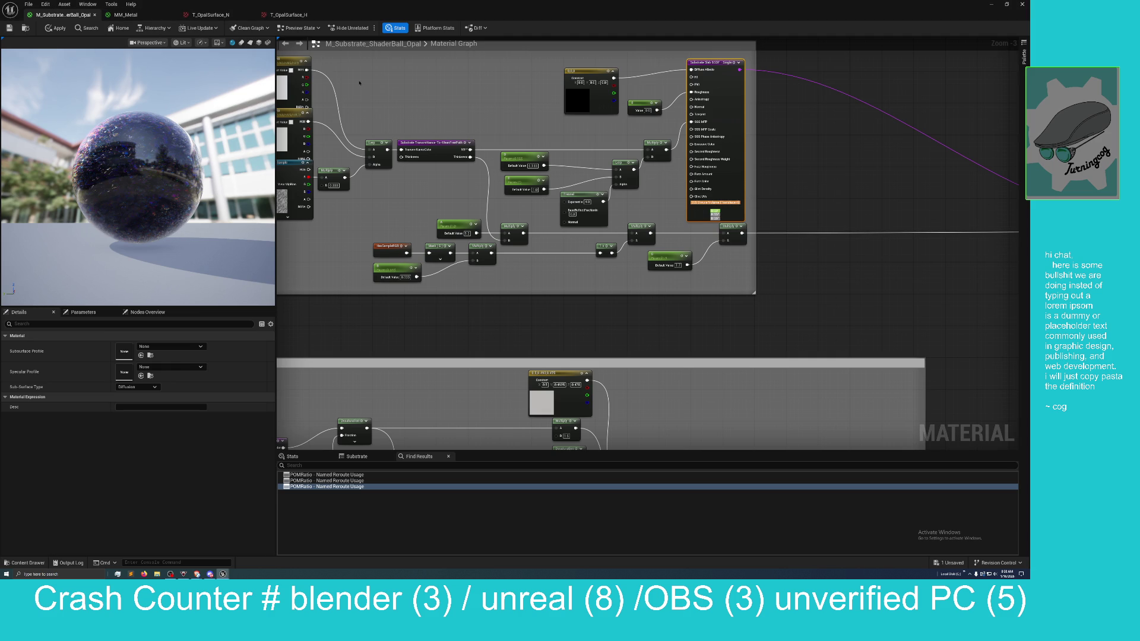
pyautogui.click(132, 14)
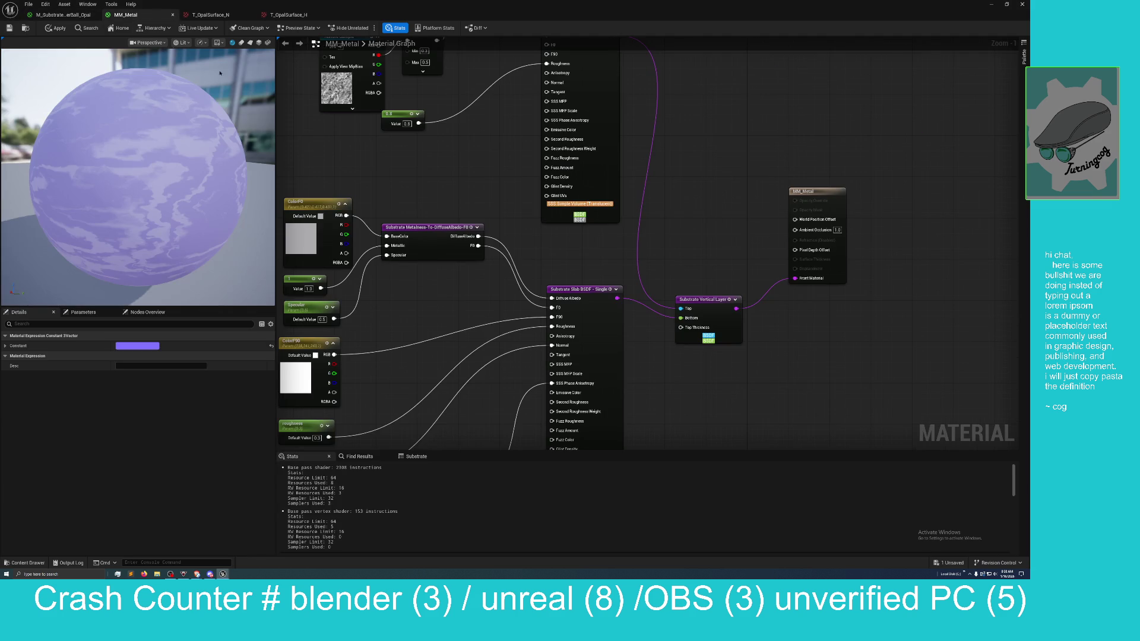
# Step: Search 'meanfree' to add a Substrate Transmittance-To-MeanFreePath node and place it left of the Slab BSDF
pyautogui.scroll(-2, 506, 196)
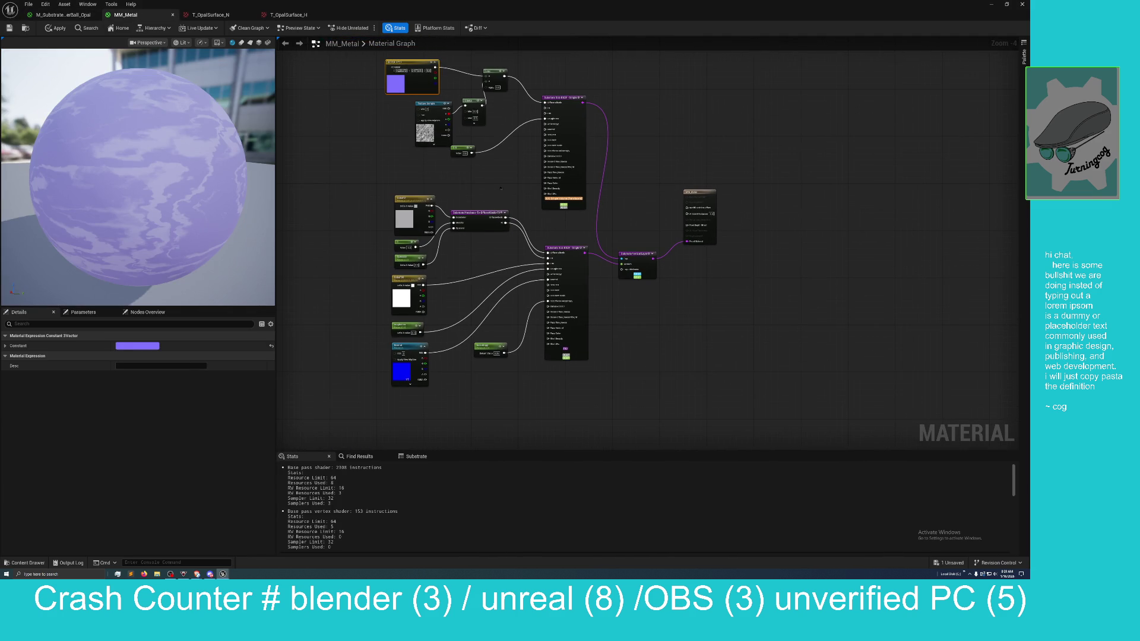
pyautogui.rightClick(660, 135)
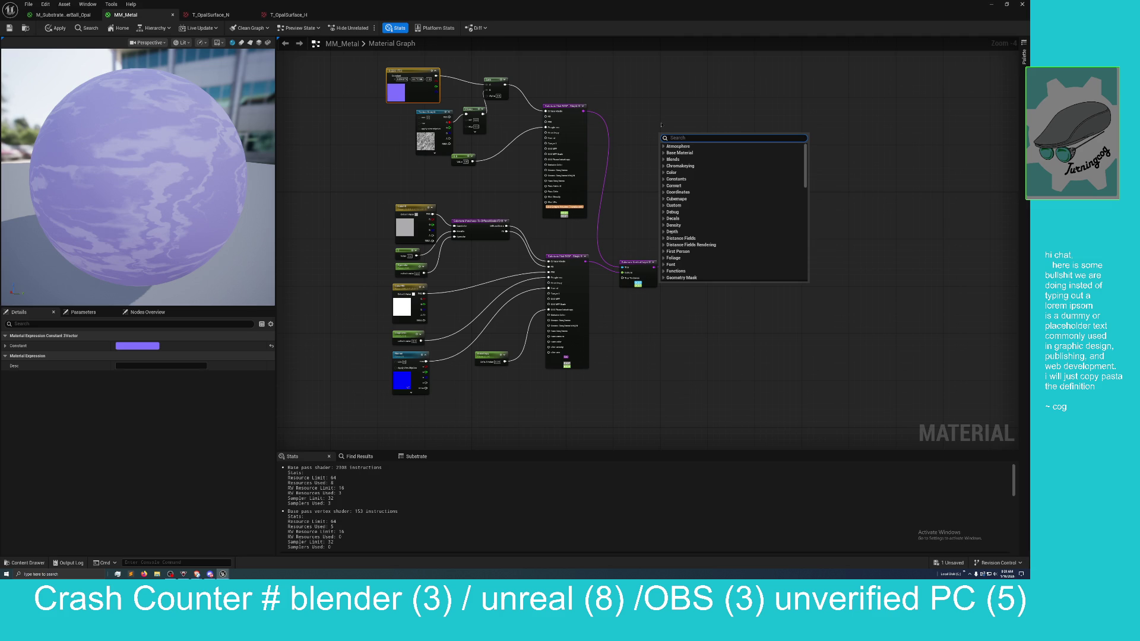
pyautogui.write('meanfree')
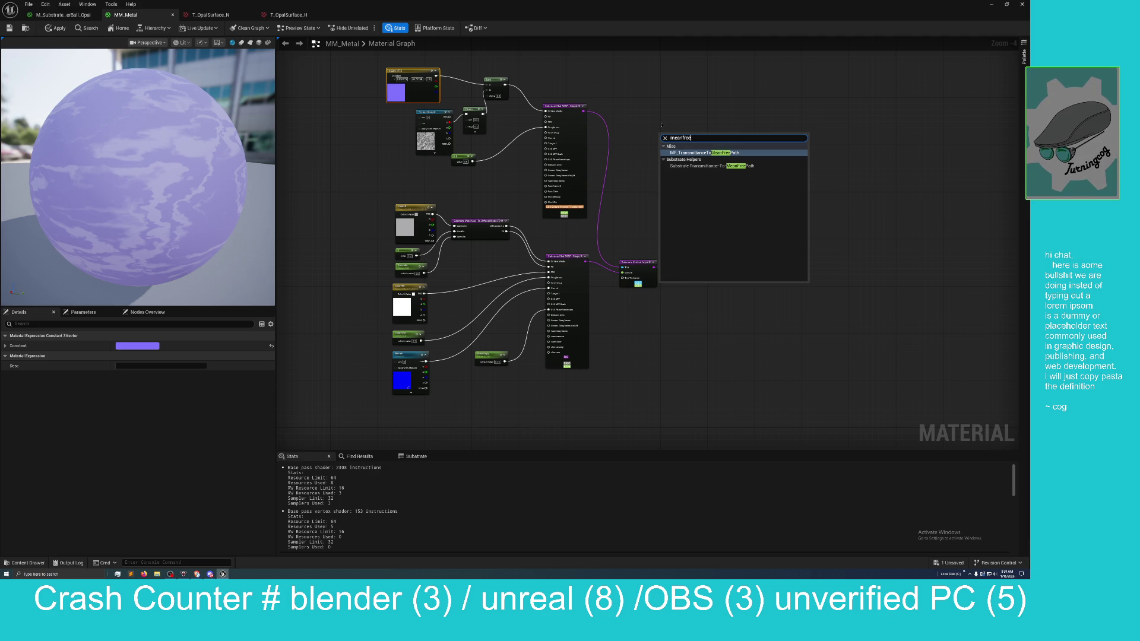
pyautogui.click(701, 167)
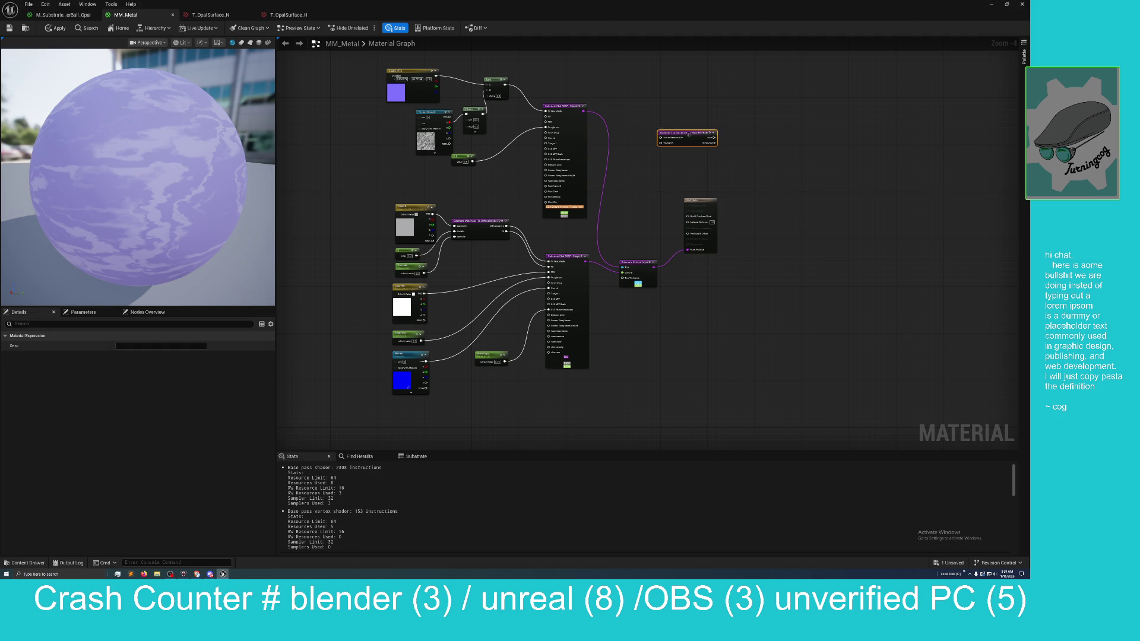
pyautogui.moveTo(689, 134)
pyautogui.mouseDown()
pyautogui.moveTo(475, 179)
pyautogui.moveTo(486, 179)
pyautogui.mouseUp()
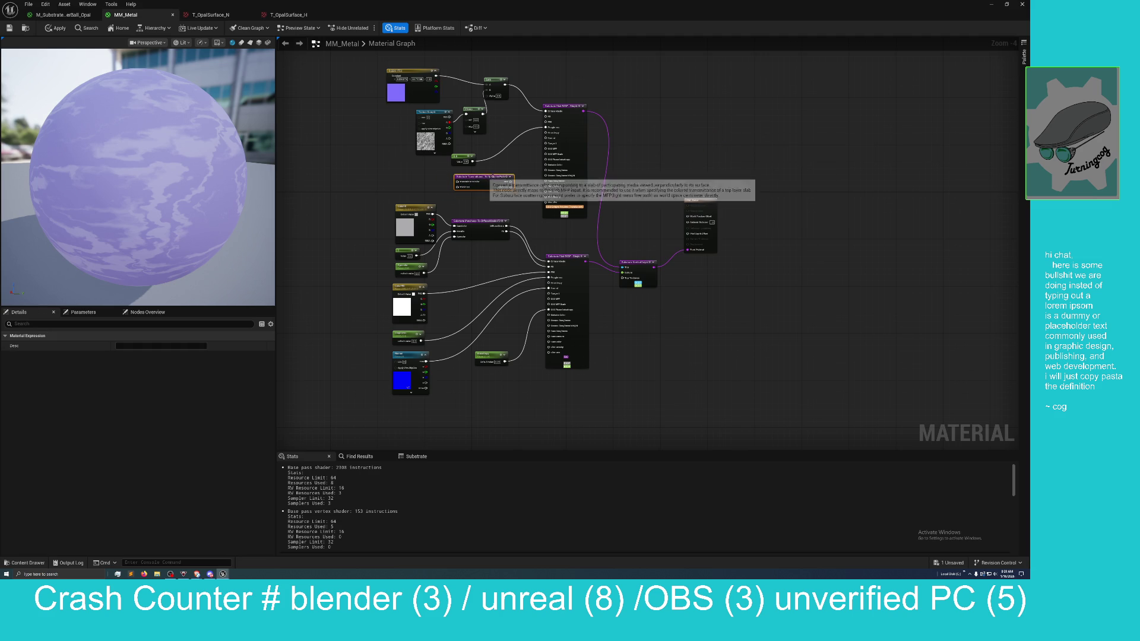
pyautogui.scroll(2, 490, 189)
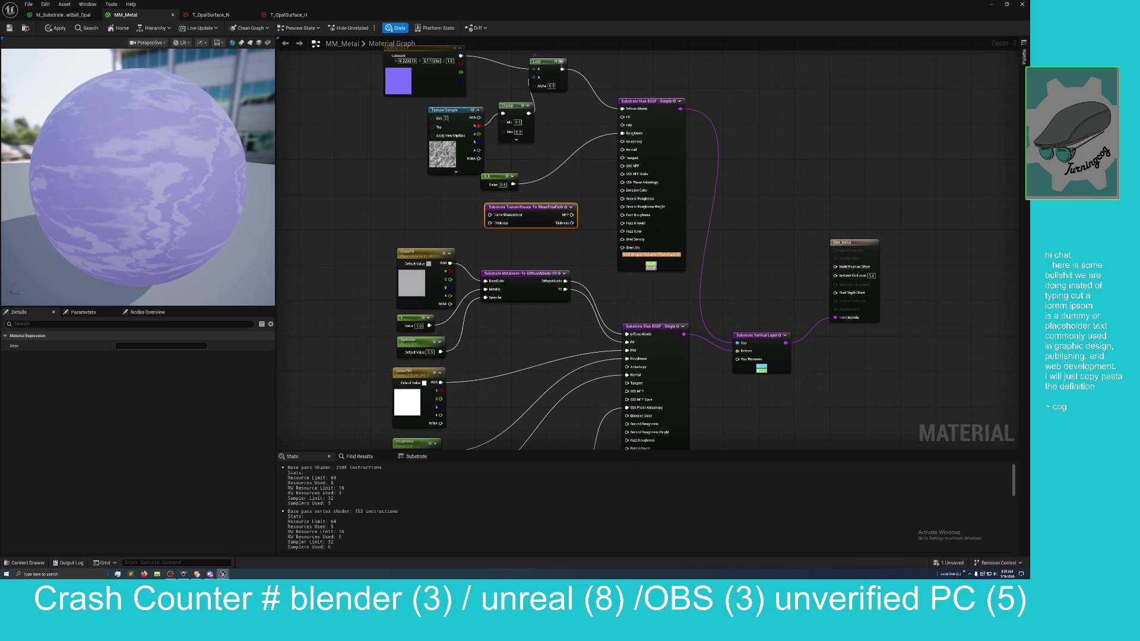
# Step: Feed the Lerp colour into TransmittanceColor and connect the metal Slab BSDF to Front Material
pyautogui.moveTo(562, 69)
pyautogui.mouseDown()
pyautogui.moveTo(476, 188)
pyautogui.moveTo(490, 214)
pyautogui.mouseUp()
pyautogui.moveTo(570, 214)
pyautogui.mouseDown()
pyautogui.moveTo(576, 273)
pyautogui.moveTo(624, 339)
pyautogui.moveTo(613, 403)
pyautogui.moveTo(627, 400)
pyautogui.mouseUp()
pyautogui.moveTo(608, 171)
pyautogui.mouseDown()
pyautogui.moveTo(604, 159)
pyautogui.moveTo(615, 175)
pyautogui.mouseUp()
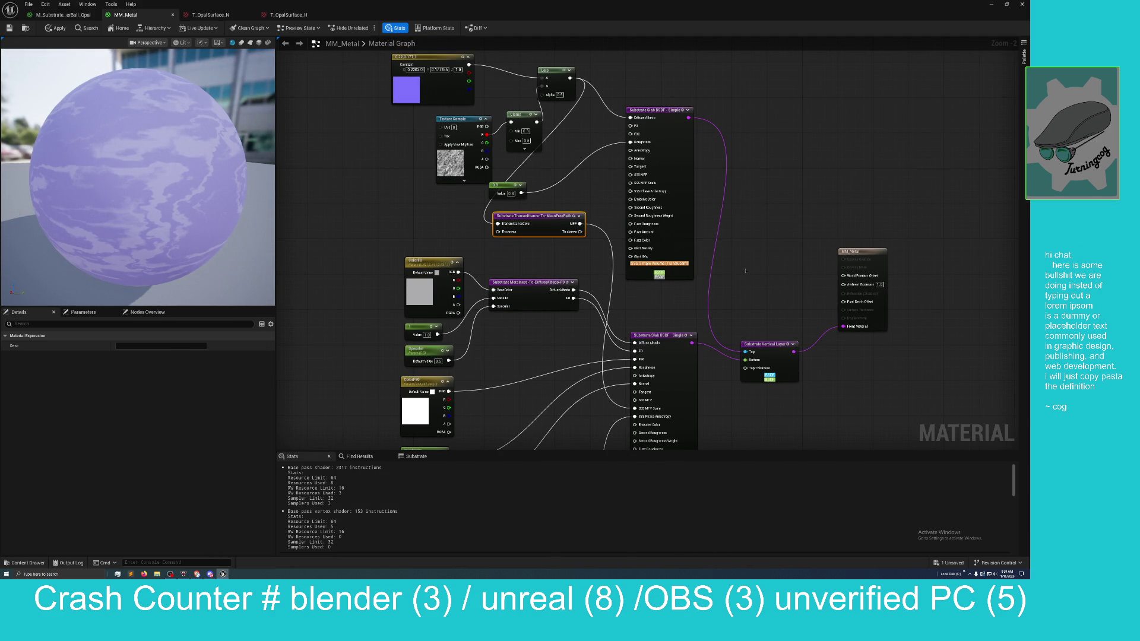
pyautogui.moveTo(692, 343)
pyautogui.mouseDown()
pyautogui.moveTo(724, 351)
pyautogui.moveTo(839, 328)
pyautogui.mouseUp()
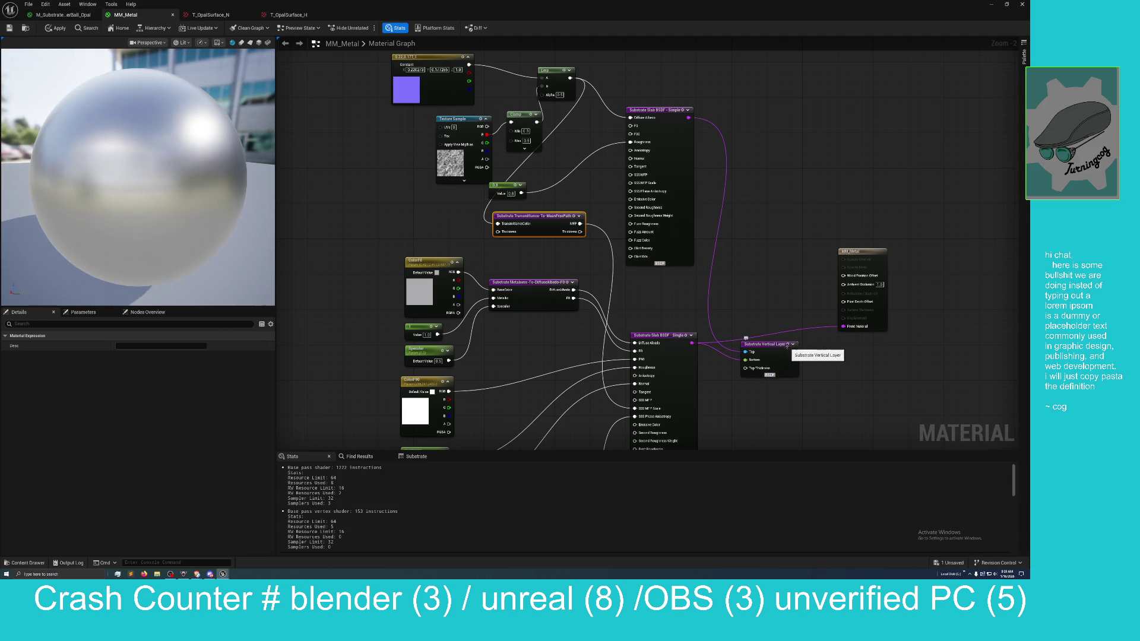
# Step: Raise the Vertical Layer node and move the Transmittance-To-MeanFreePath node up and left
pyautogui.moveTo(746, 338); pyautogui.dragTo(743, 249)
pyautogui.moveTo(641, 339)
pyautogui.mouseDown()
pyautogui.moveTo(654, 292)
pyautogui.moveTo(640, 292)
pyautogui.mouseUp()
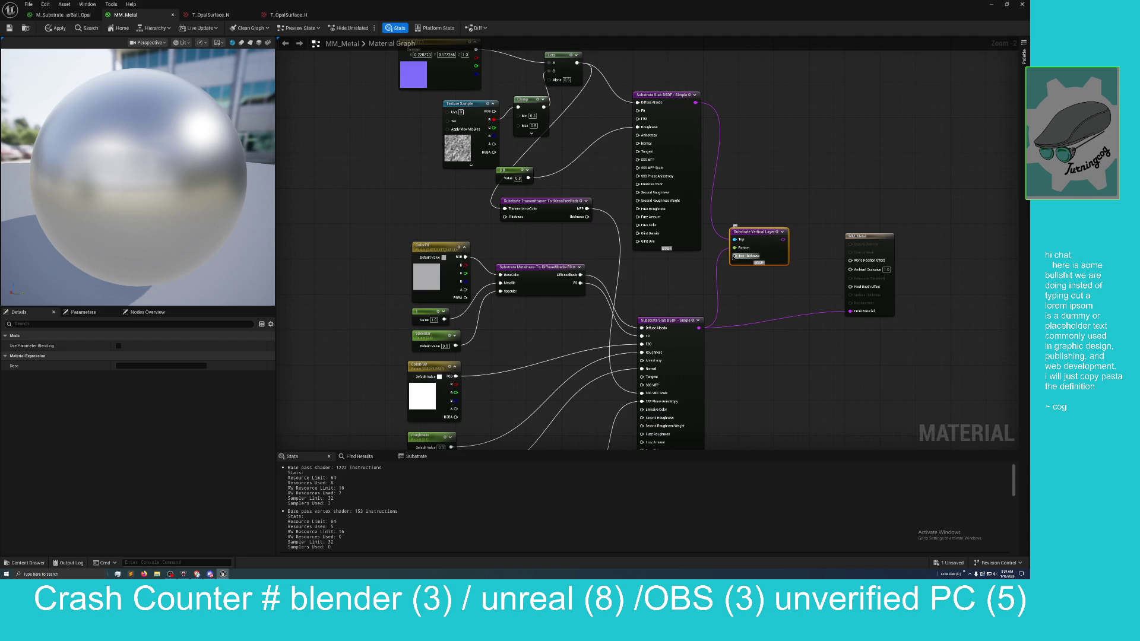
pyautogui.moveTo(736, 290)
pyautogui.mouseDown()
pyautogui.moveTo(681, 279)
pyautogui.moveTo(689, 208)
pyautogui.moveTo(648, 226)
pyautogui.mouseUp()
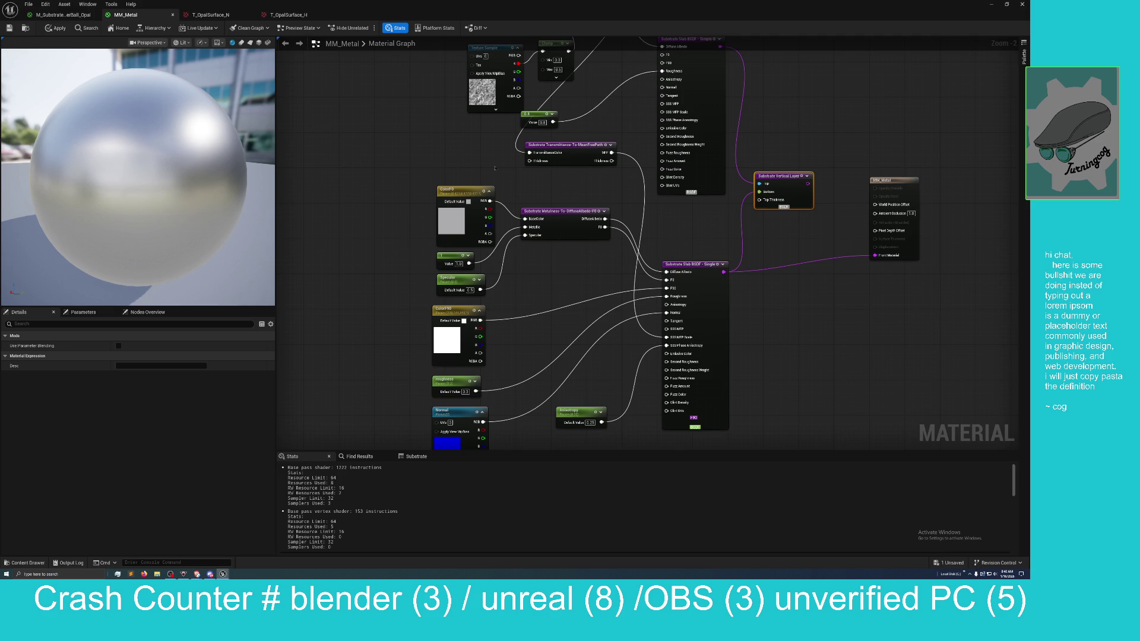
pyautogui.moveTo(531, 144); pyautogui.dragTo(428, 136)
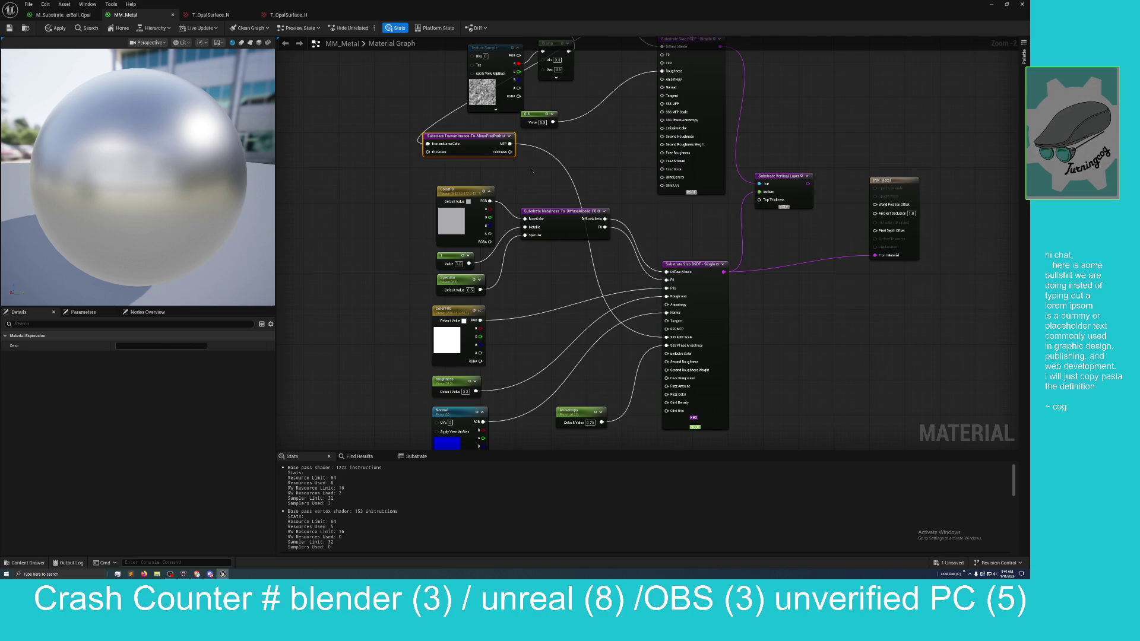
pyautogui.click(63, 15)
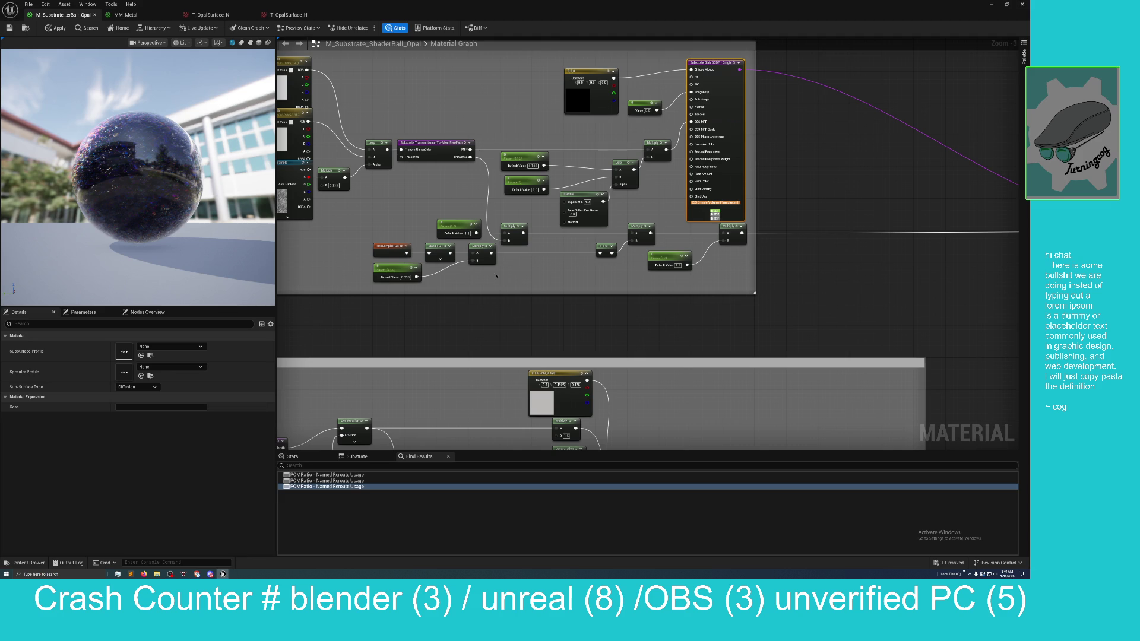
pyautogui.moveTo(569, 247); pyautogui.dragTo(404, 282)
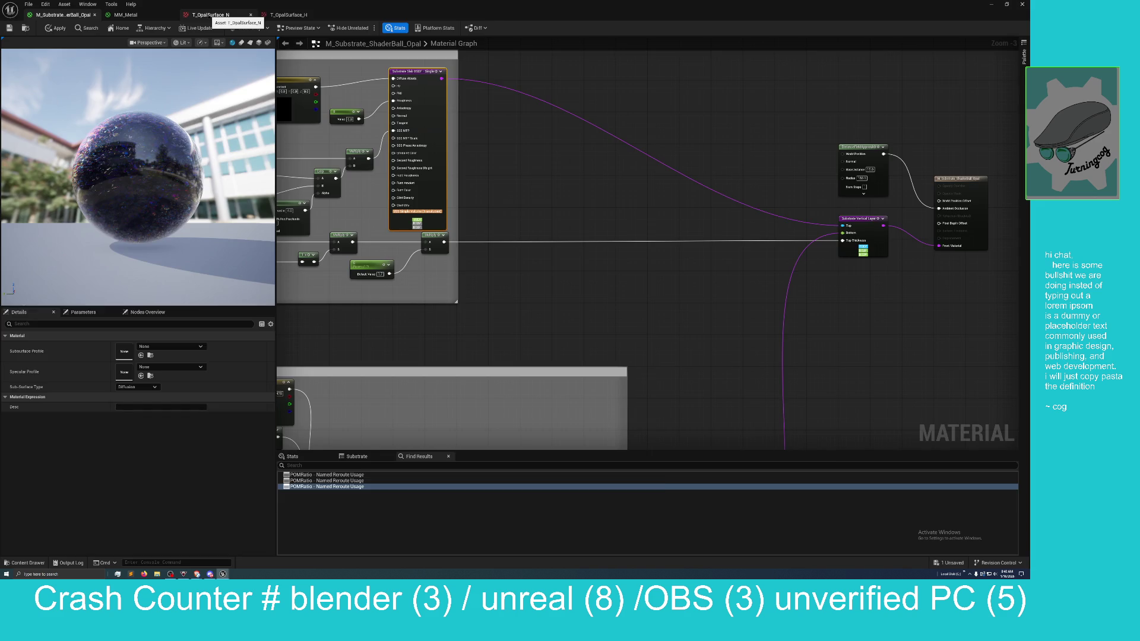
pyautogui.click(213, 15)
pyautogui.click(125, 15)
pyautogui.moveTo(330, 224)
pyautogui.mouseDown()
pyautogui.moveTo(318, 178)
pyautogui.moveTo(298, 215)
pyautogui.mouseUp()
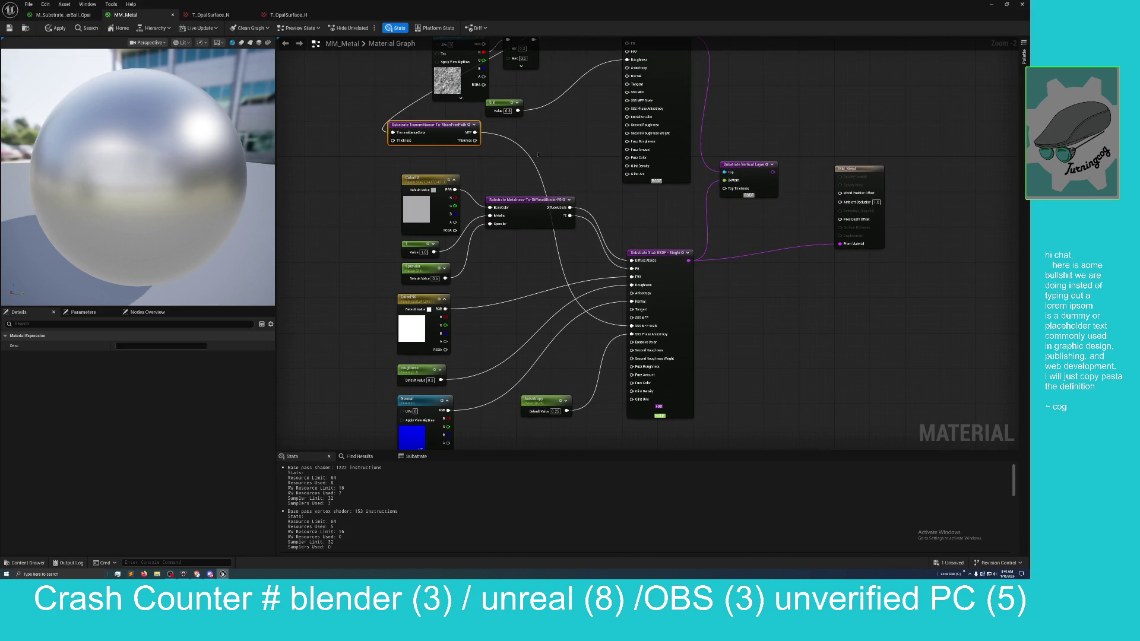
# Step: Add a Multiply node and wire the transmittance Thickness into its A input
pyautogui.moveTo(537, 154); pyautogui.dragTo(493, 190)
pyautogui.scroll(-1, 426, 177)
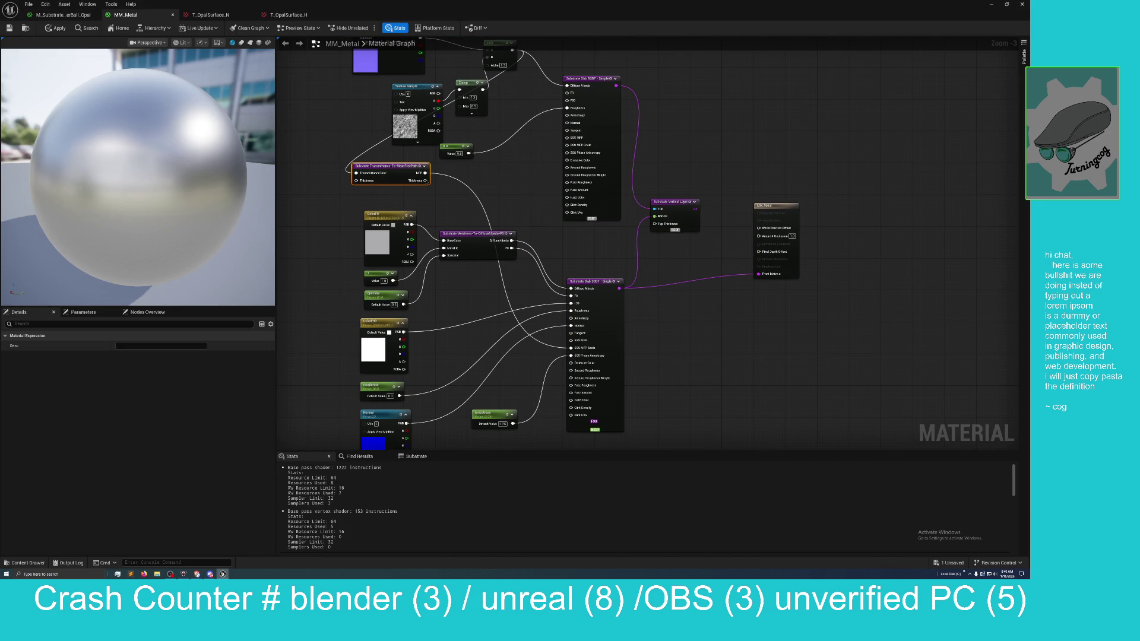
pyautogui.rightClick(511, 199)
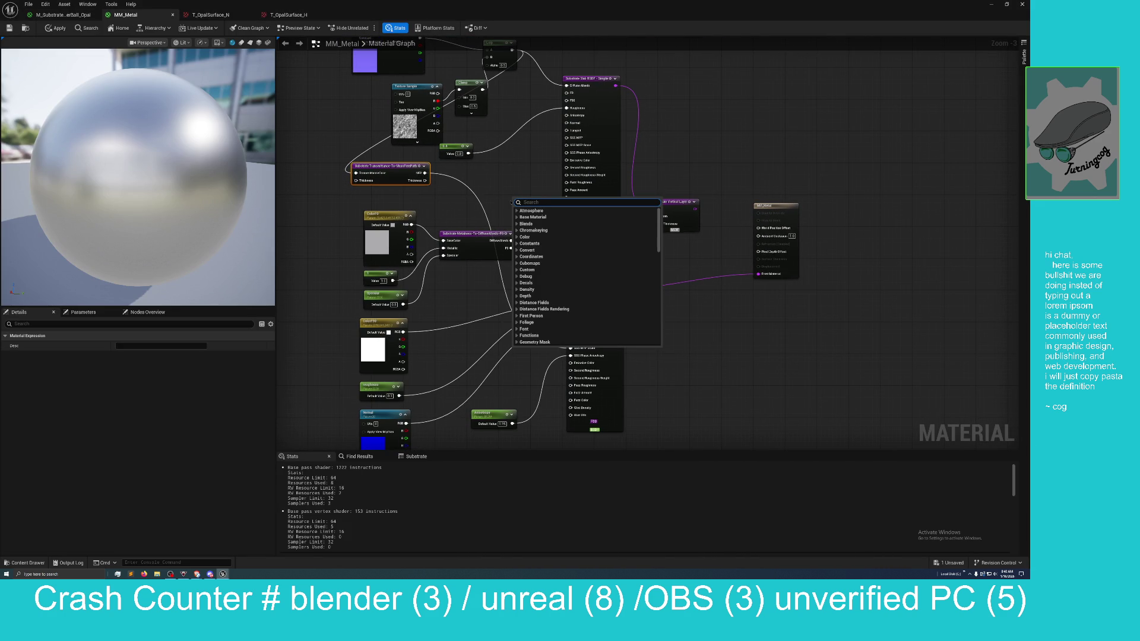
pyautogui.write('multiply')
pyautogui.press('Return')
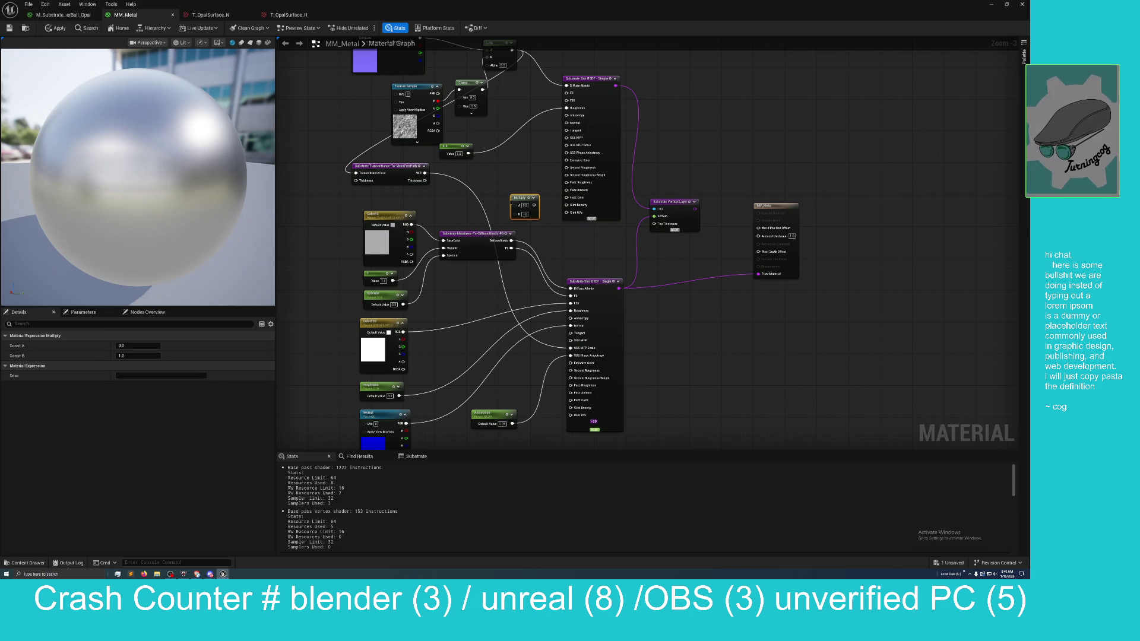
pyautogui.moveTo(423, 177)
pyautogui.mouseDown()
pyautogui.moveTo(522, 194)
pyautogui.moveTo(517, 206)
pyautogui.moveTo(594, 233)
pyautogui.moveTo(654, 224)
pyautogui.mouseUp()
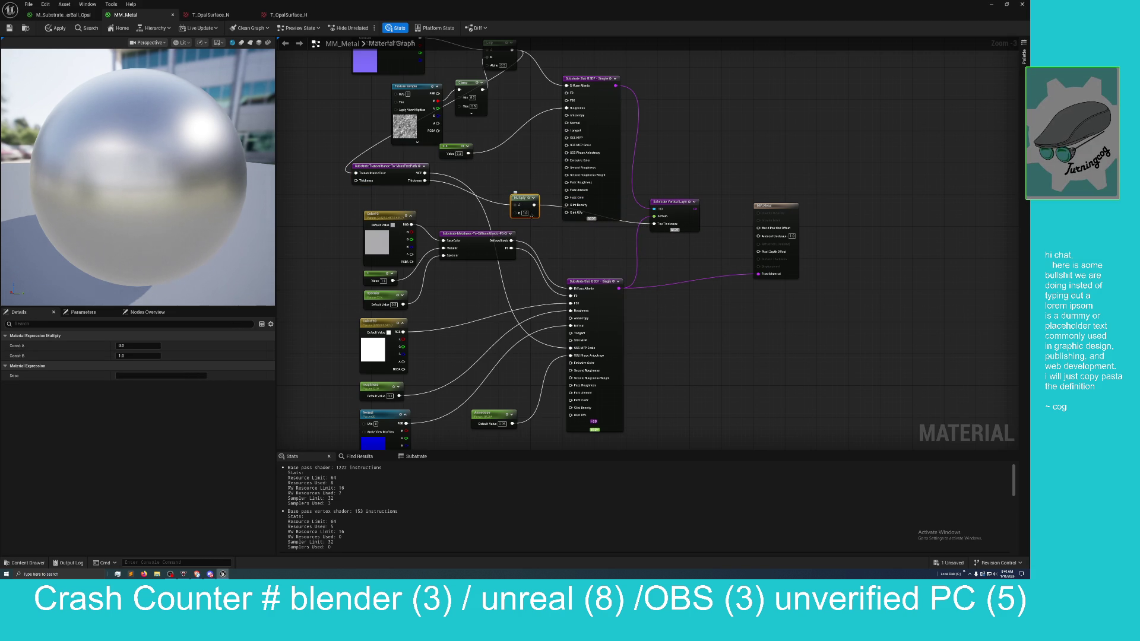
pyautogui.moveTo(515, 194); pyautogui.dragTo(523, 206)
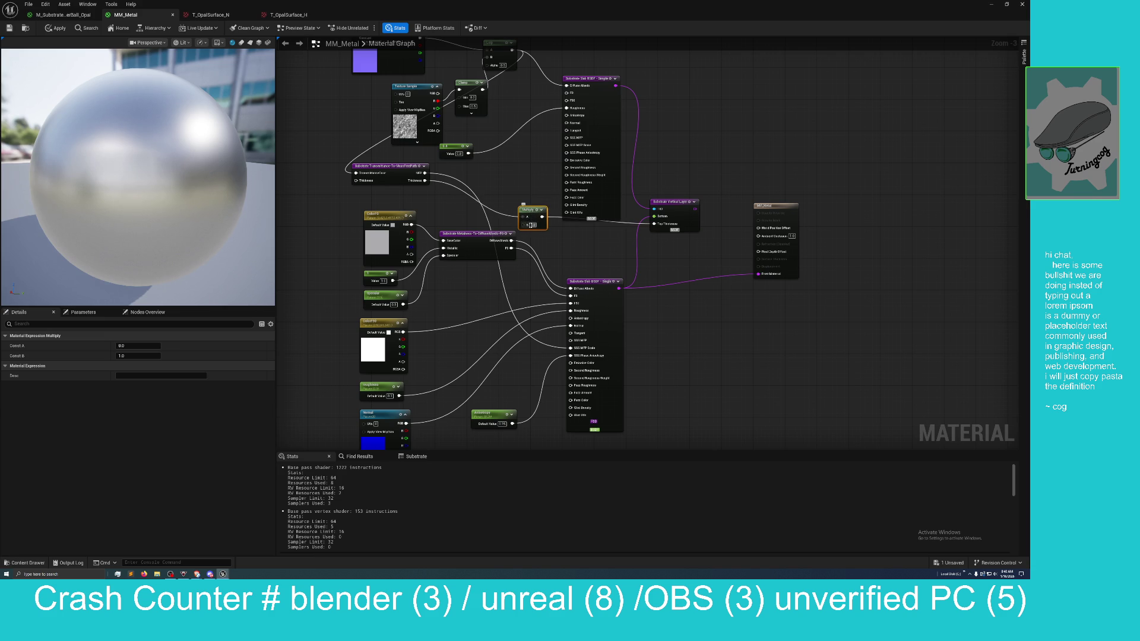
# Step: Set the Multiply's B value to 0.5, then switch to the M_Substrate_ShaderBall_Opal material
pyautogui.click(532, 225)
pyautogui.write('2')
pyautogui.press('Return')
pyautogui.click(541, 225)
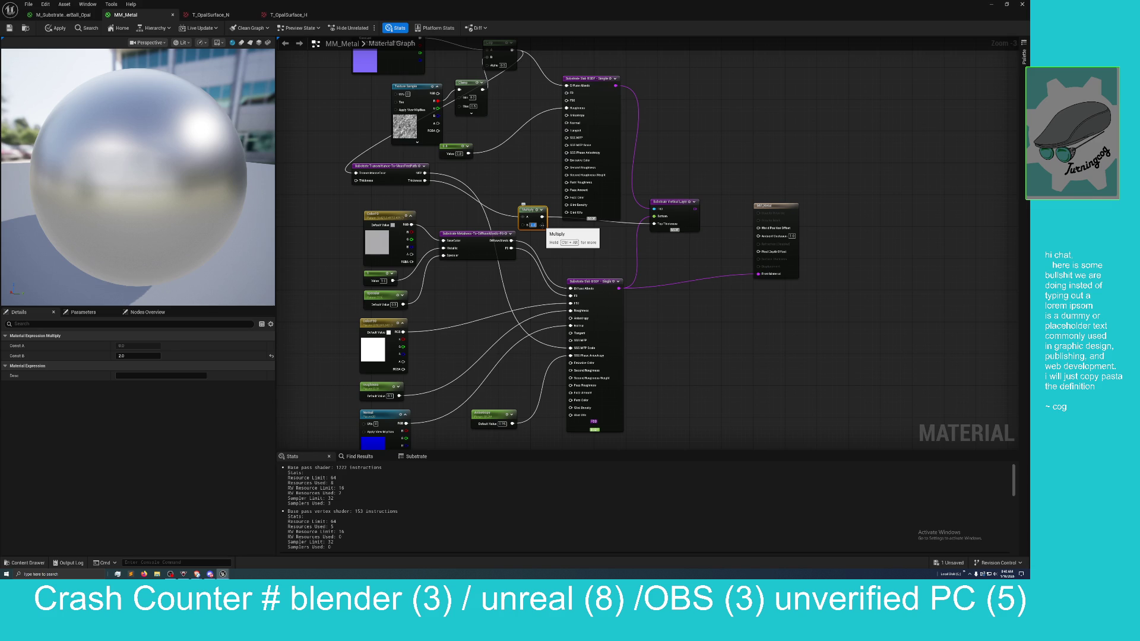
pyautogui.write('0.5')
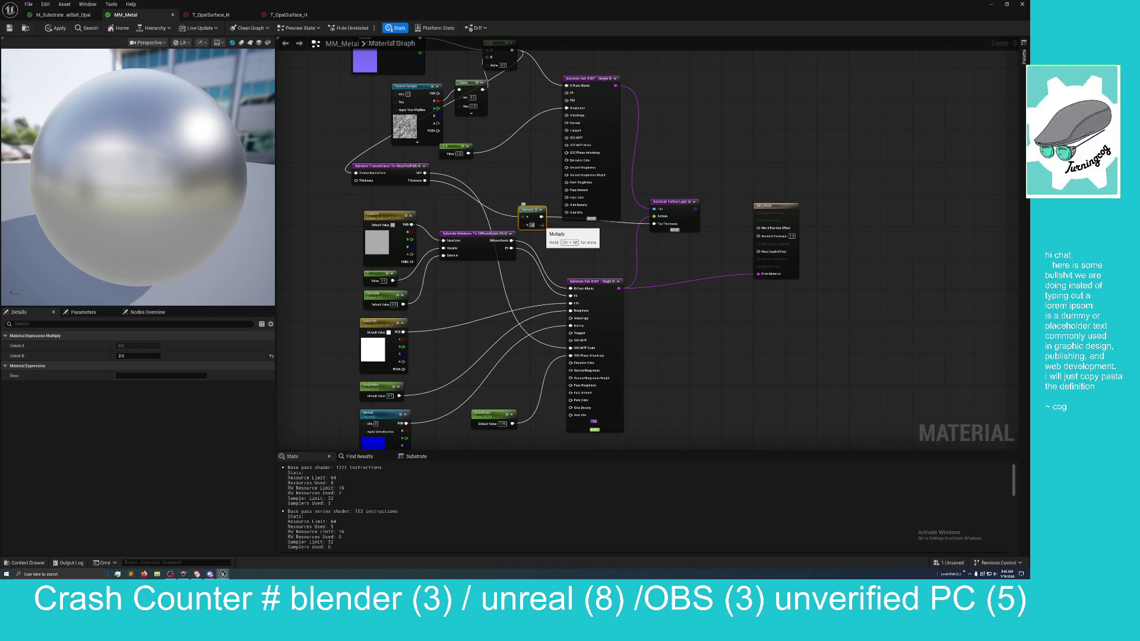
pyautogui.press('Return')
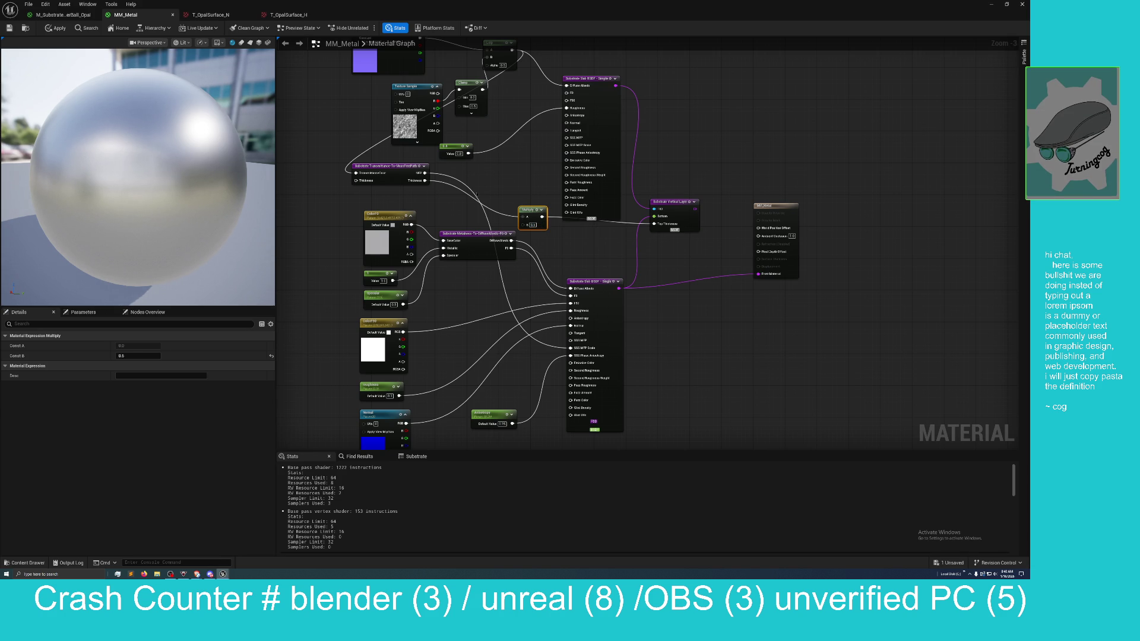
pyautogui.click(62, 14)
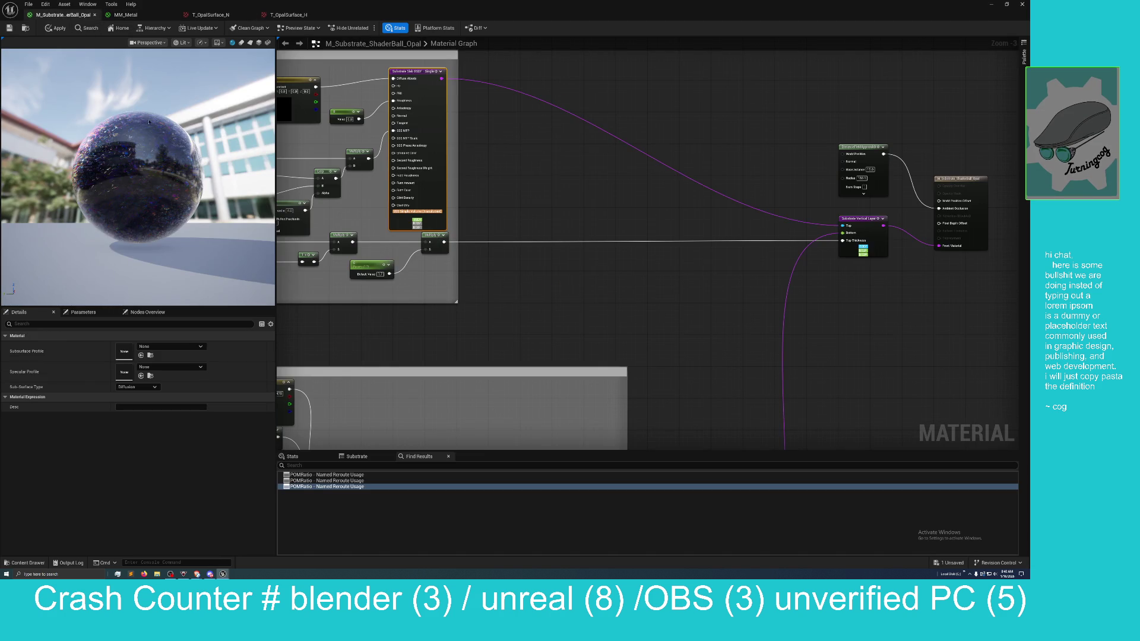
# Step: Pan through the Opal graph's slab and texture nodes, then return to the MM_Metal material
pyautogui.moveTo(356, 301)
pyautogui.mouseDown()
pyautogui.moveTo(554, 313)
pyautogui.moveTo(544, 293)
pyautogui.moveTo(427, 265)
pyautogui.mouseUp()
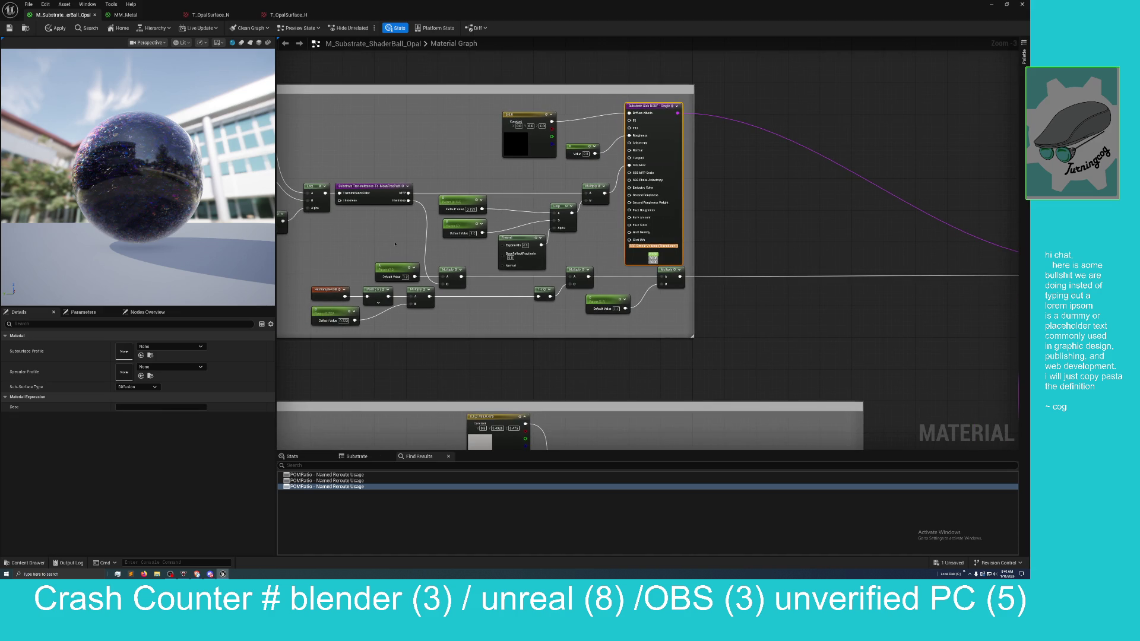
pyautogui.moveTo(365, 220); pyautogui.dragTo(372, 225)
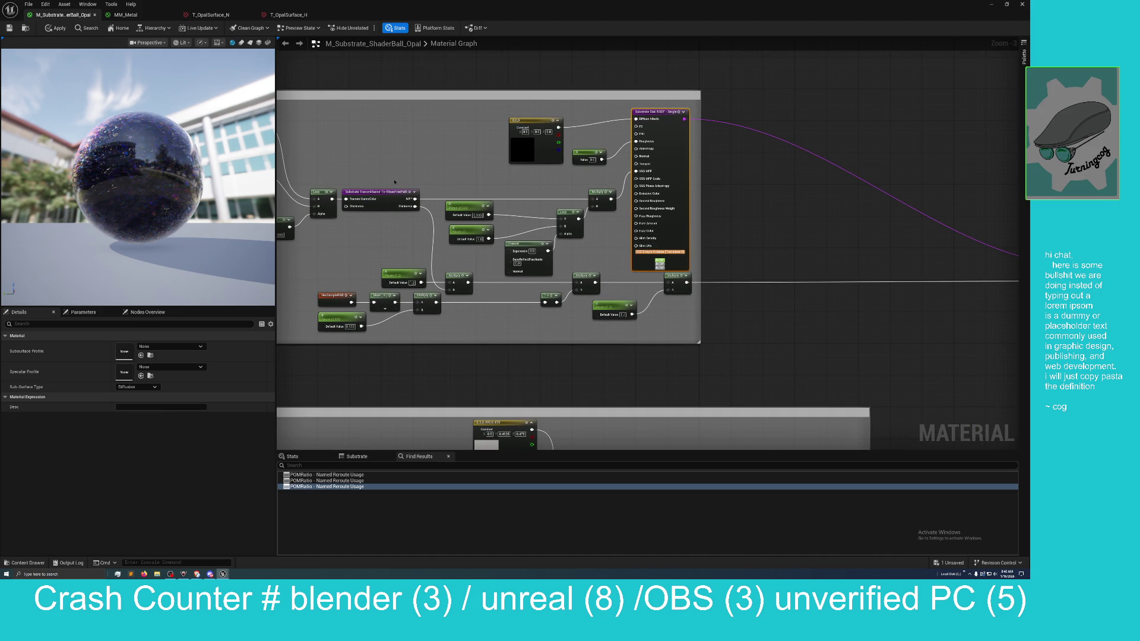
pyautogui.moveTo(360, 232)
pyautogui.mouseDown()
pyautogui.moveTo(490, 238)
pyautogui.moveTo(391, 242)
pyautogui.mouseUp()
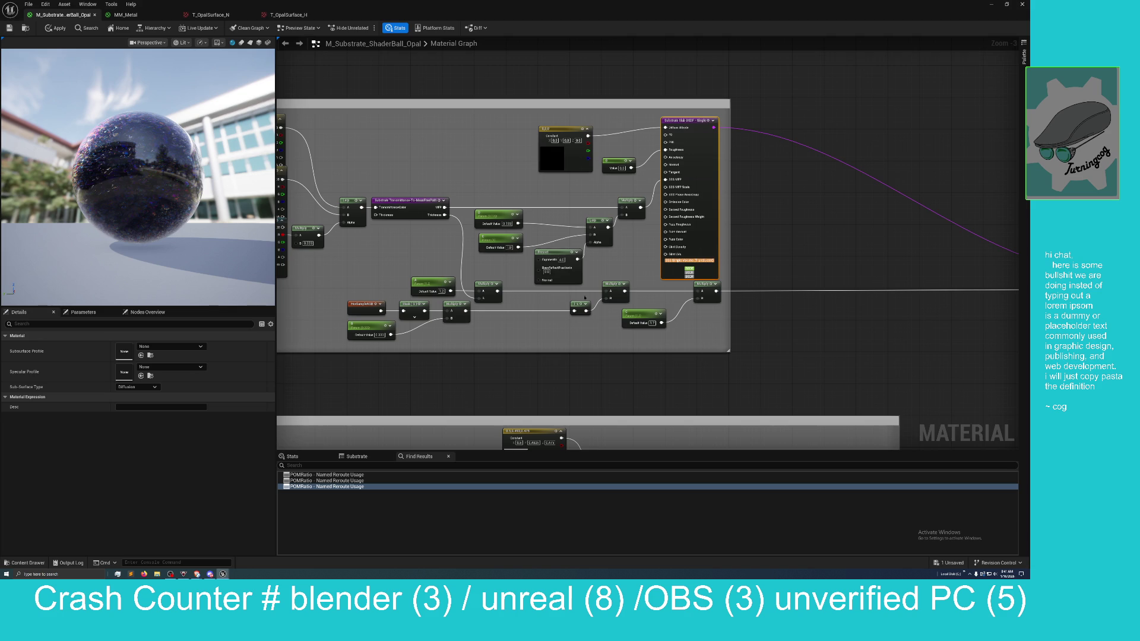
pyautogui.moveTo(732, 310)
pyautogui.mouseDown()
pyautogui.moveTo(707, 311)
pyautogui.moveTo(754, 299)
pyautogui.moveTo(488, 306)
pyautogui.moveTo(880, 318)
pyautogui.moveTo(868, 314)
pyautogui.mouseUp()
pyautogui.scroll(3, 624, 311)
pyautogui.moveTo(584, 253); pyautogui.dragTo(576, 251)
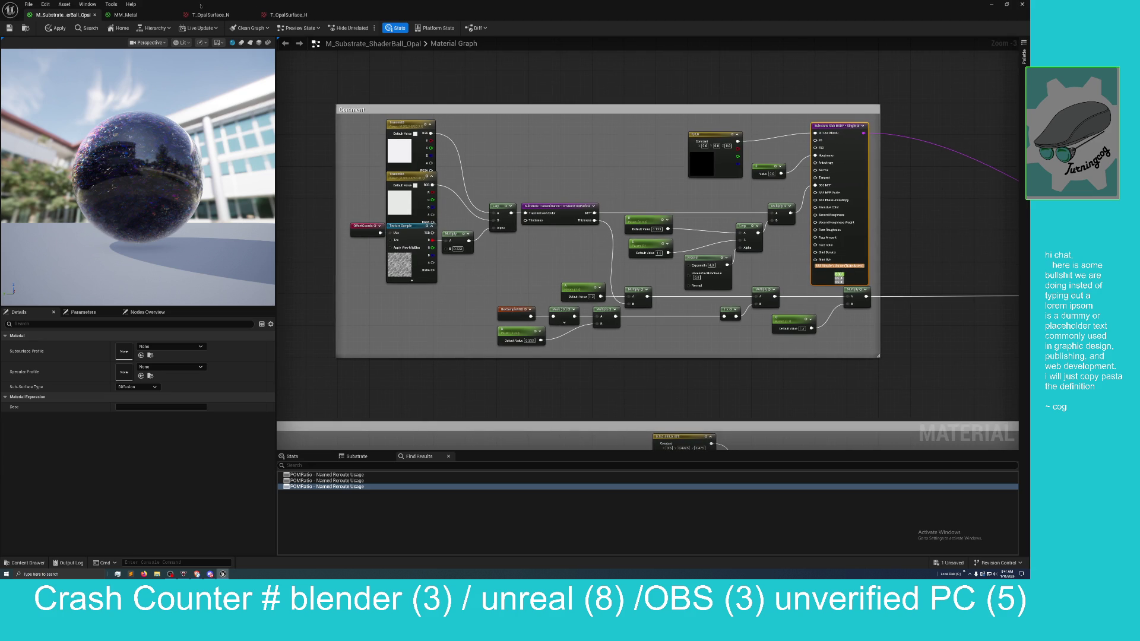
pyautogui.click(135, 15)
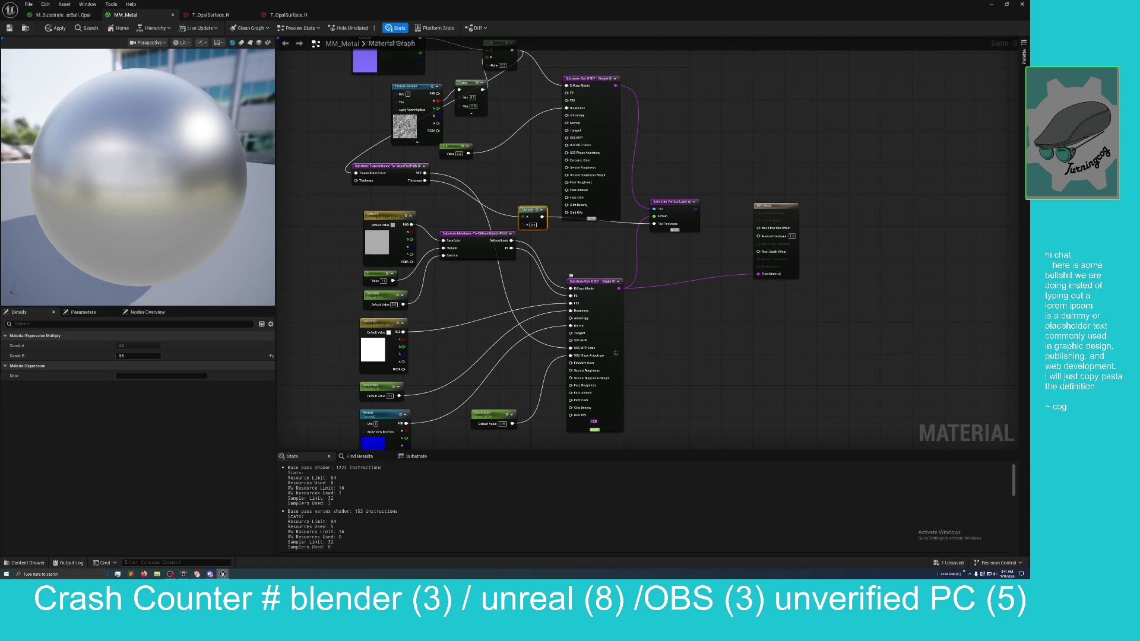
# Step: Rewire the lower Slab's SSS MFP pin and change its SSS MFP Scale link, then orbit the preview
pyautogui.moveTo(615, 347)
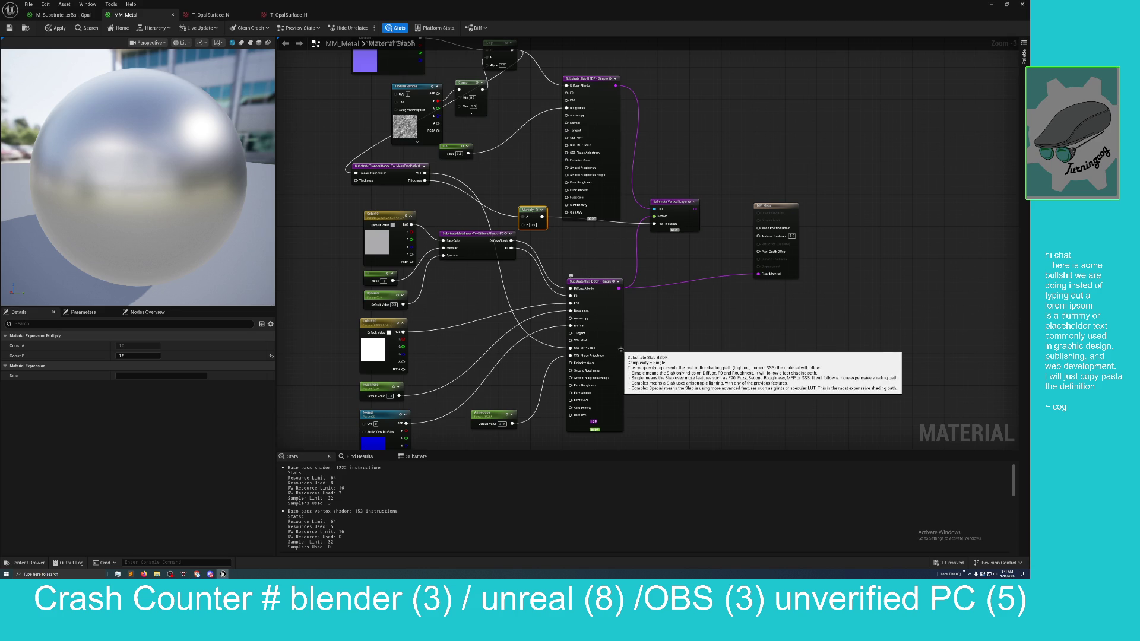
pyautogui.moveTo(570, 340)
pyautogui.mouseDown()
pyautogui.moveTo(457, 190)
pyautogui.moveTo(425, 173)
pyautogui.mouseUp()
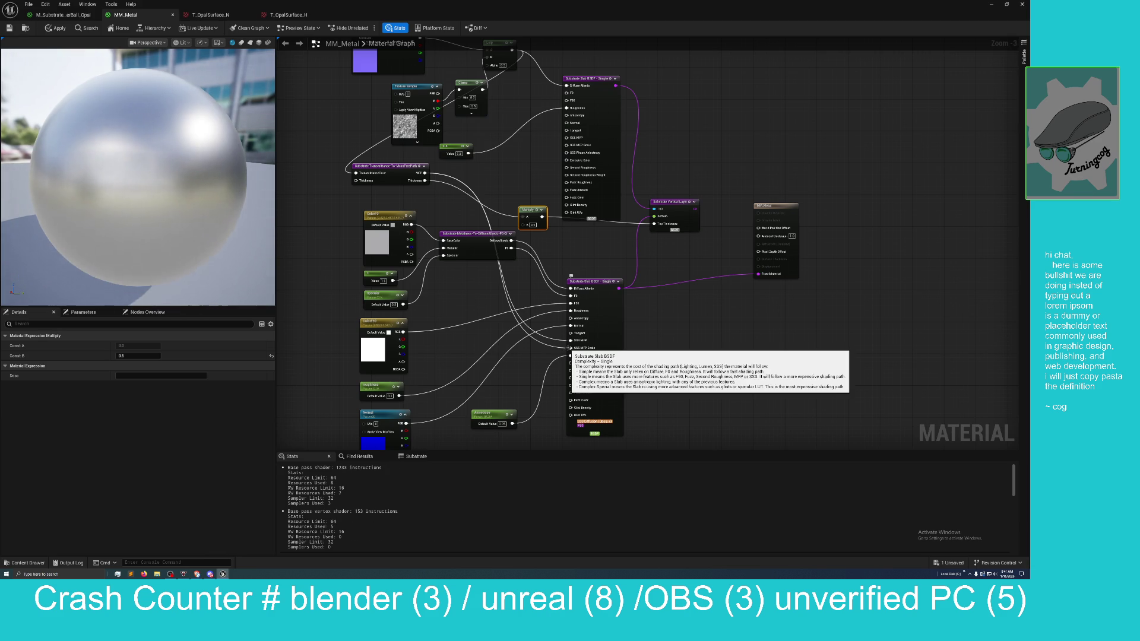
pyautogui.moveTo(570, 349); pyautogui.dragTo(577, 344)
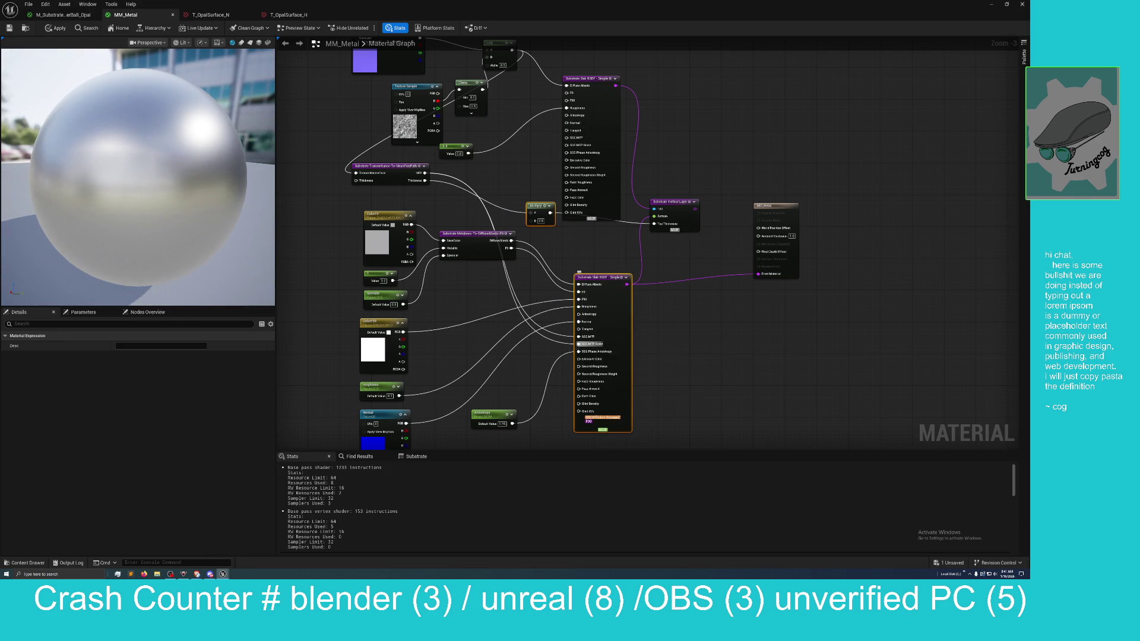
pyautogui.rightClick(577, 344)
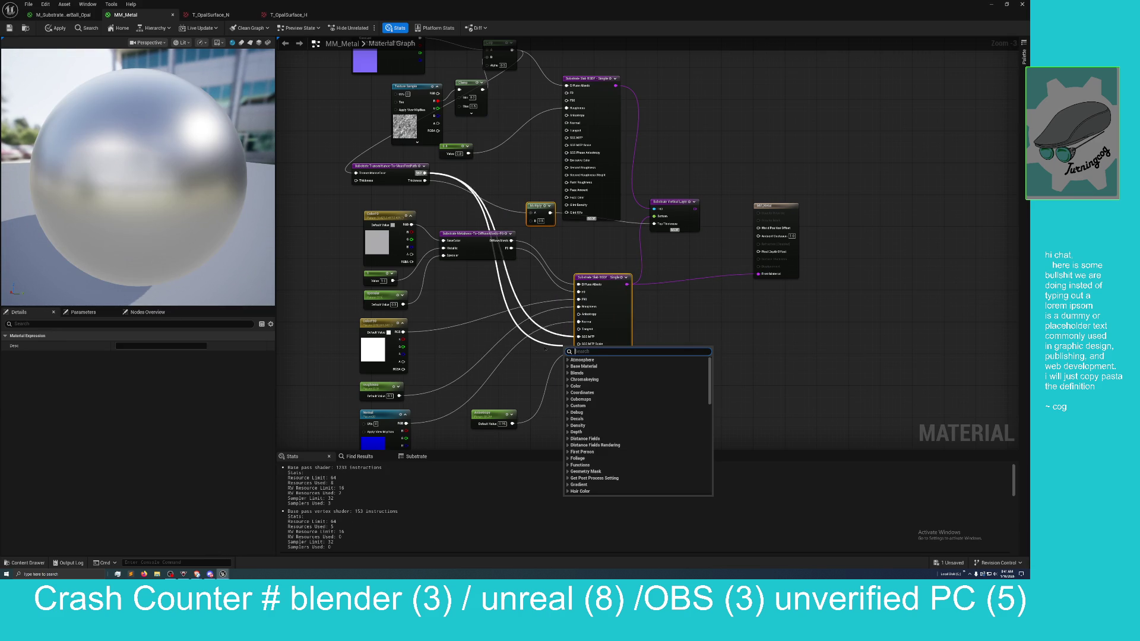
pyautogui.click(534, 353)
pyautogui.moveTo(182, 237); pyautogui.dragTo(62, 237)
pyautogui.moveTo(344, 195); pyautogui.dragTo(407, 264)
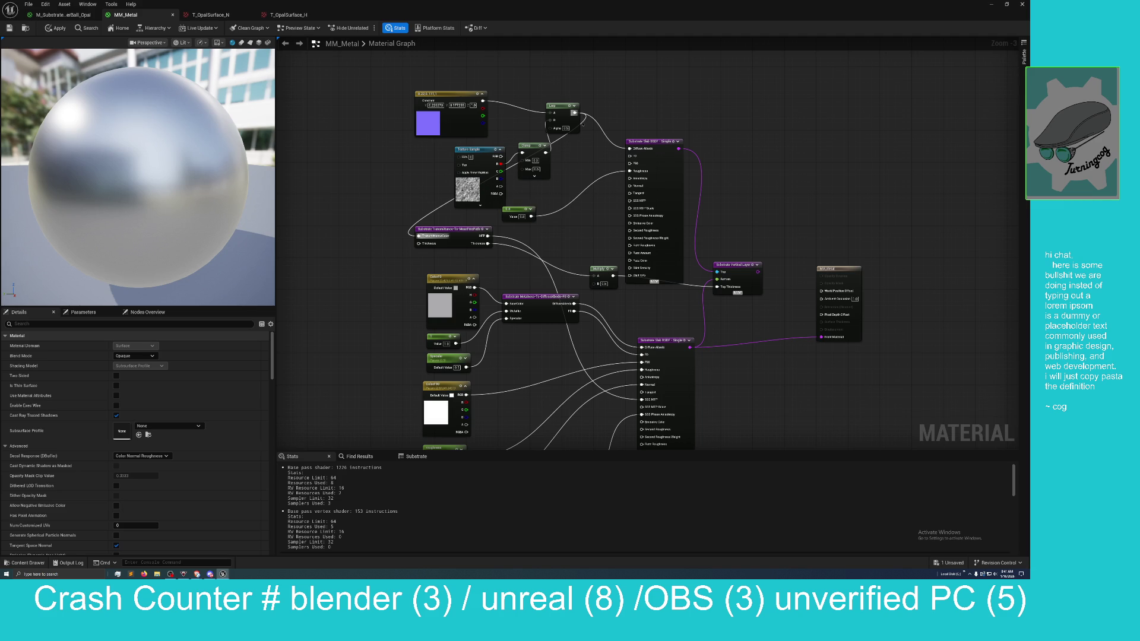
# Step: Connect the constant to Transmittance Thickness, lower it from 0.8 to 0.08, and move the upper Slab up-right
pyautogui.moveTo(590, 159); pyautogui.dragTo(615, 180)
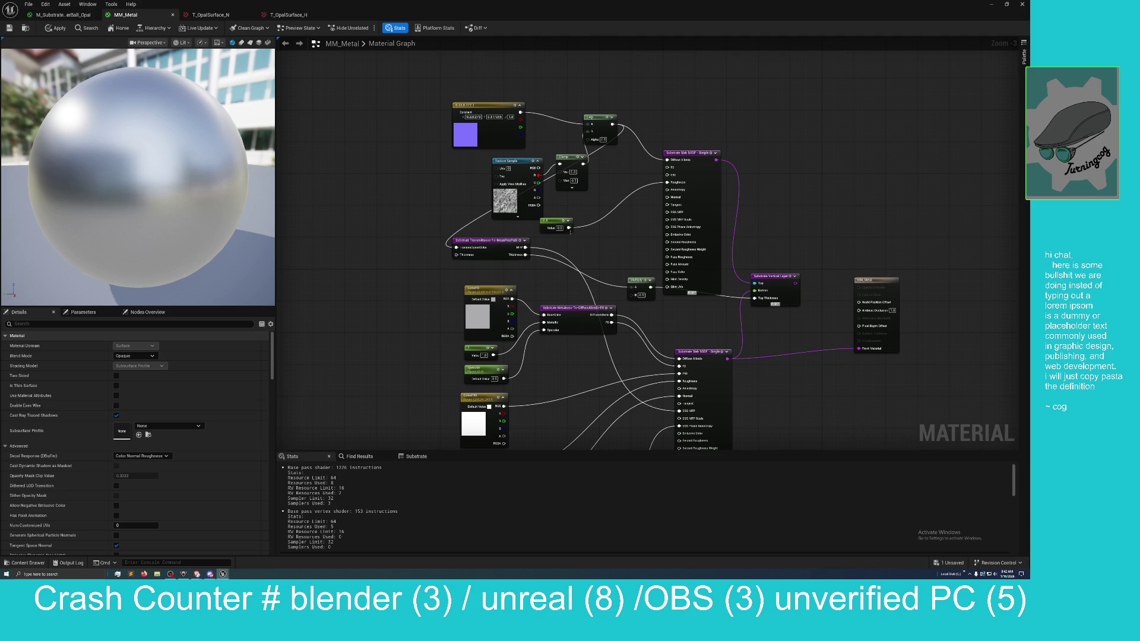
pyautogui.moveTo(568, 228)
pyautogui.mouseDown()
pyautogui.moveTo(460, 237)
pyautogui.moveTo(456, 255)
pyautogui.mouseUp()
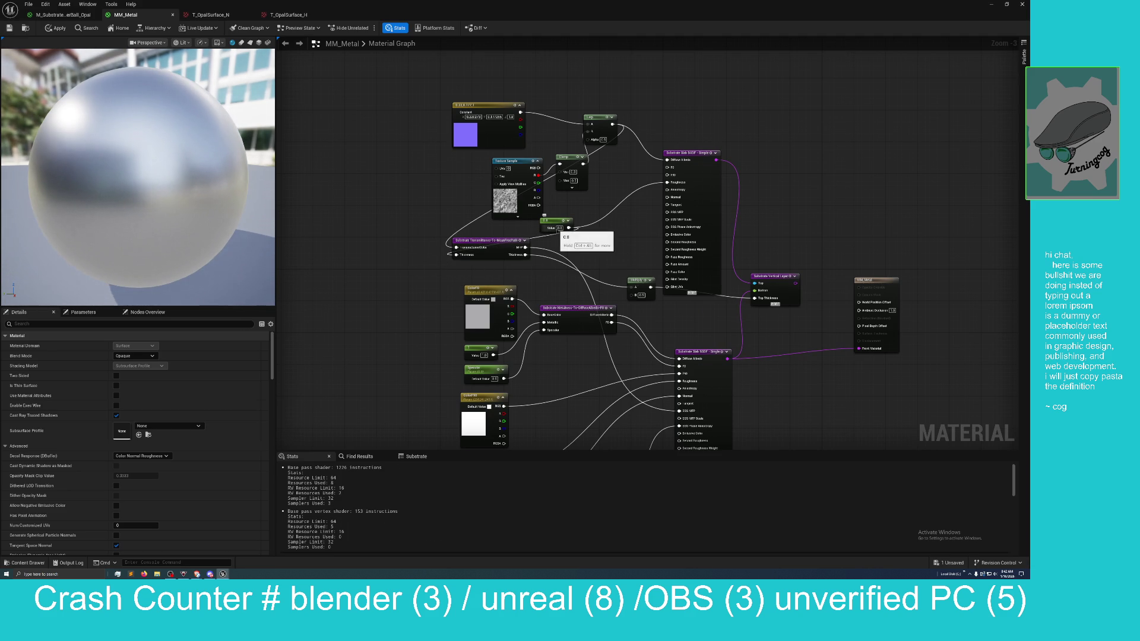
pyautogui.click(560, 228)
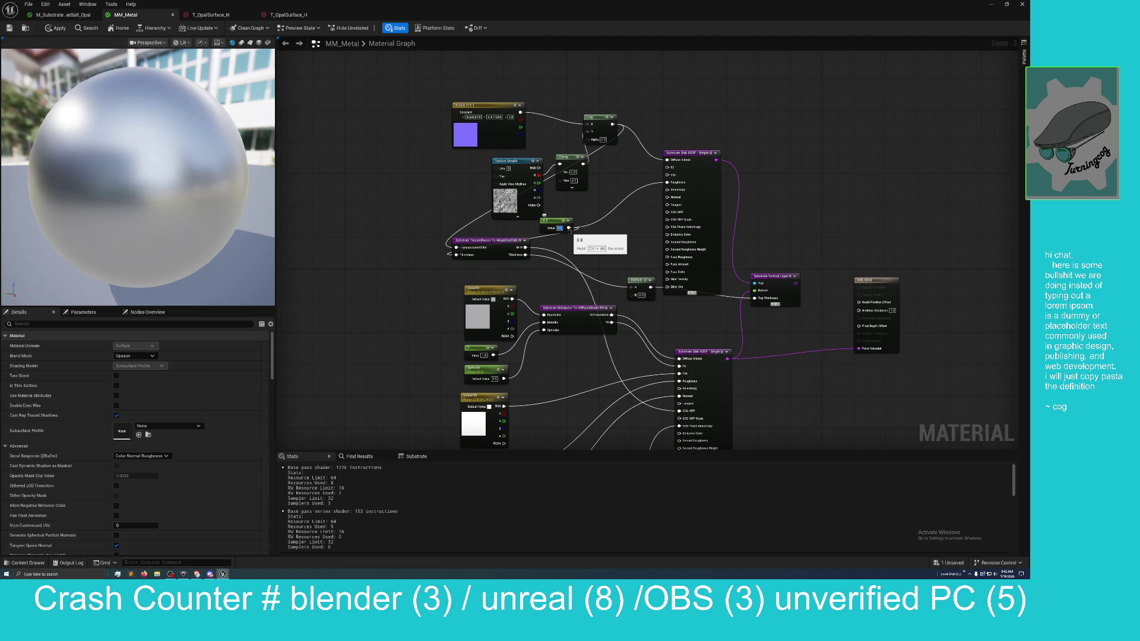
pyautogui.press('Return')
pyautogui.write('0.08')
pyautogui.press('Return')
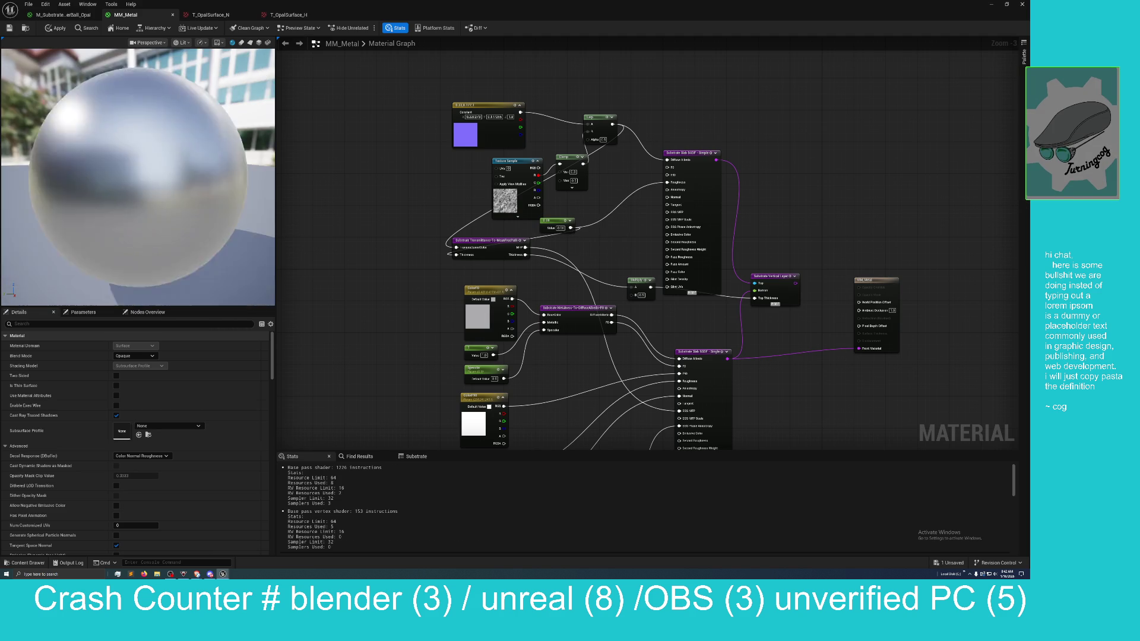
pyautogui.moveTo(187, 200)
pyautogui.mouseDown()
pyautogui.moveTo(129, 201)
pyautogui.moveTo(188, 178)
pyautogui.moveTo(190, 133)
pyautogui.mouseUp()
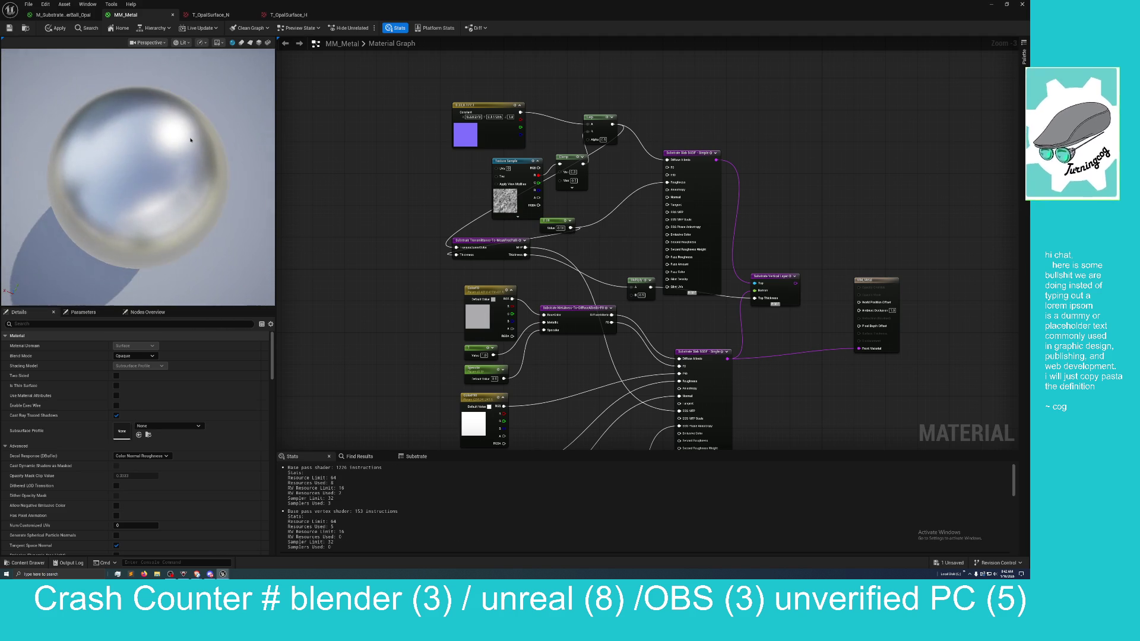
pyautogui.moveTo(688, 152); pyautogui.dragTo(803, 108)
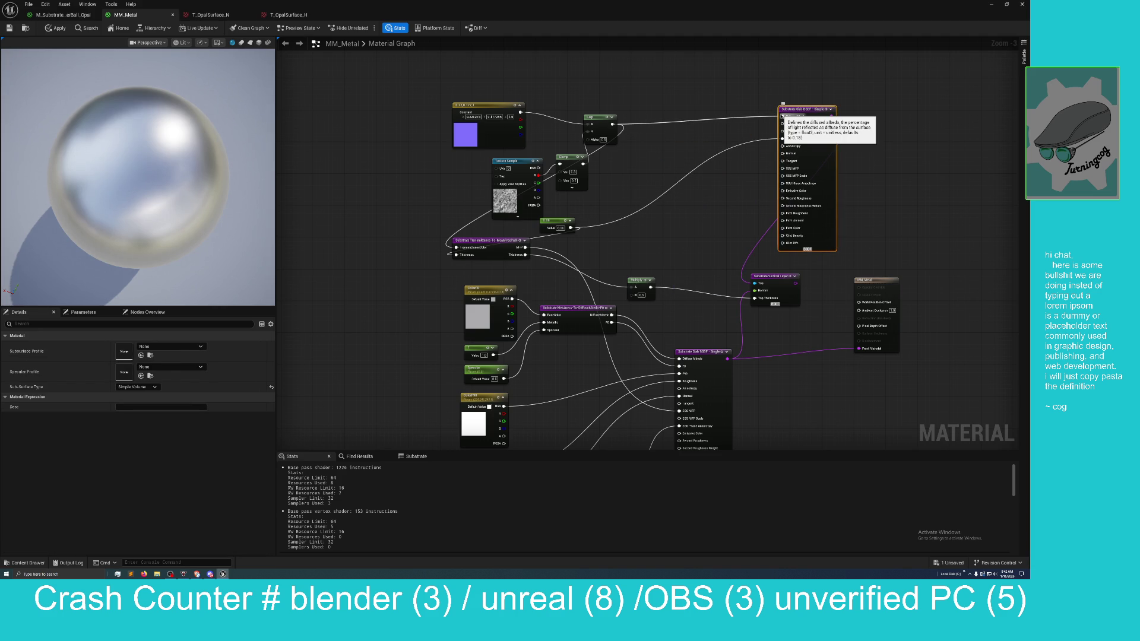
# Step: Break the upper Slab's Lerp and 0.18 Roughness links and unhook the Multiply from Top Thickness
pyautogui.moveTo(762, 117); pyautogui.dragTo(781, 138)
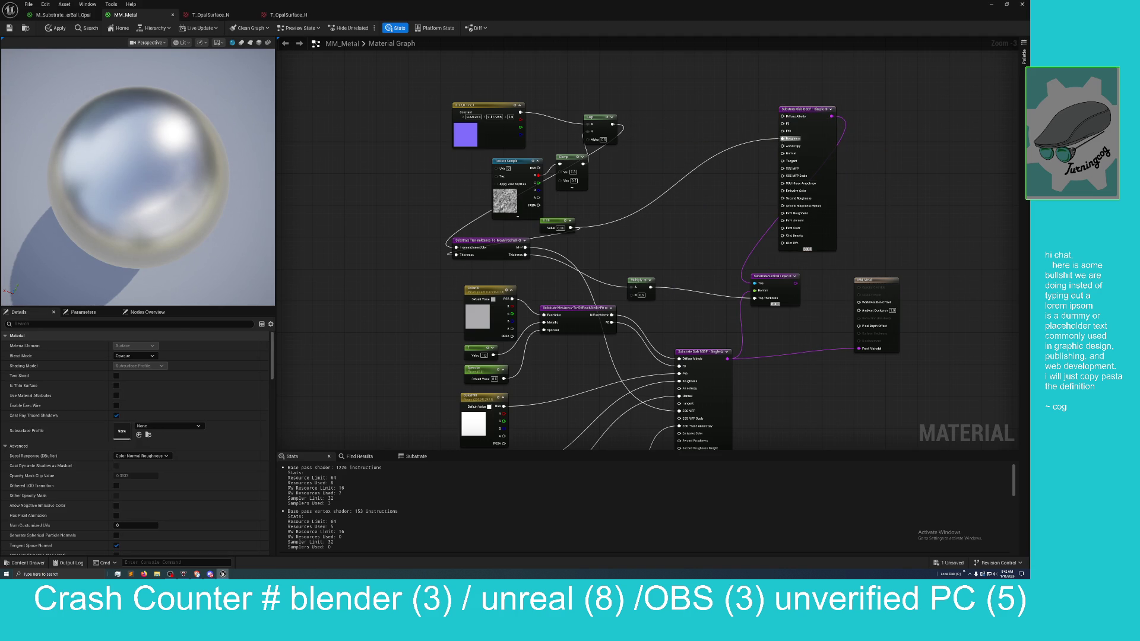
pyautogui.rightClick(781, 138)
pyautogui.click(801, 178)
pyautogui.moveTo(831, 117); pyautogui.dragTo(868, 117)
pyautogui.press('Escape')
pyautogui.moveTo(755, 298); pyautogui.dragTo(706, 288)
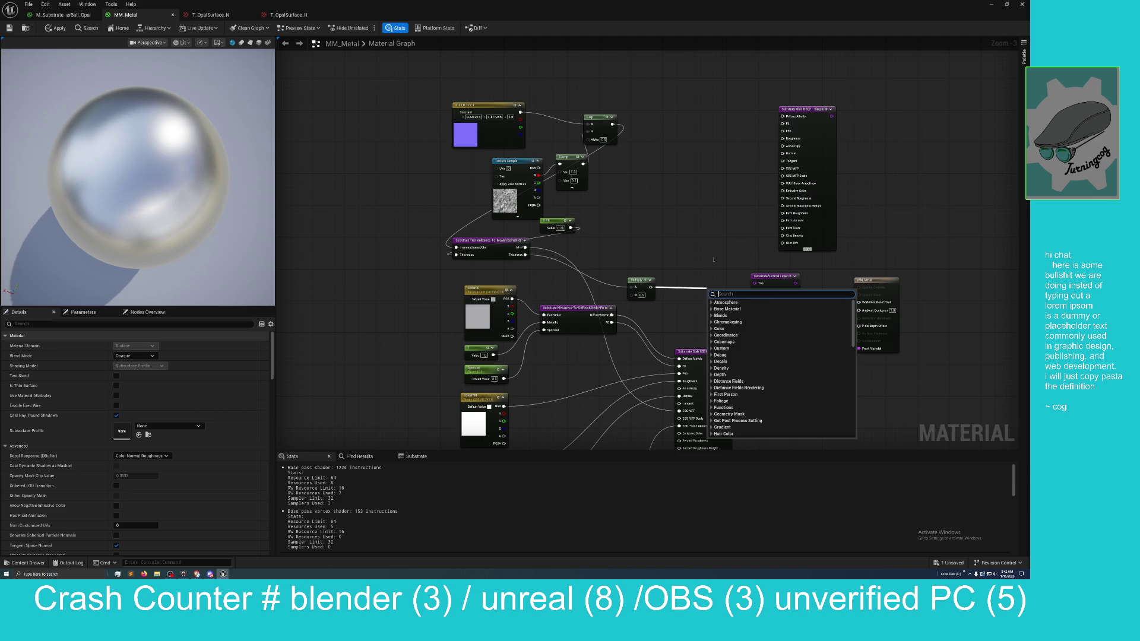
pyautogui.press('Escape')
# Step: Move the upper Slab node left and restore the material editor to a floating window
pyautogui.moveTo(731, 288); pyautogui.dragTo(730, 194)
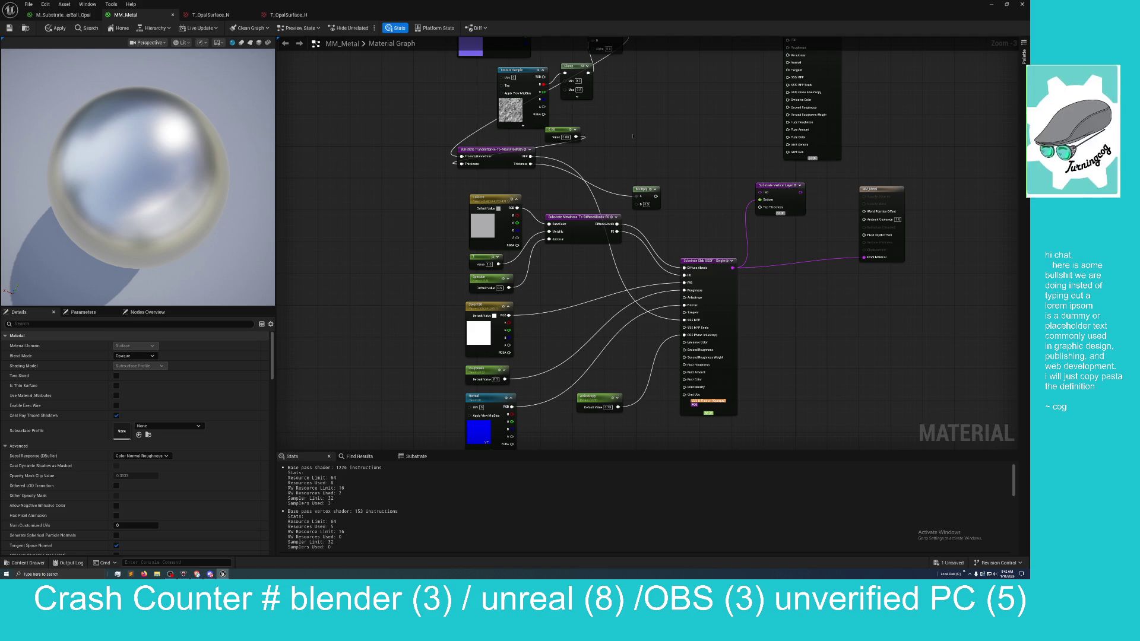
pyautogui.moveTo(729, 206)
pyautogui.mouseDown()
pyautogui.moveTo(674, 330)
pyautogui.moveTo(661, 237)
pyautogui.mouseUp()
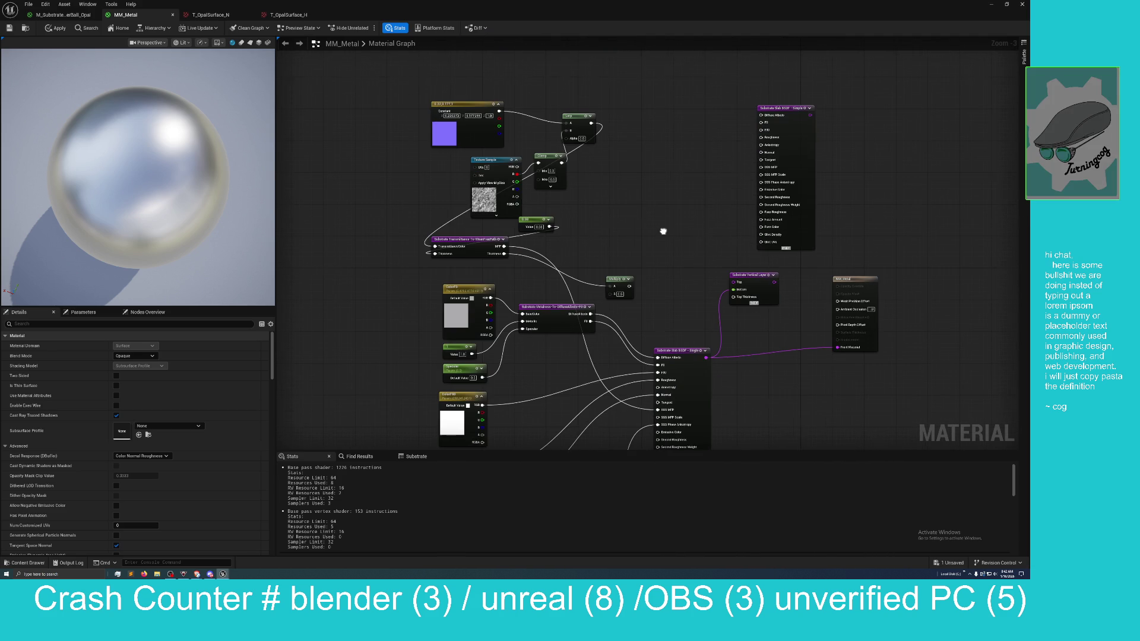
pyautogui.moveTo(782, 107)
pyautogui.mouseDown()
pyautogui.moveTo(659, 102)
pyautogui.moveTo(701, 122)
pyautogui.mouseUp()
pyautogui.click(600, 184)
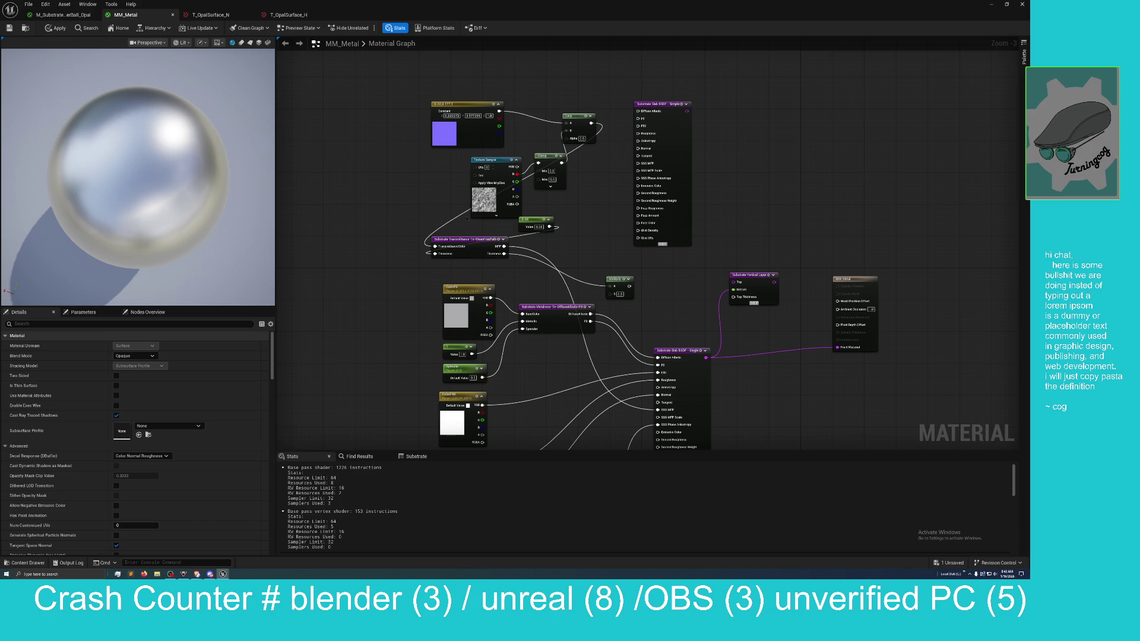
pyautogui.moveTo(472, 5); pyautogui.dragTo(593, 117)
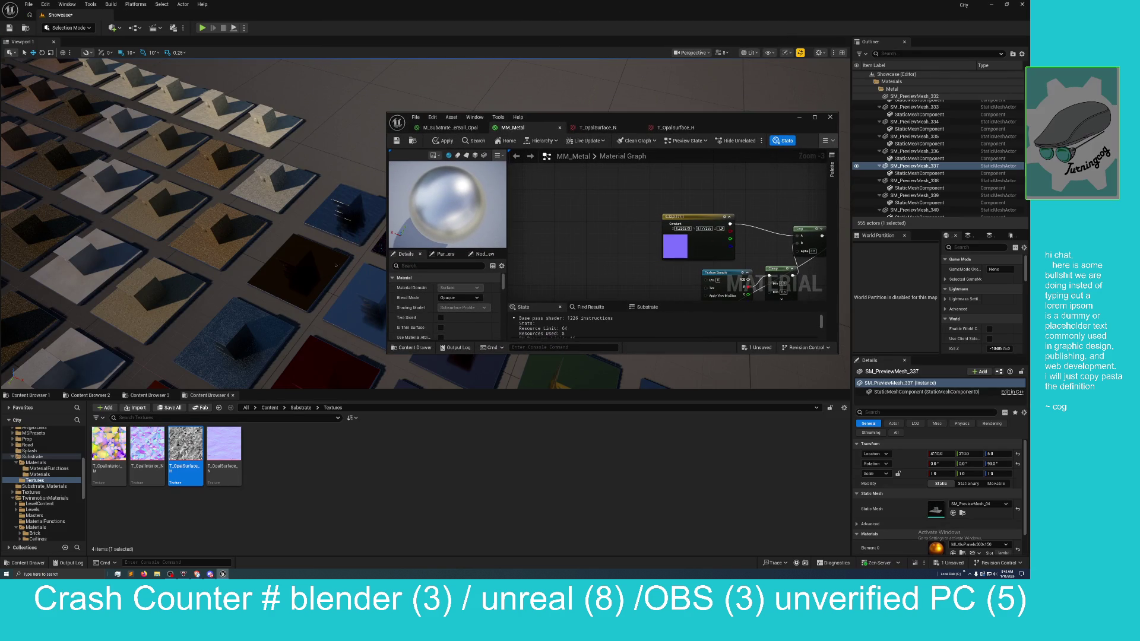
# Step: Switch between the Content Browser's Metal textures, preview meshes and aluminum textures tabs
pyautogui.click(148, 395)
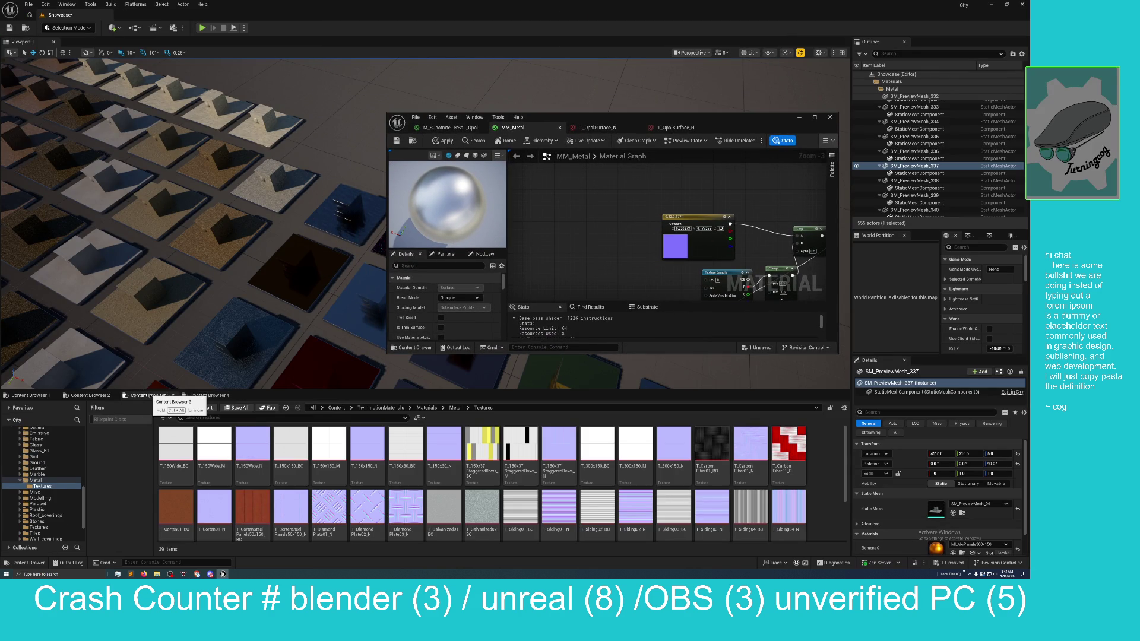
pyautogui.click(89, 395)
pyautogui.click(30, 394)
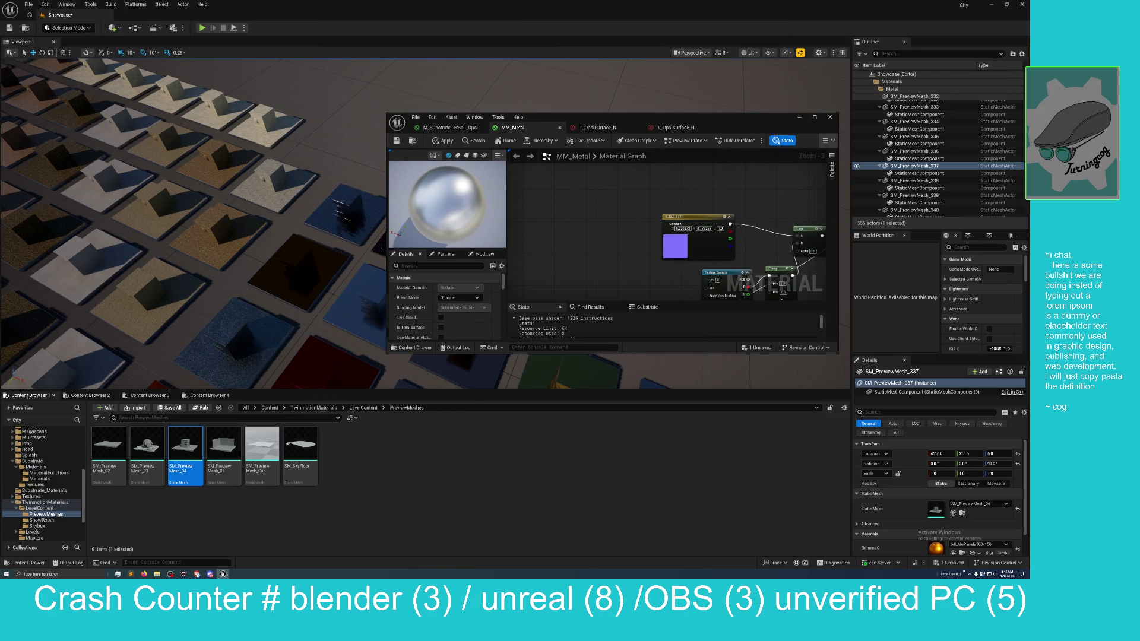
pyautogui.click(148, 395)
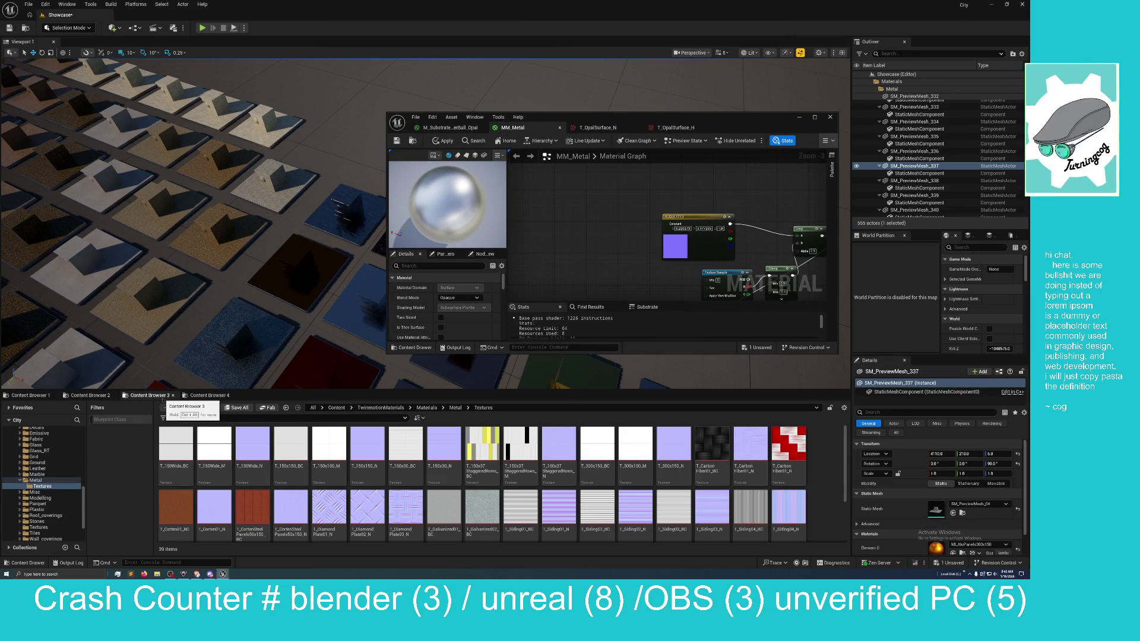
pyautogui.click(88, 395)
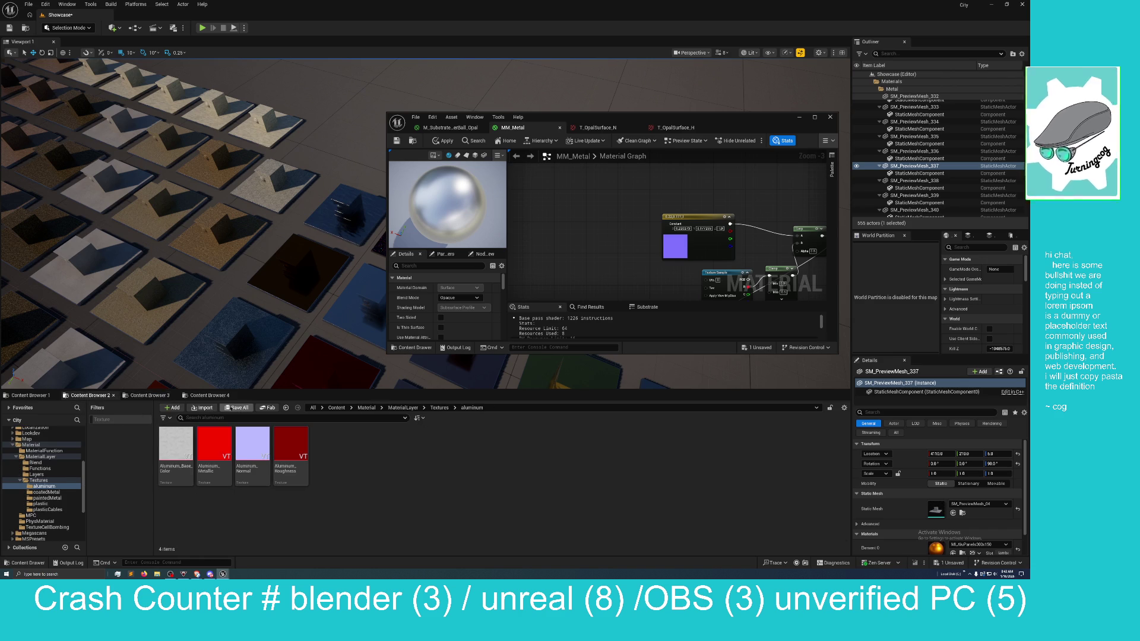
# Step: Go up to Content, open Building > Material, and select M_Bldg_Prop
pyautogui.click(363, 408)
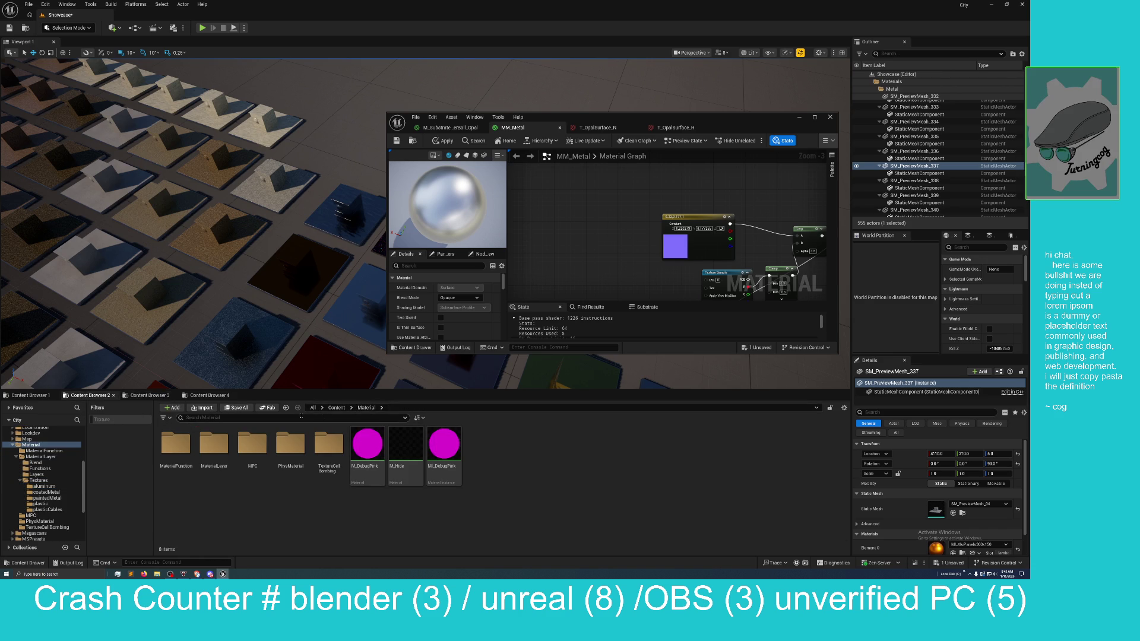
pyautogui.click(336, 408)
pyautogui.scroll(-1, 482, 511)
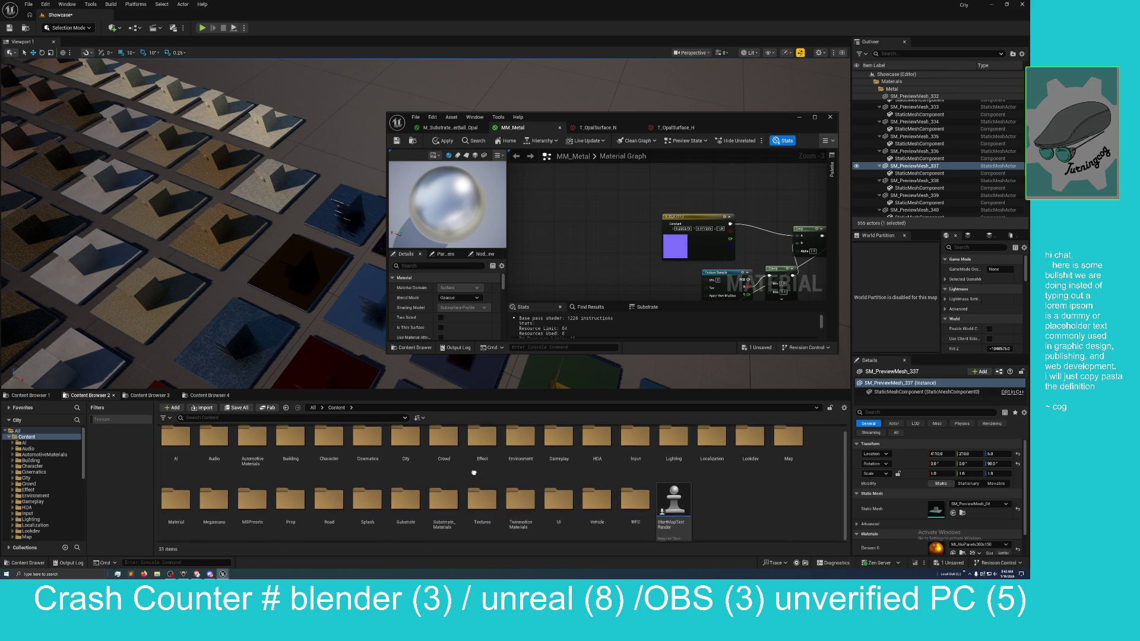
pyautogui.doubleClick(290, 464)
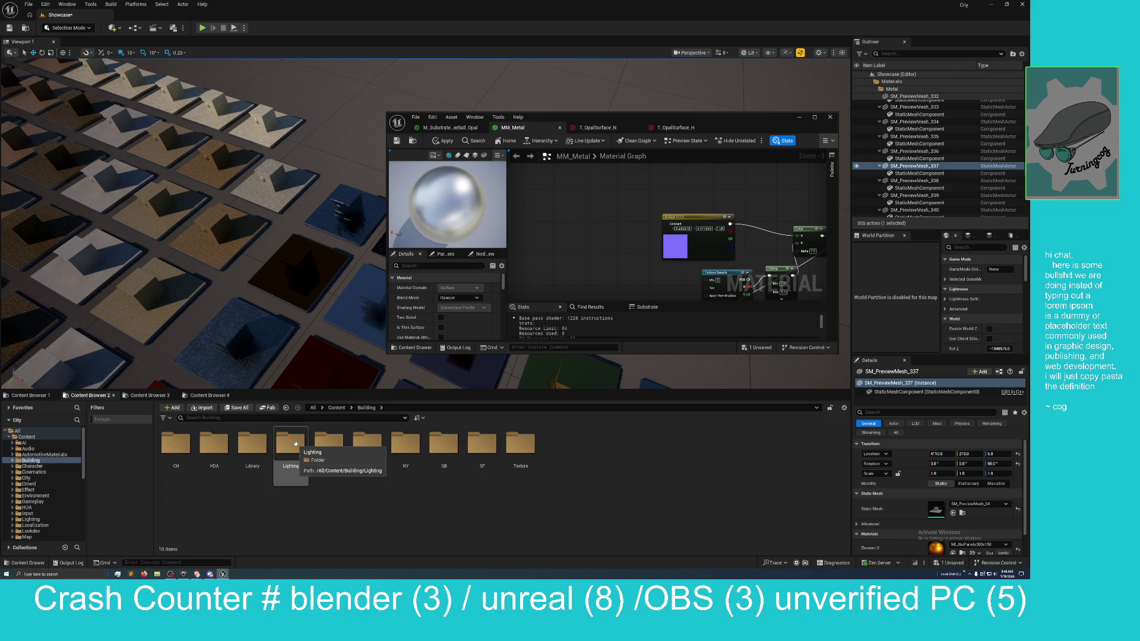
pyautogui.doubleClick(373, 451)
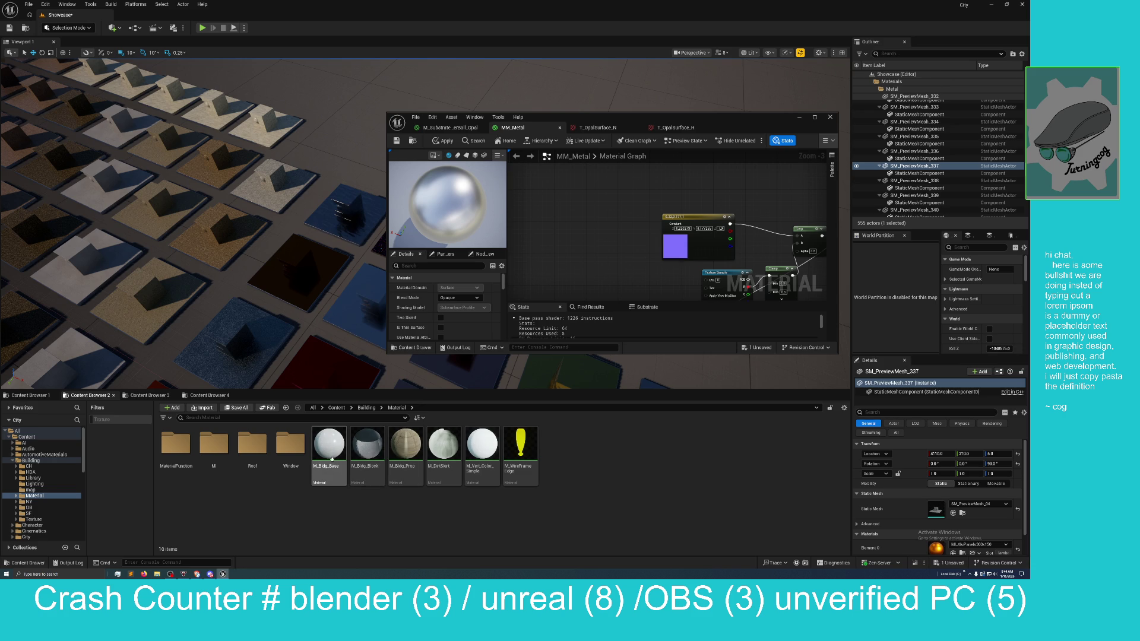
pyautogui.click(407, 449)
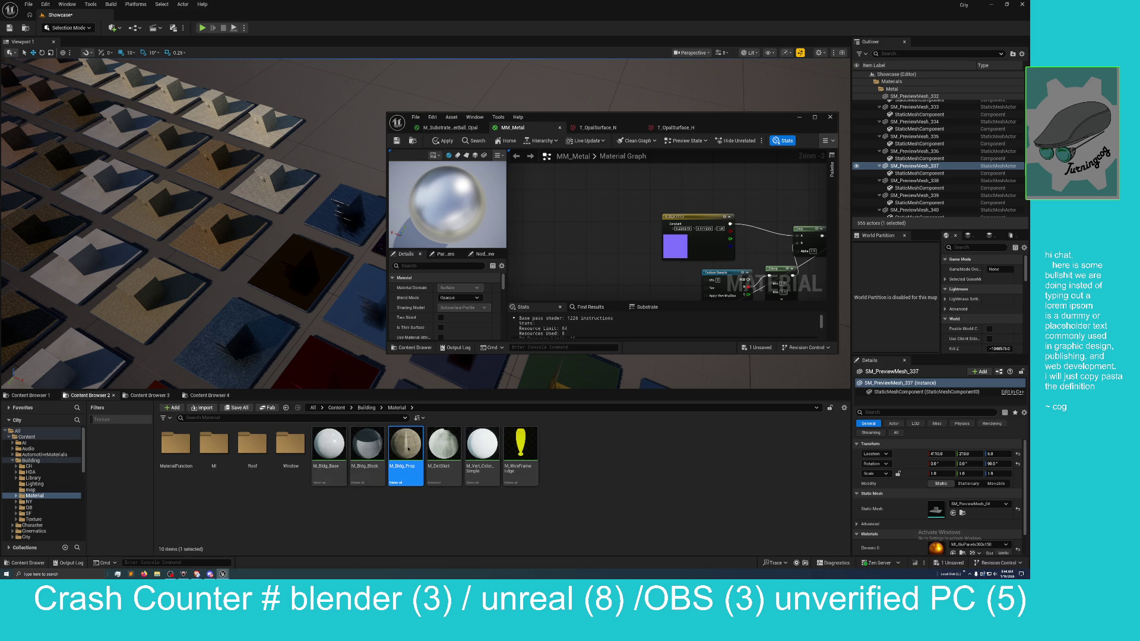
# Step: Open M_Bldg_Prop in a maximized material editor and pan its graph into view
pyautogui.doubleClick(407, 448)
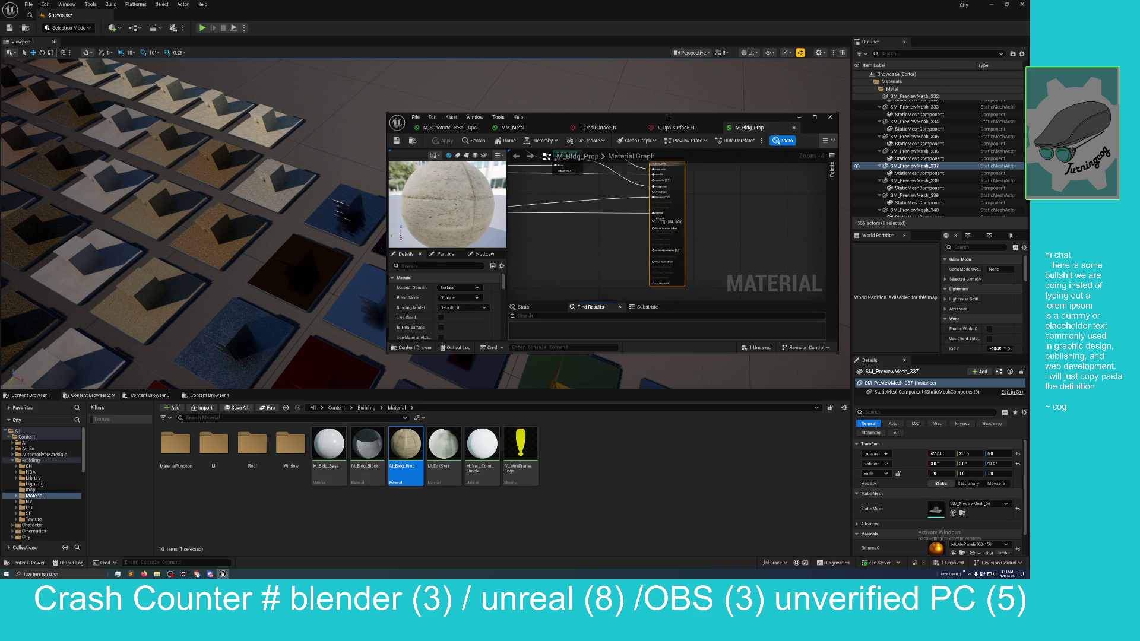
pyautogui.moveTo(669, 118); pyautogui.dragTo(499, 335)
pyautogui.doubleClick(500, 335)
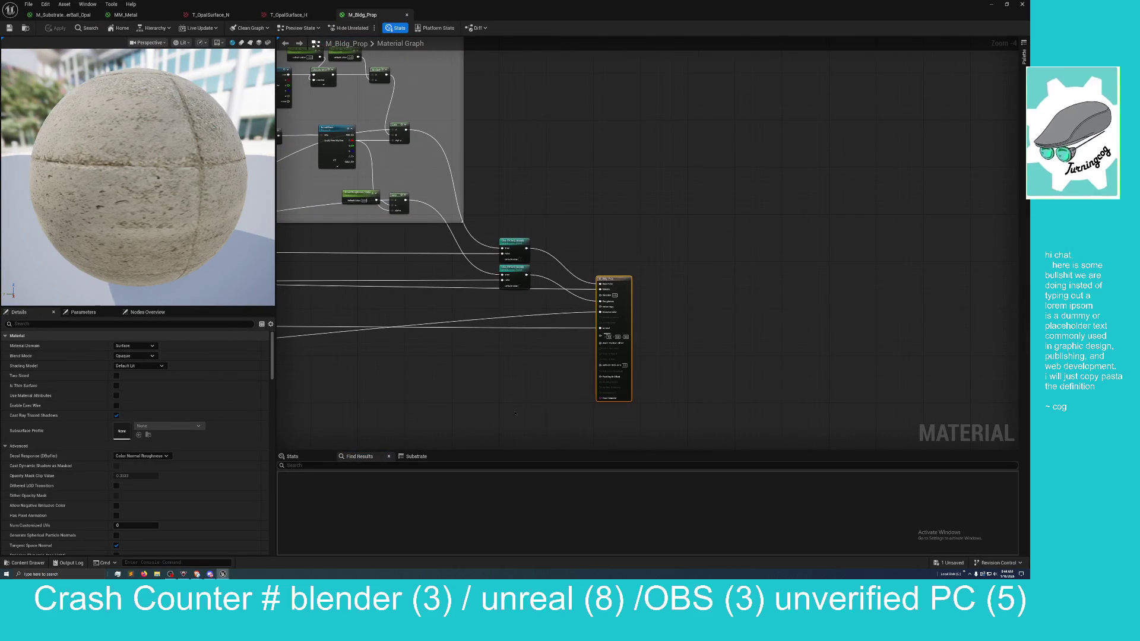
pyautogui.scroll(-5, 542, 397)
pyautogui.rightClick(550, 454)
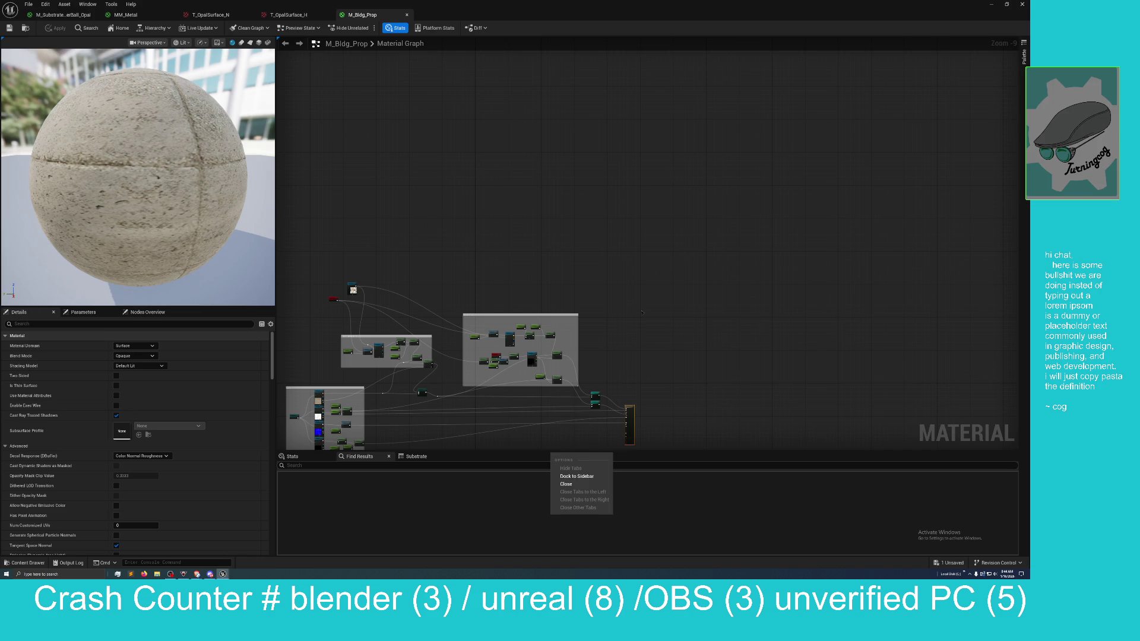
pyautogui.moveTo(620, 361); pyautogui.dragTo(727, 201)
pyautogui.moveTo(546, 302); pyautogui.dragTo(539, 432)
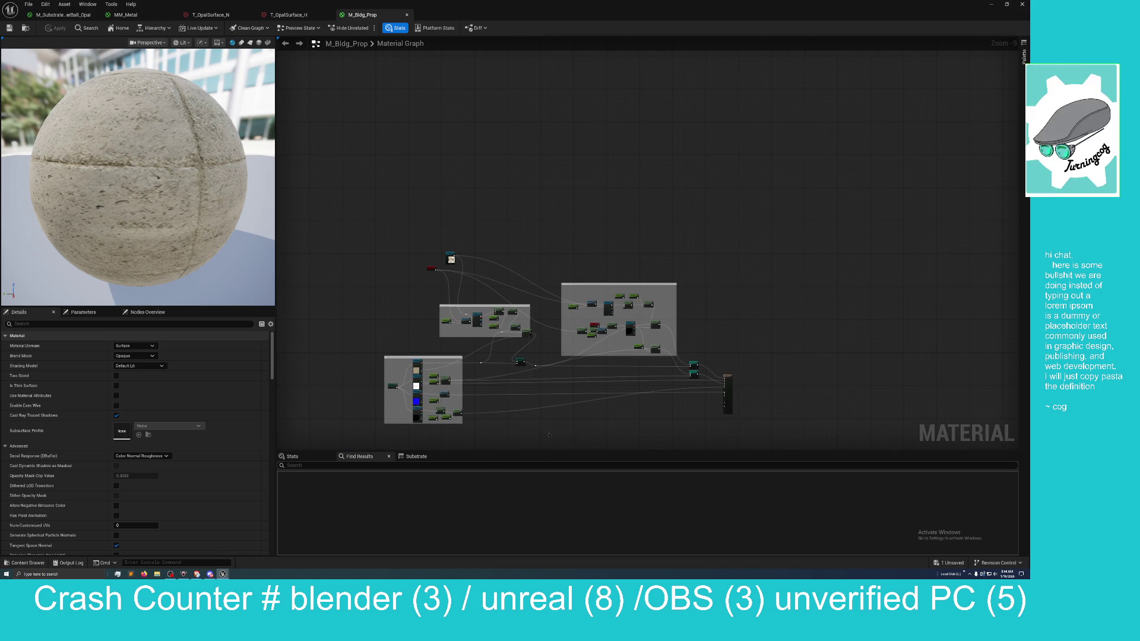
pyautogui.scroll(3, 461, 433)
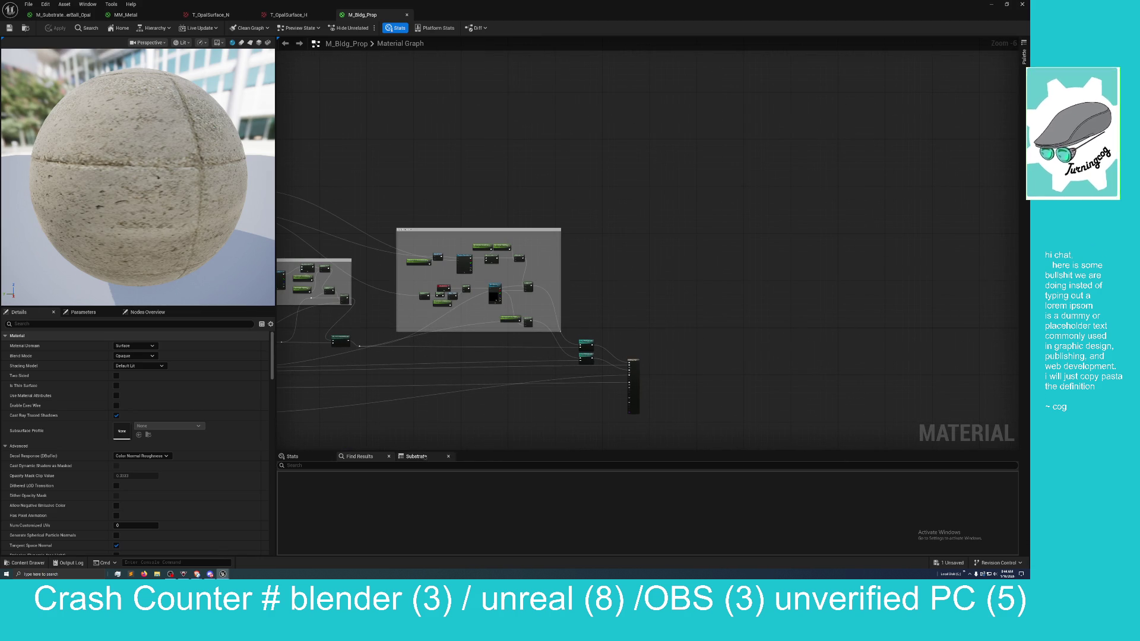
# Step: Review M_Bldg_Prop's shader stats and Substrate budget, frame its output node, then return to MM_Metal
pyautogui.click(292, 456)
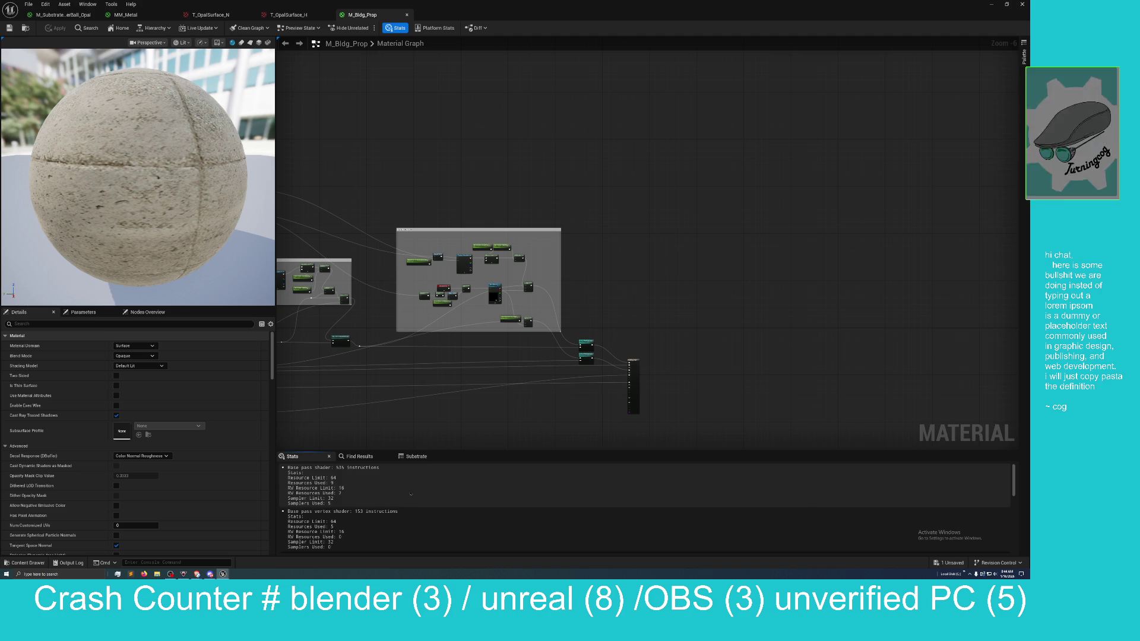
pyautogui.click(419, 457)
pyautogui.moveTo(472, 446); pyautogui.dragTo(494, 355)
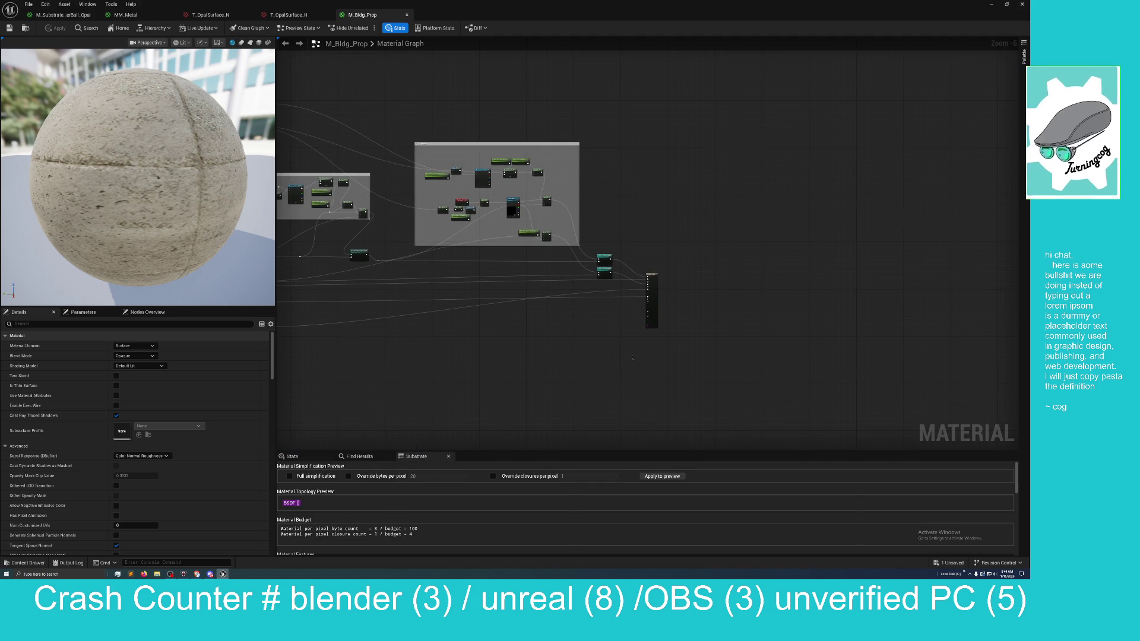
pyautogui.scroll(4, 525, 392)
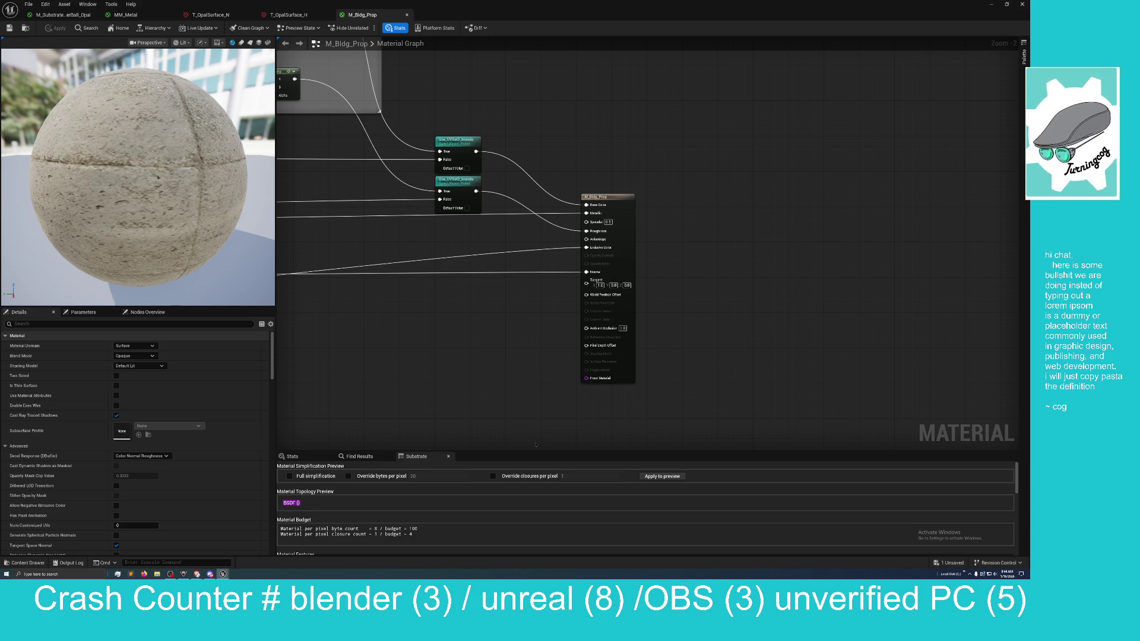
pyautogui.moveTo(484, 424)
pyautogui.mouseDown()
pyautogui.moveTo(553, 387)
pyautogui.moveTo(534, 388)
pyautogui.mouseUp()
pyautogui.scroll(2, 607, 414)
pyautogui.moveTo(608, 413); pyautogui.dragTo(582, 356)
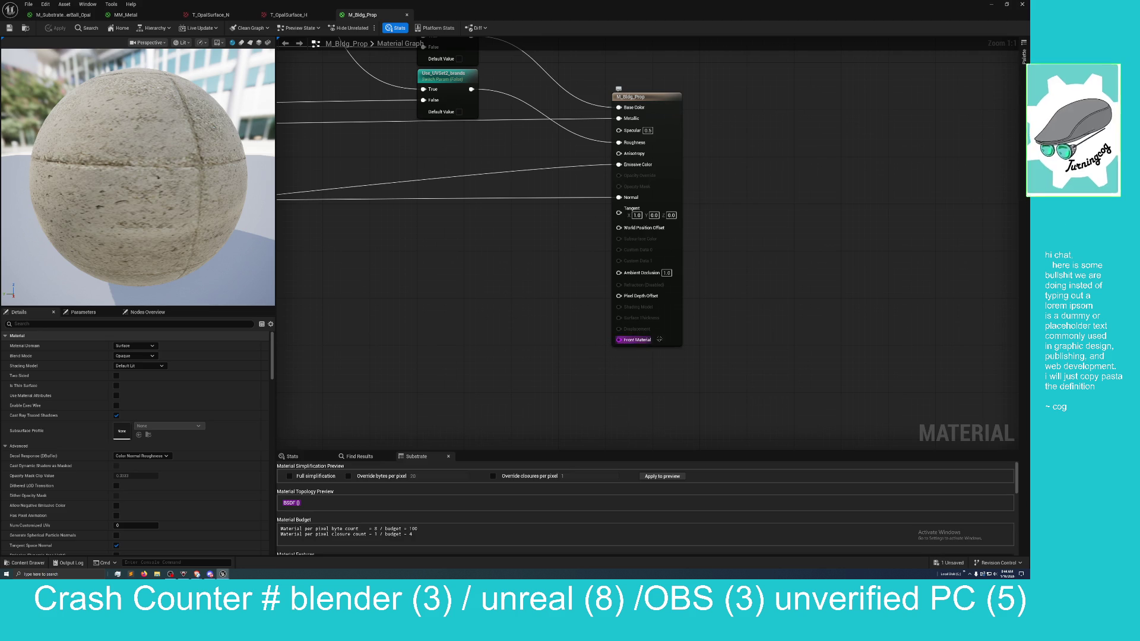
pyautogui.moveTo(652, 99); pyautogui.dragTo(652, 116)
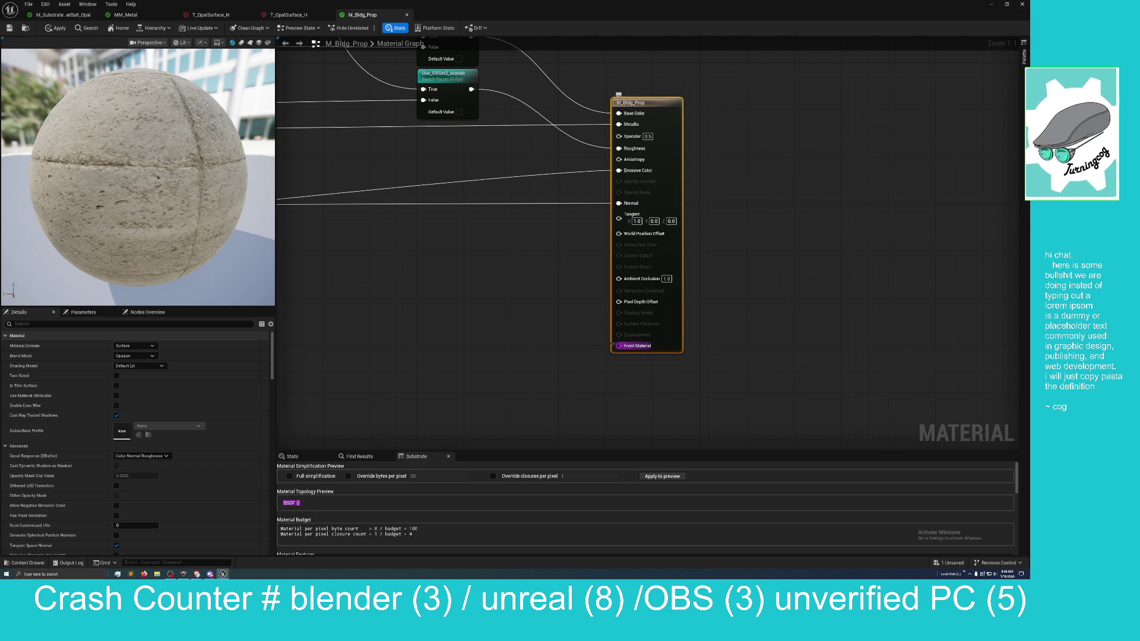
pyautogui.click(126, 15)
pyautogui.moveTo(667, 267)
pyautogui.mouseDown()
pyautogui.moveTo(625, 249)
pyautogui.moveTo(566, 192)
pyautogui.mouseUp()
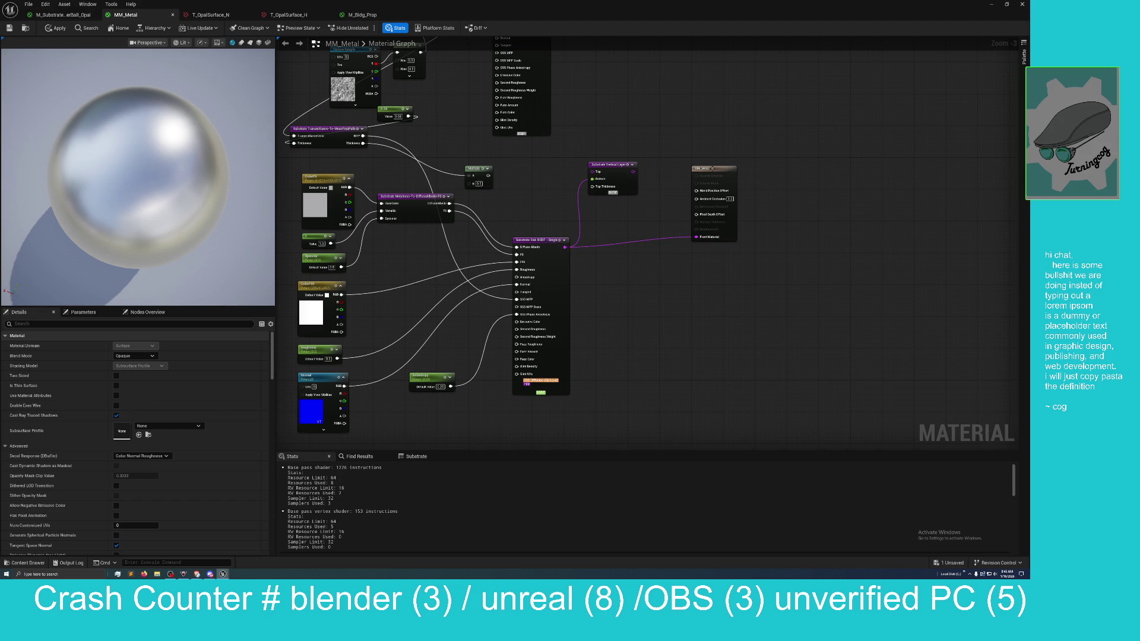
# Step: Break the old Front Material link, move the output node, and connect the Slab BSDF to Front Material
pyautogui.click(715, 168)
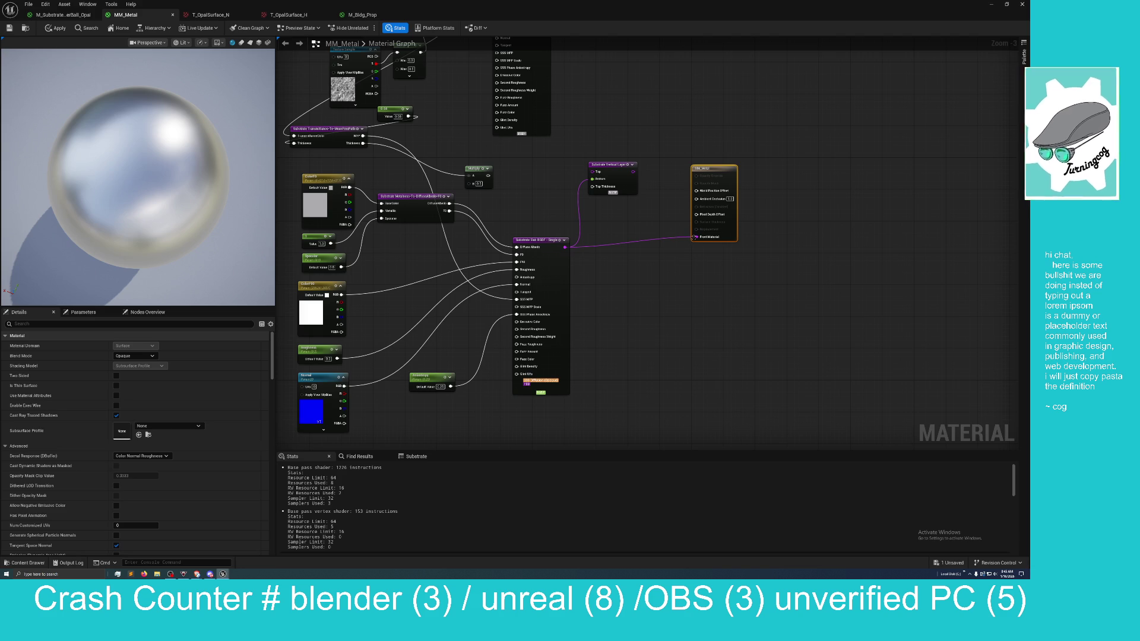
pyautogui.moveTo(694, 237); pyautogui.dragTo(676, 243)
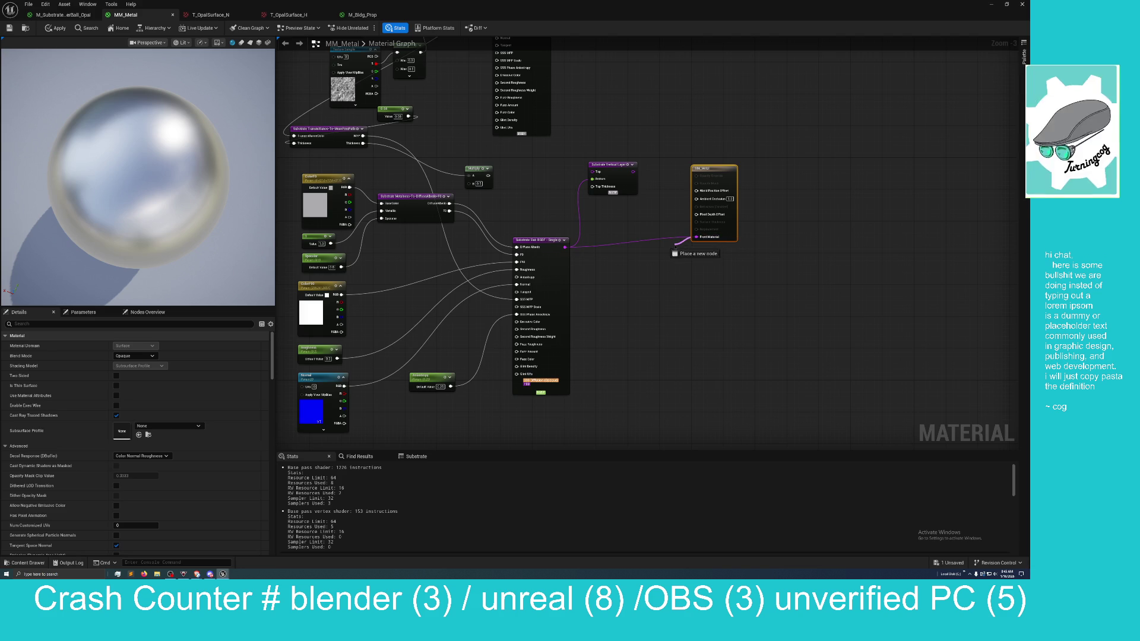
pyautogui.click(668, 256)
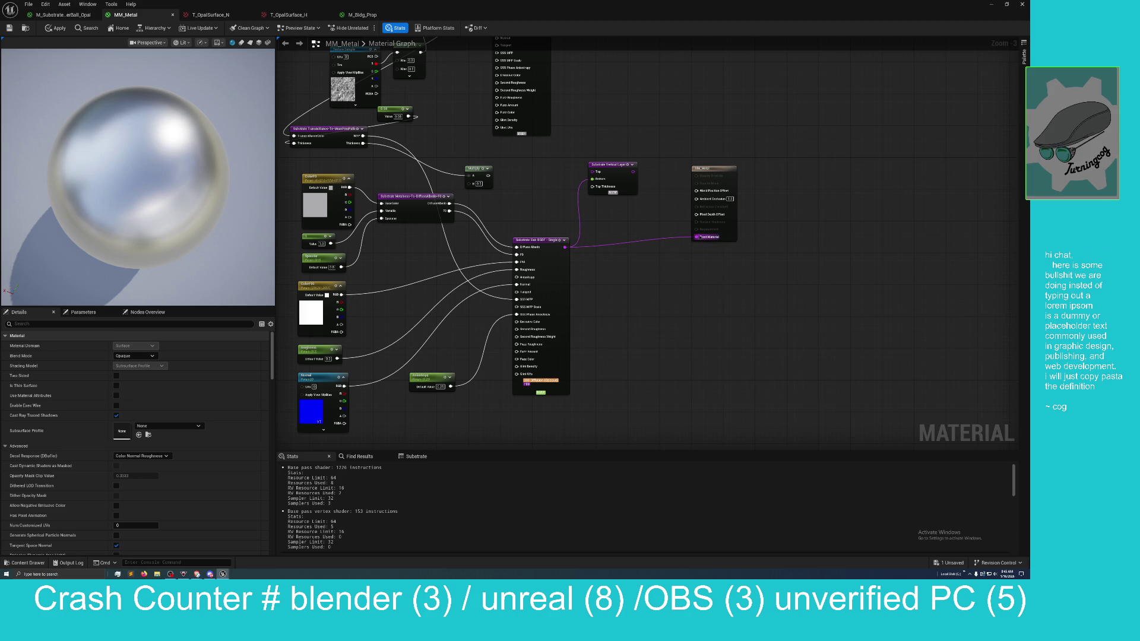
pyautogui.keyDown('alt'); pyautogui.click(695, 237); pyautogui.keyUp('alt')
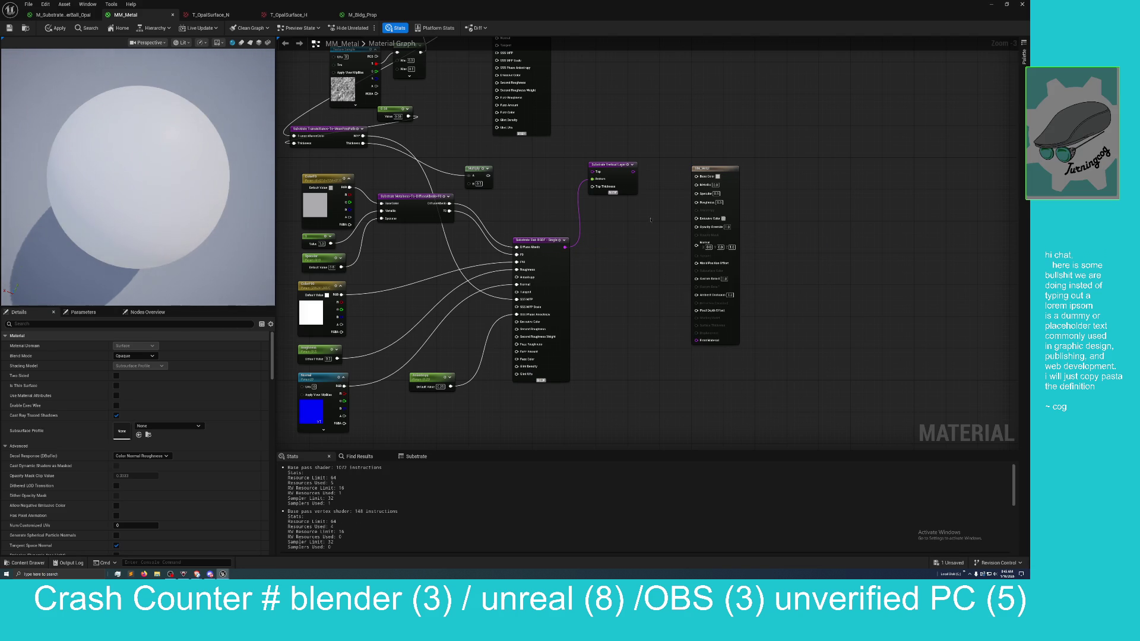
pyautogui.moveTo(712, 169)
pyautogui.mouseDown()
pyautogui.moveTo(732, 195)
pyautogui.moveTo(815, 174)
pyautogui.moveTo(779, 161)
pyautogui.mouseUp()
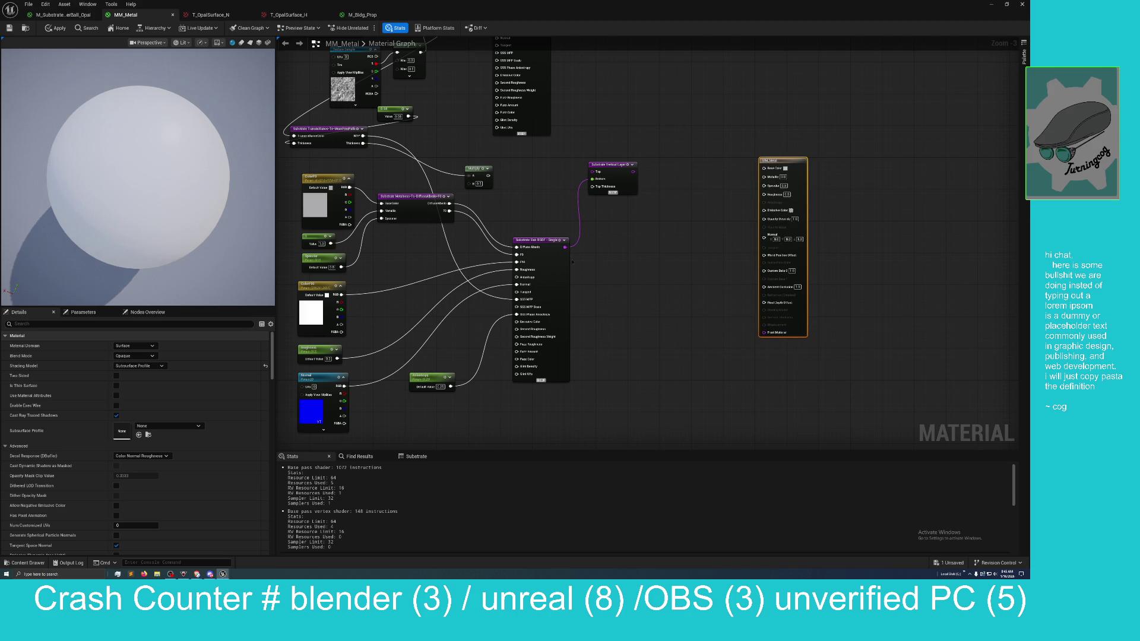
pyautogui.moveTo(564, 247); pyautogui.dragTo(766, 335)
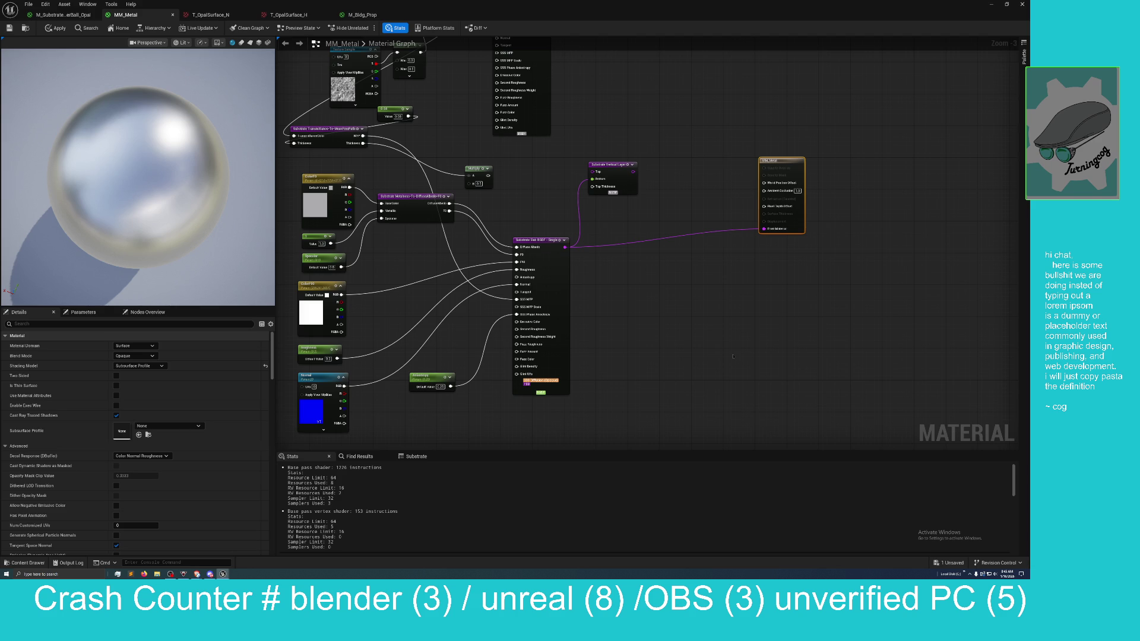
pyautogui.moveTo(604, 295); pyautogui.dragTo(692, 423)
pyautogui.moveTo(599, 330); pyautogui.dragTo(595, 326)
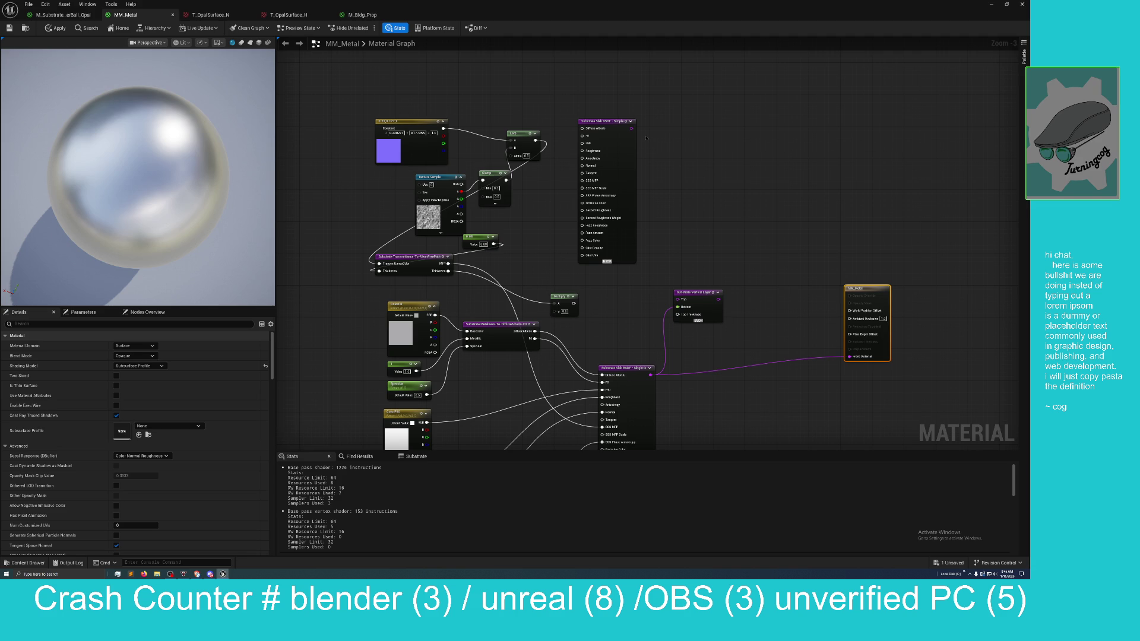
pyautogui.moveTo(443, 129)
pyautogui.mouseDown()
pyautogui.moveTo(493, 148)
pyautogui.moveTo(474, 139)
pyautogui.moveTo(581, 129)
pyautogui.mouseUp()
pyautogui.moveTo(633, 127)
pyautogui.mouseDown()
pyautogui.moveTo(629, 156)
pyautogui.moveTo(624, 118)
pyautogui.moveTo(682, 160)
pyautogui.moveTo(673, 269)
pyautogui.moveTo(650, 304)
pyautogui.moveTo(679, 300)
pyautogui.mouseUp()
pyautogui.moveTo(573, 303); pyautogui.dragTo(677, 315)
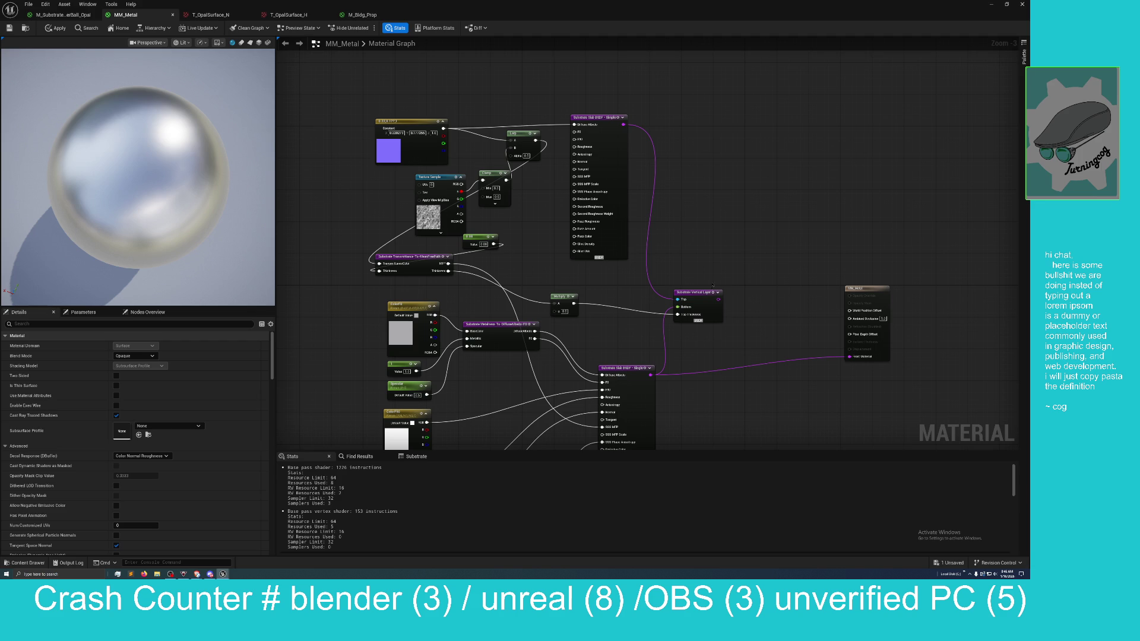
pyautogui.moveTo(718, 299); pyautogui.dragTo(849, 356)
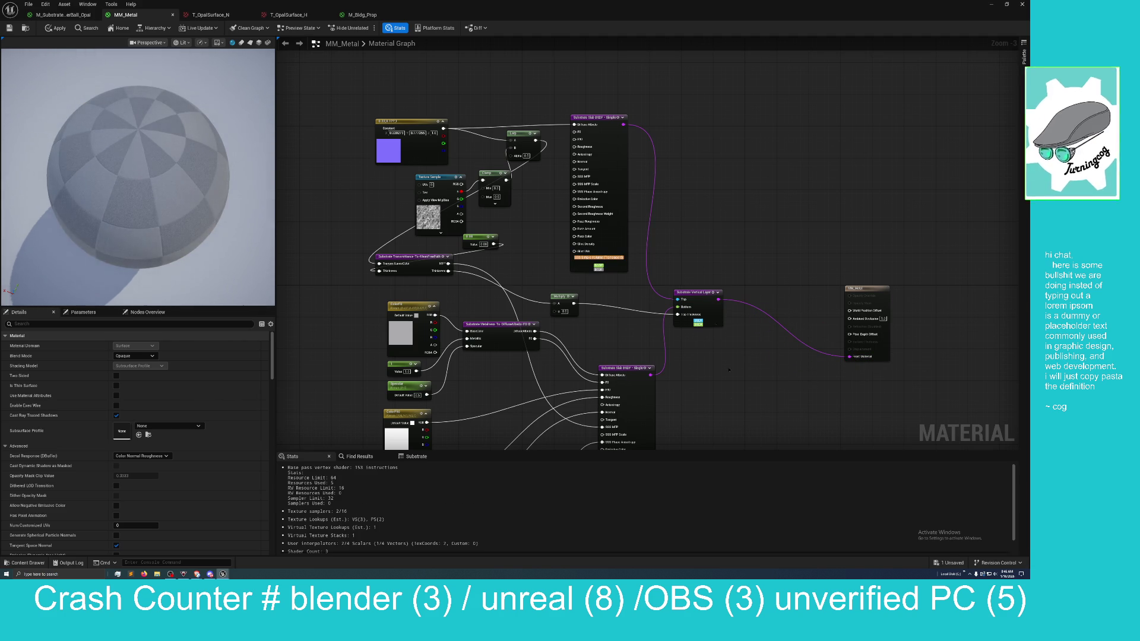
pyautogui.moveTo(157, 195); pyautogui.dragTo(95, 173)
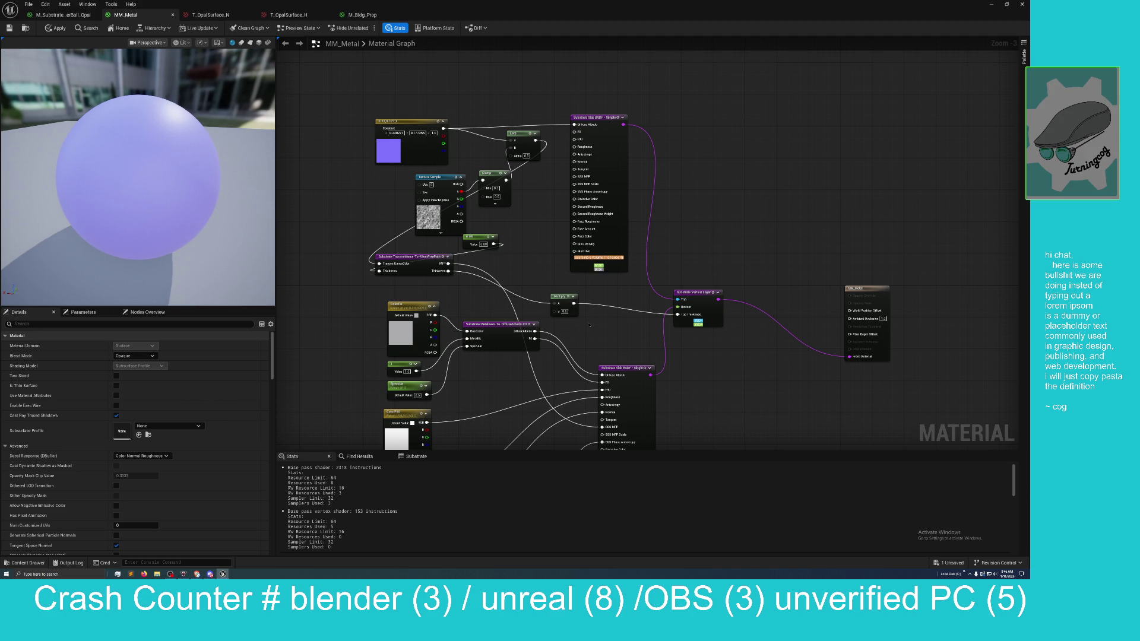
pyautogui.scroll(1, 588, 324)
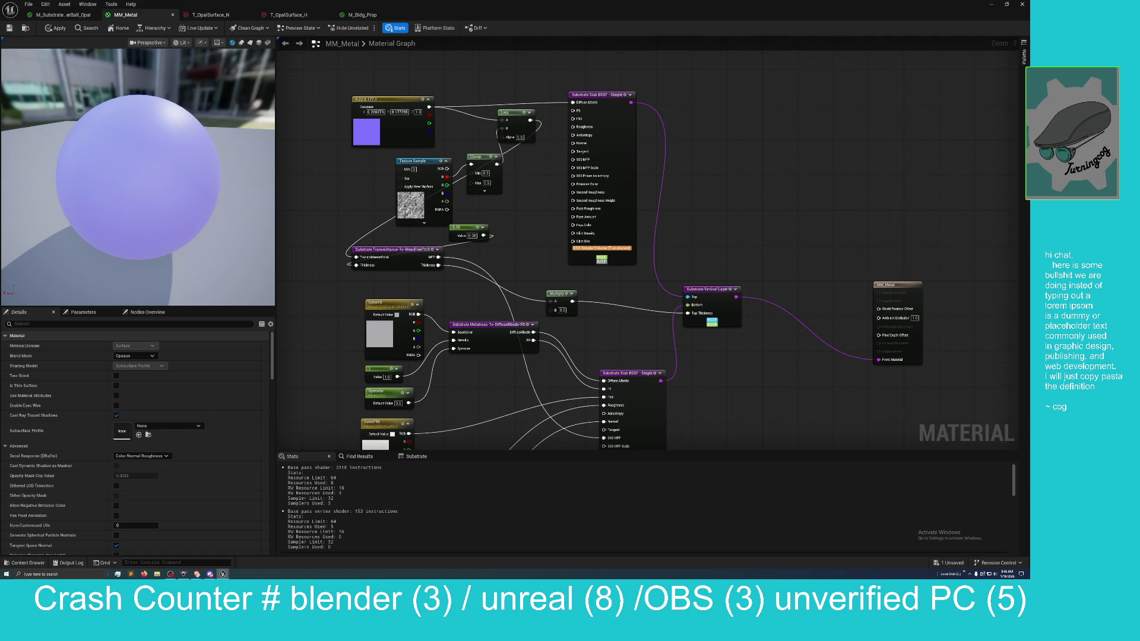
pyautogui.click(399, 250)
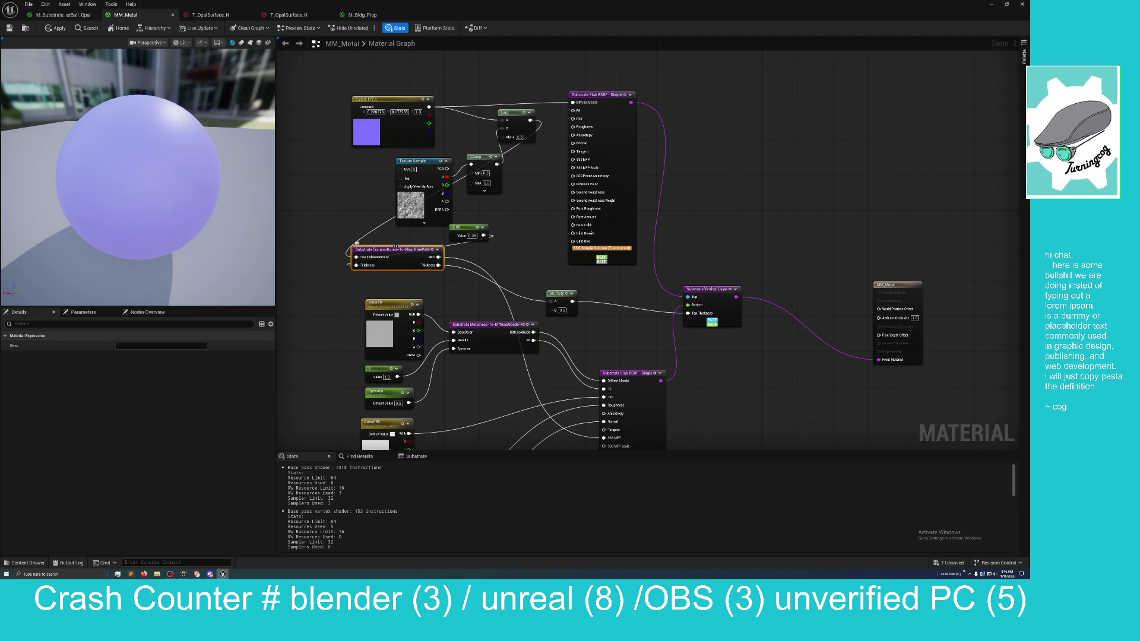
# Step: Delete the Multiply node and wire Thickness directly into the layer's Top Thickness
pyautogui.moveTo(463, 227); pyautogui.dragTo(304, 267)
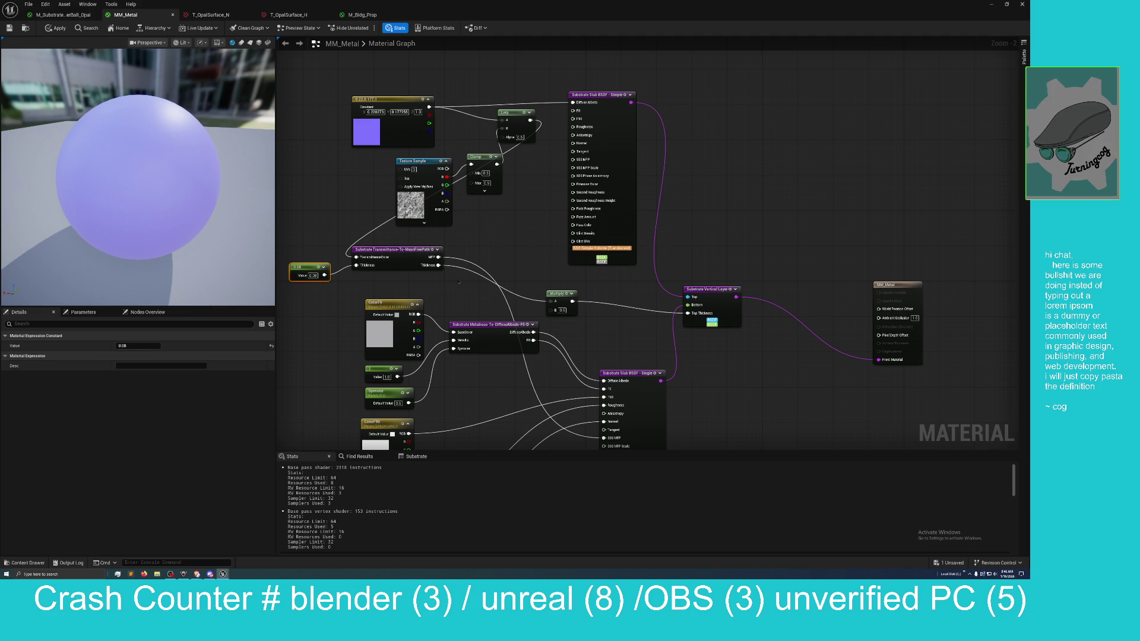
pyautogui.click(562, 293)
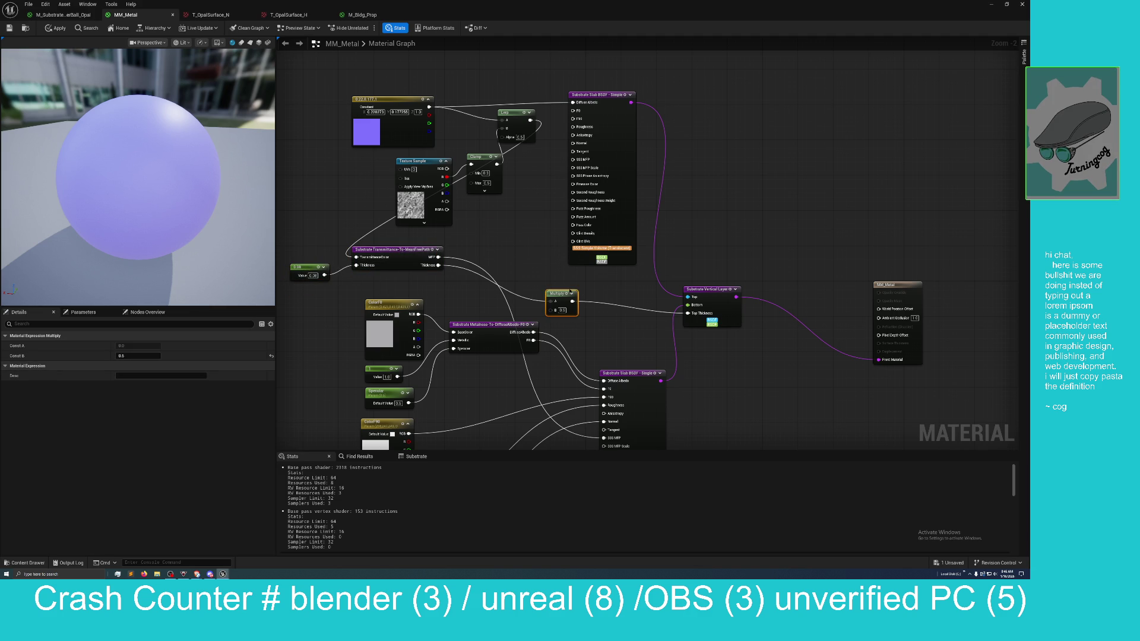
pyautogui.press('Delete')
pyautogui.moveTo(440, 264); pyautogui.dragTo(687, 313)
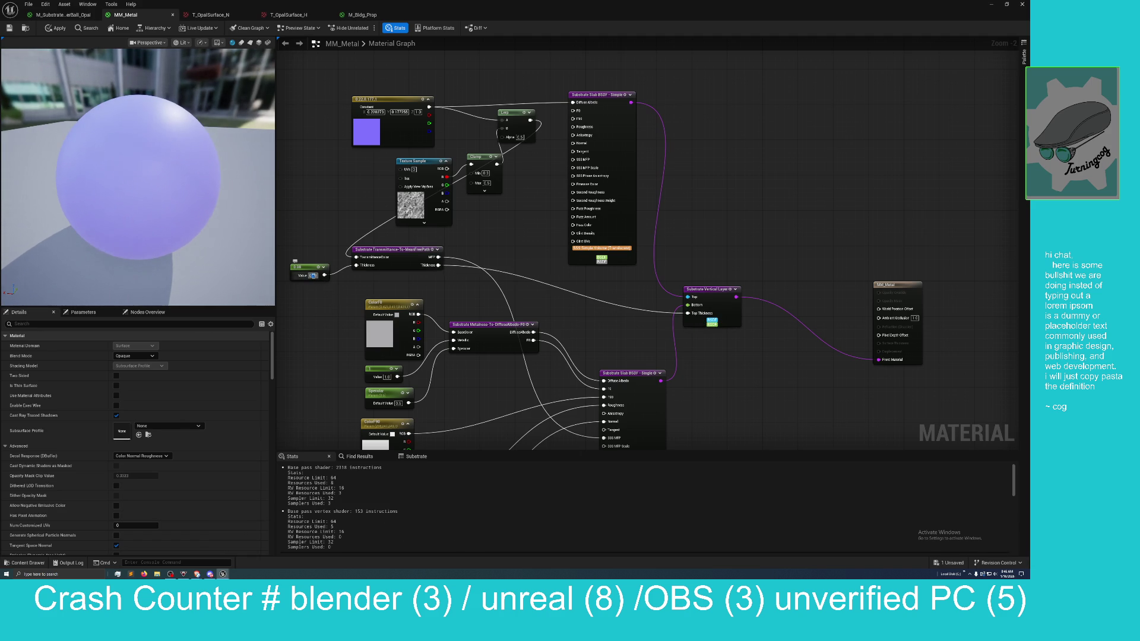
# Step: Set the Constant to 0.01 and feed the Lerp result into Diffuse Albedo
pyautogui.write('0.01')
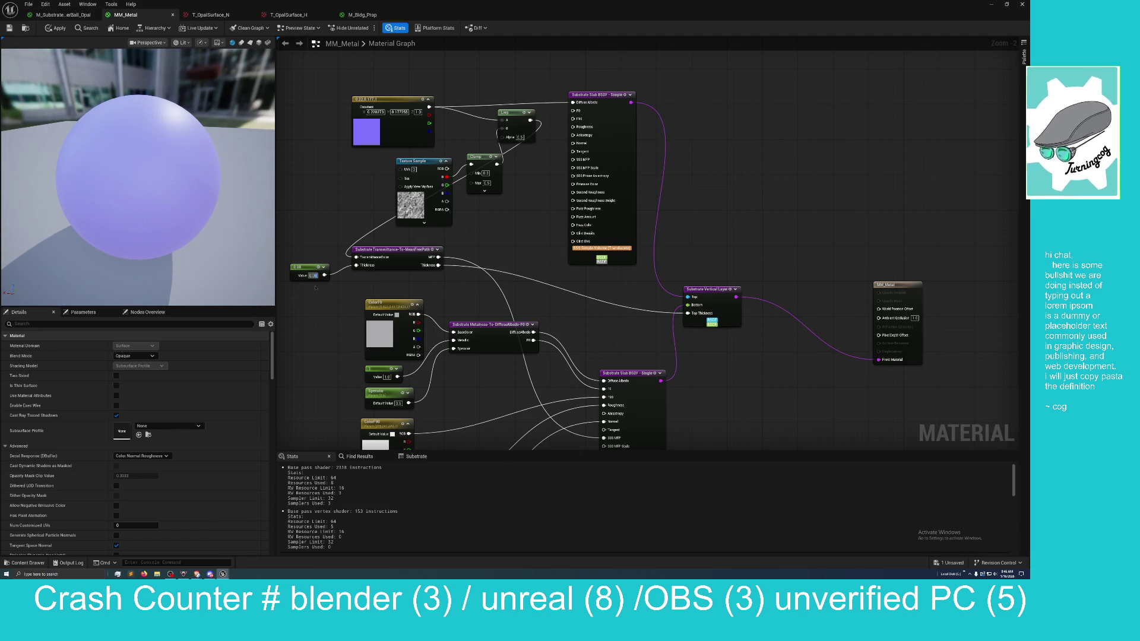
pyautogui.press('Return')
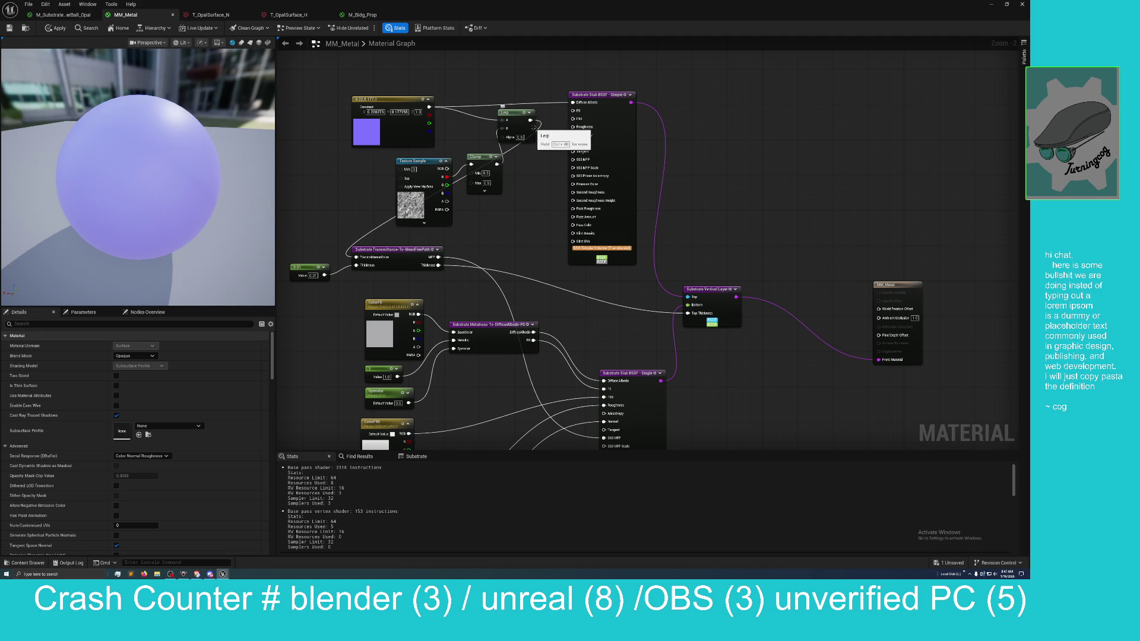
pyautogui.moveTo(529, 121); pyautogui.dragTo(573, 102)
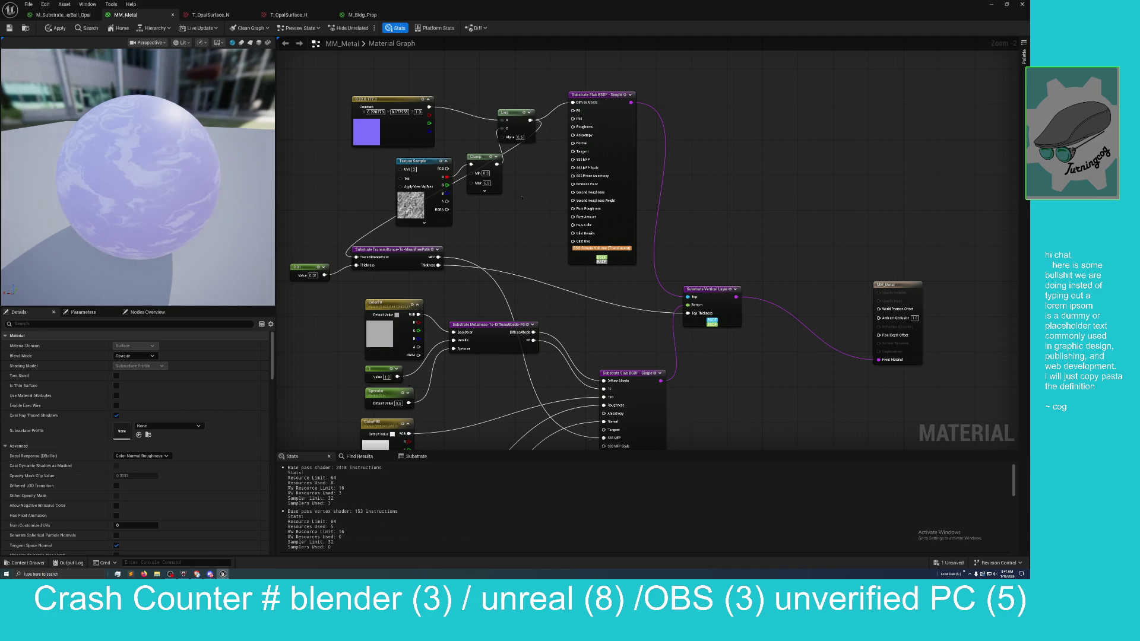
pyautogui.moveTo(179, 223); pyautogui.dragTo(165, 215)
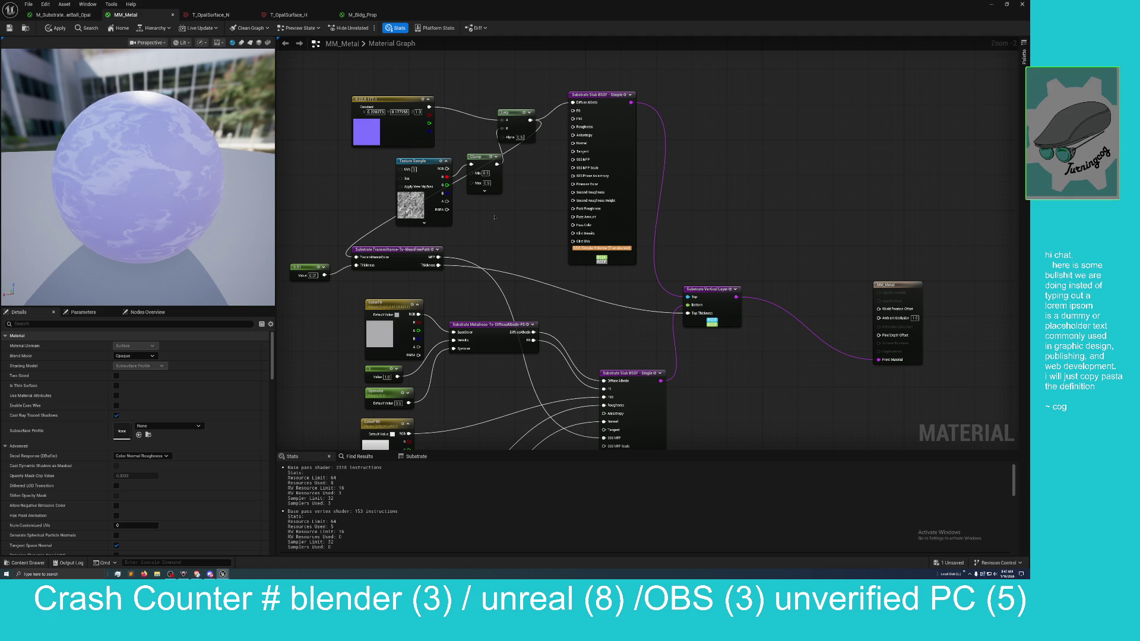
pyautogui.moveTo(492, 219); pyautogui.dragTo(464, 253)
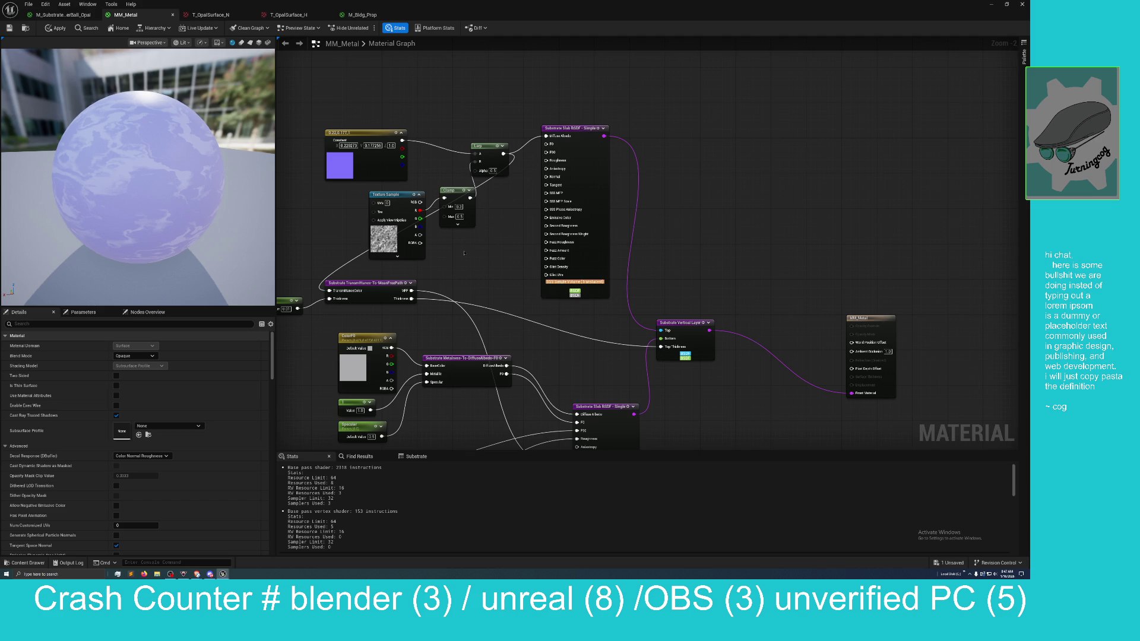
pyautogui.rightClick(464, 254)
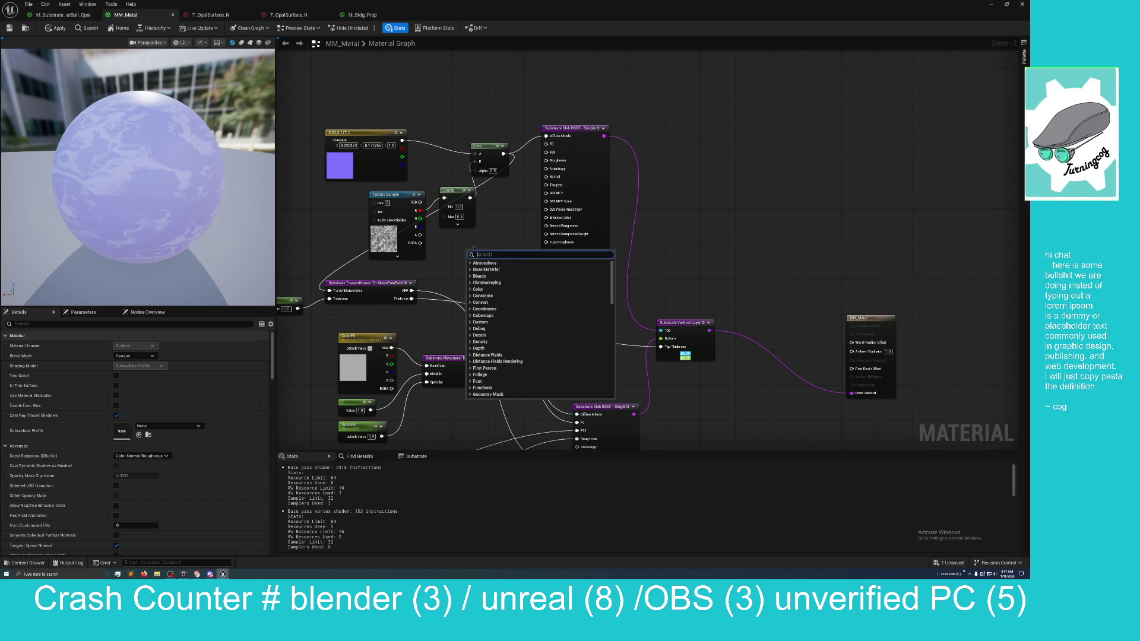
# Step: Add a Mask (R G) node beside the Clamp and move the Lerp node higher
pyautogui.write('mask')
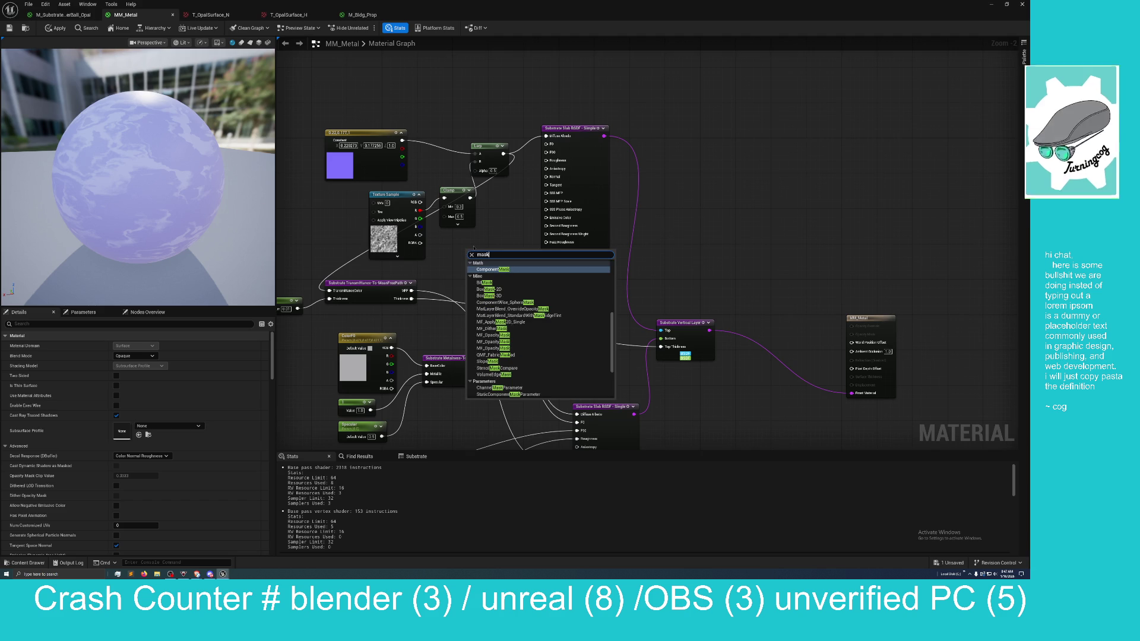
pyautogui.press('Return')
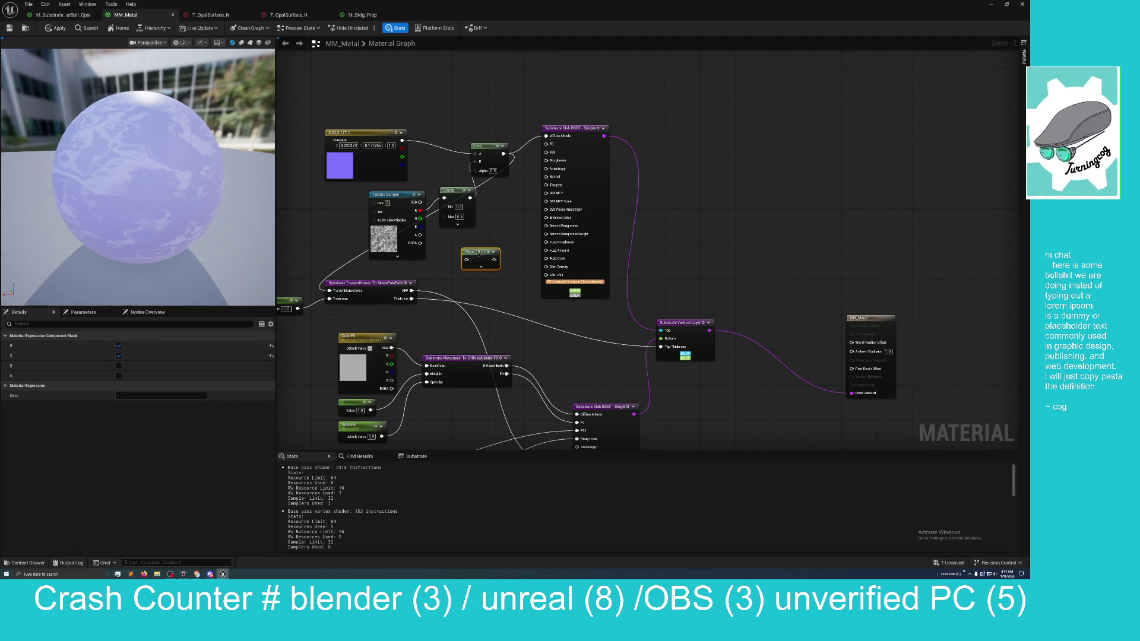
pyautogui.moveTo(478, 249)
pyautogui.mouseDown()
pyautogui.moveTo(499, 228)
pyautogui.moveTo(485, 188)
pyautogui.moveTo(516, 207)
pyautogui.moveTo(479, 161)
pyautogui.mouseUp()
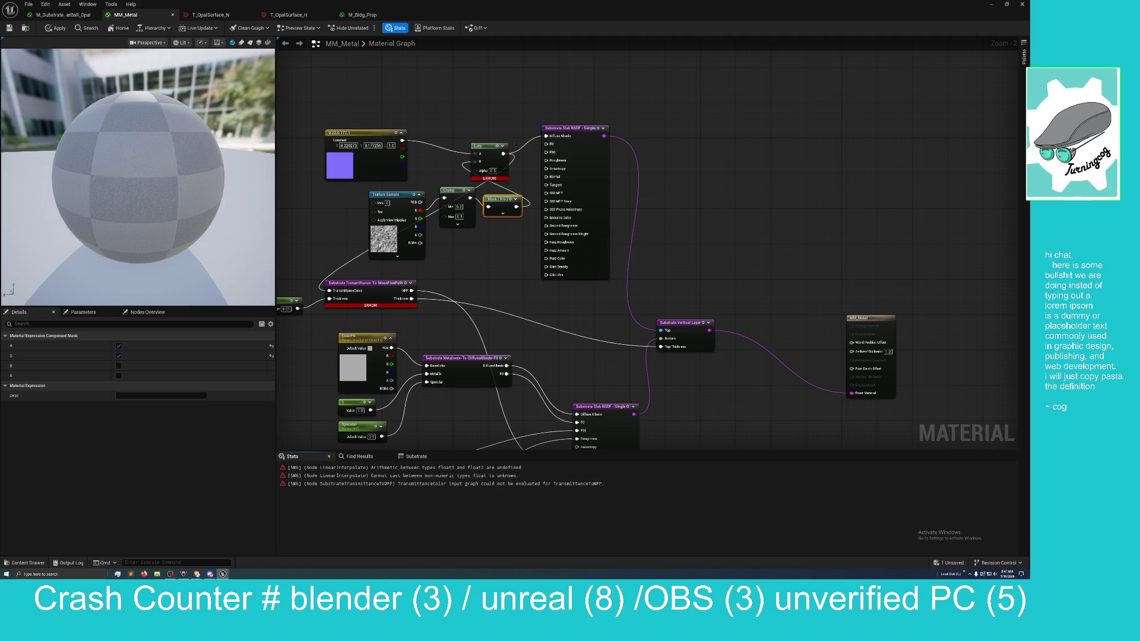
pyautogui.moveTo(485, 149)
pyautogui.mouseDown()
pyautogui.moveTo(477, 105)
pyautogui.moveTo(482, 116)
pyautogui.mouseUp()
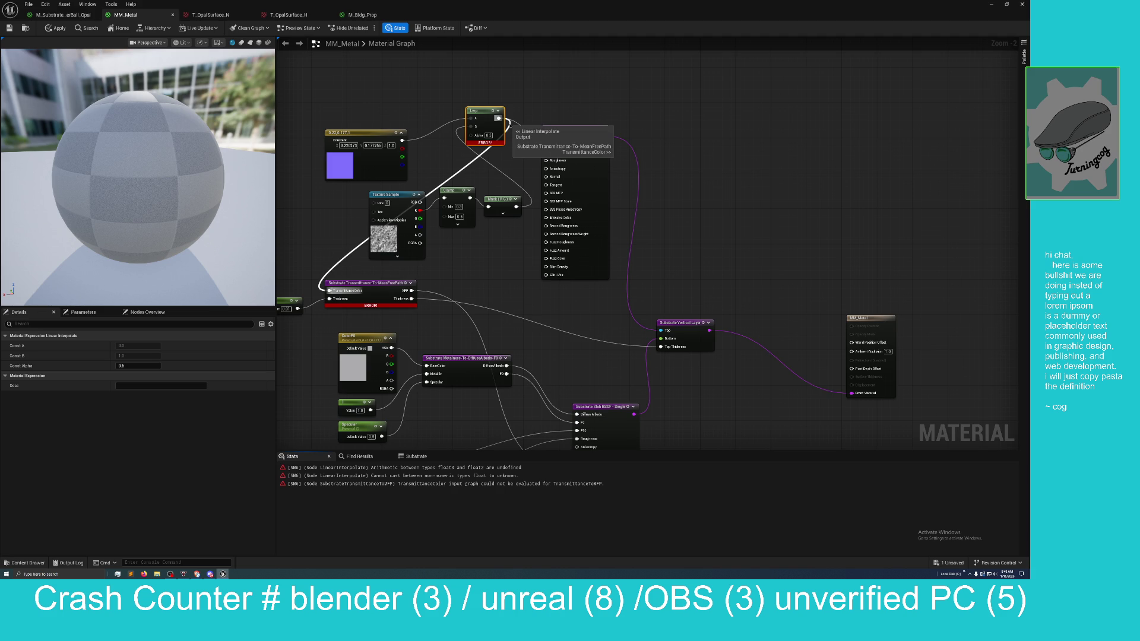
# Step: Unlink the Lerp from transmittance colour, wire the Clamp into it, and delete the unused Mask node
pyautogui.moveTo(507, 123)
pyautogui.mouseDown()
pyautogui.moveTo(522, 138)
pyautogui.moveTo(488, 165)
pyautogui.mouseUp()
pyautogui.click(488, 165)
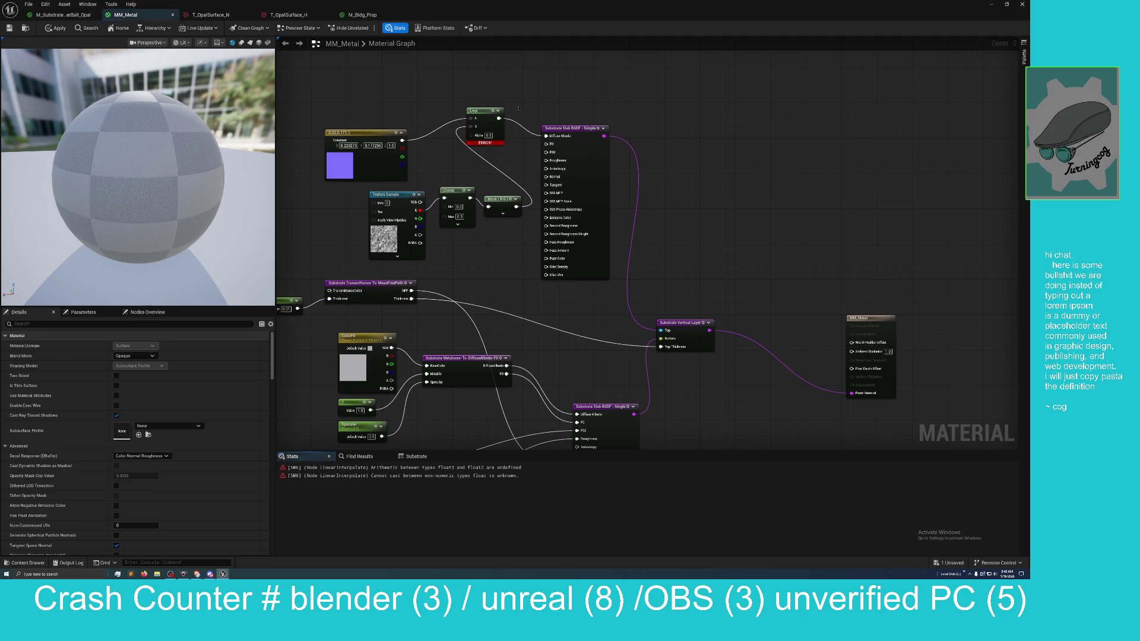
pyautogui.click(487, 145)
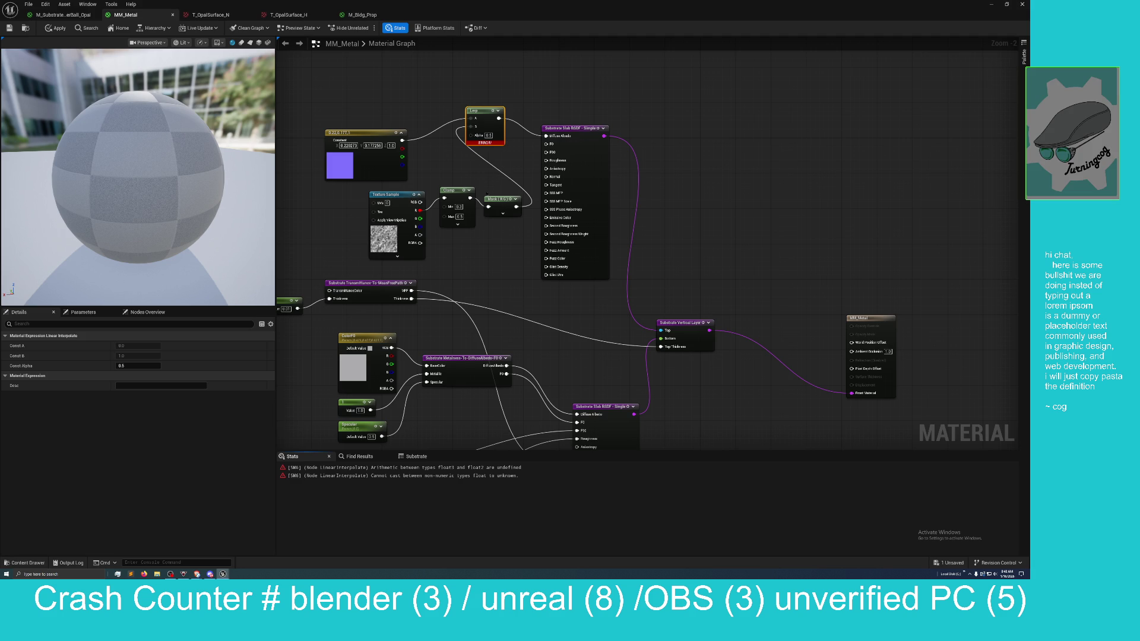
pyautogui.moveTo(473, 199); pyautogui.dragTo(470, 135)
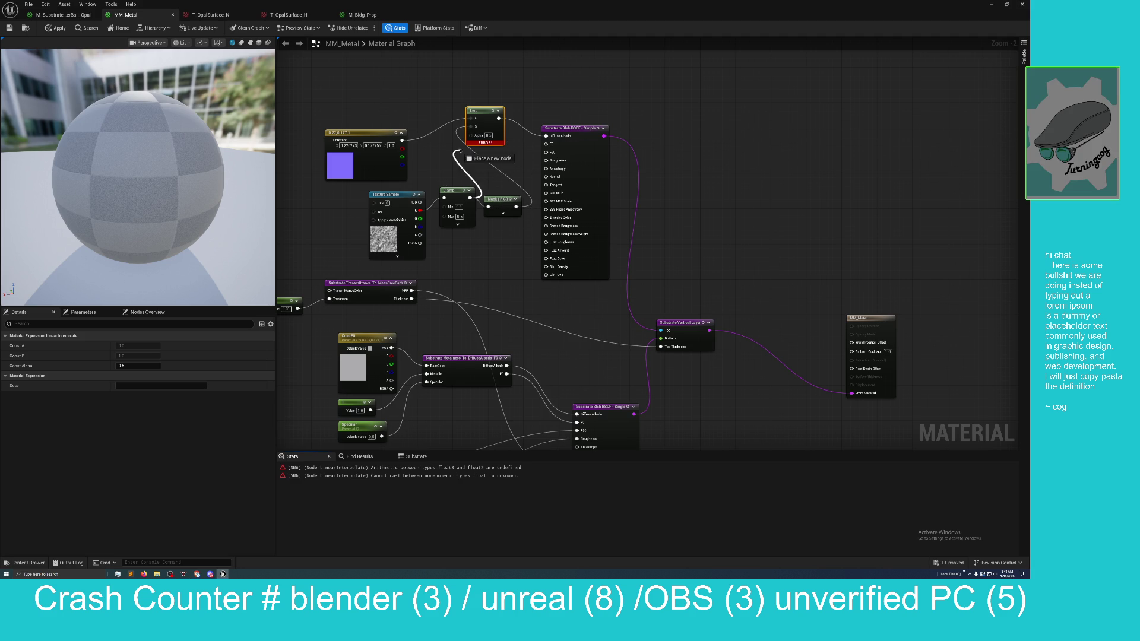
pyautogui.click(502, 202)
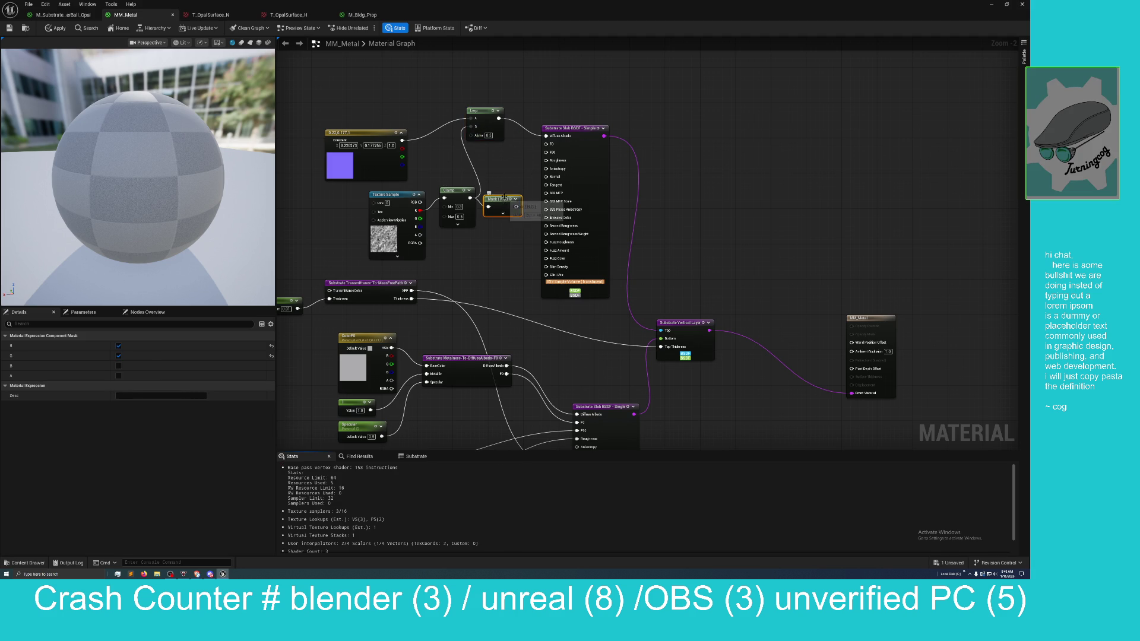
pyautogui.press('Delete')
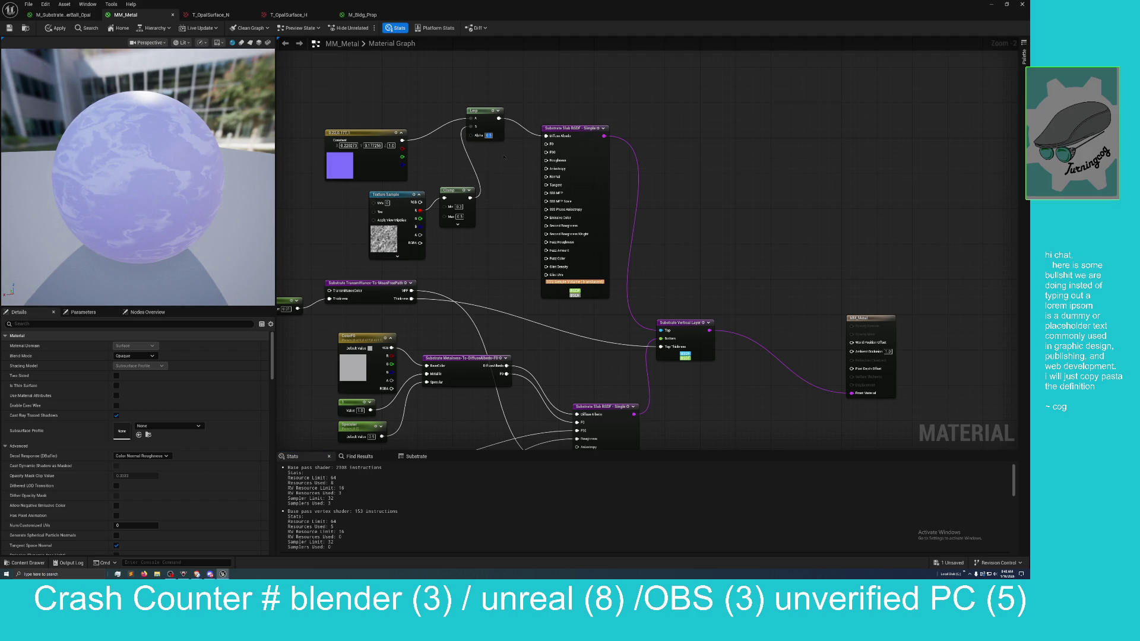
# Step: Set the Lerp alpha to 0.3 (after trying 0.1) and inspect the marbled sphere
pyautogui.write('0.1')
pyautogui.press('Return')
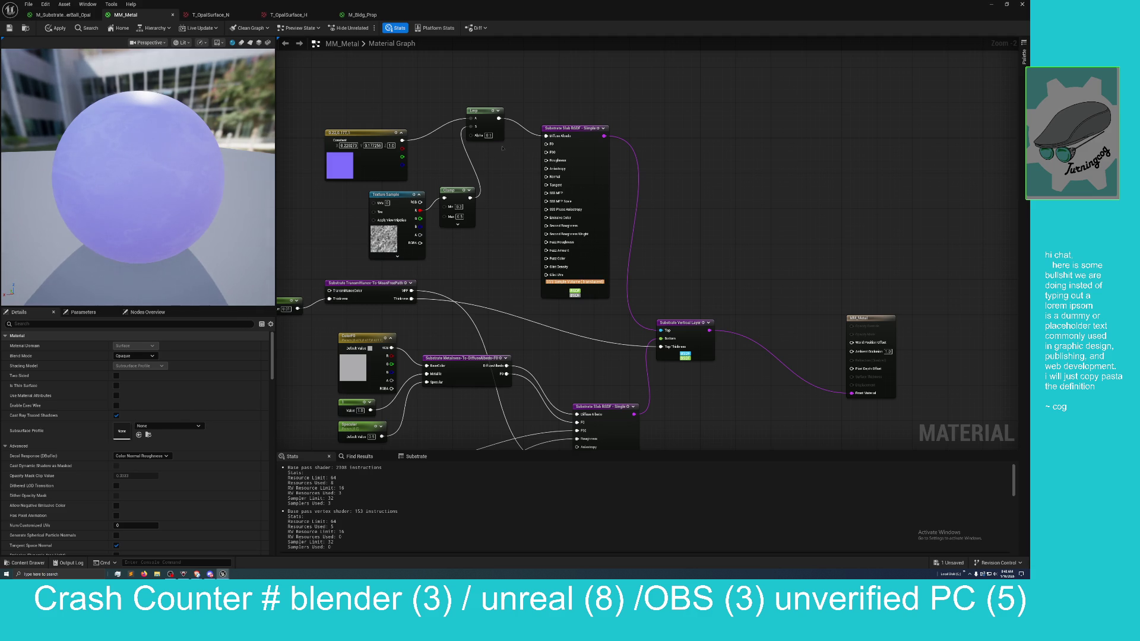
pyautogui.click(489, 136)
pyautogui.write('0.3')
pyautogui.press('Return')
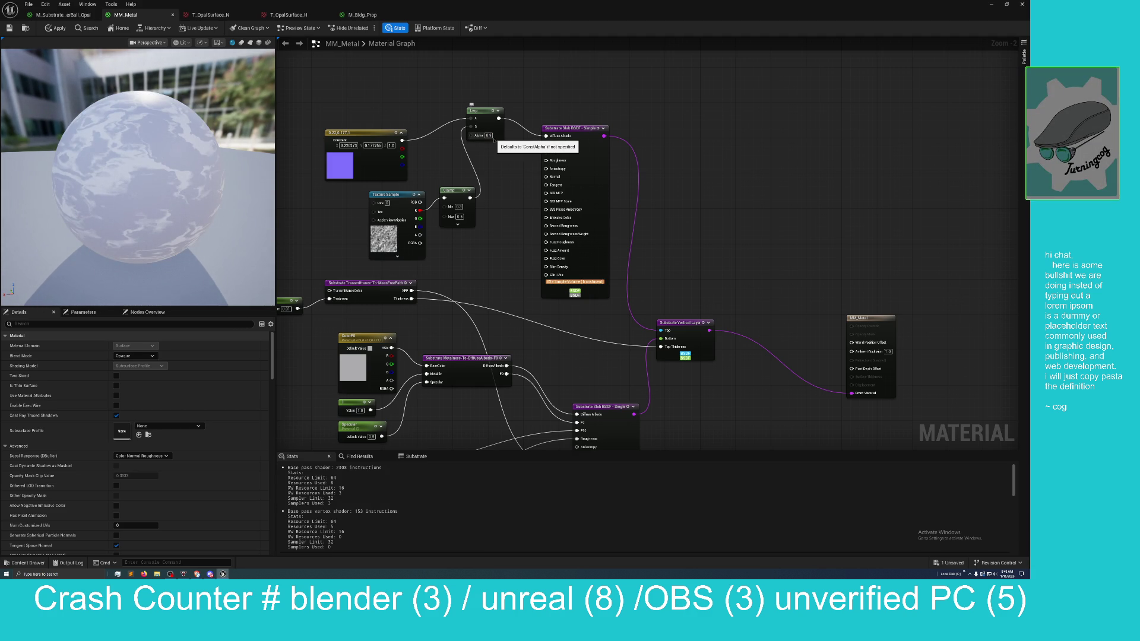
pyautogui.scroll(4, 159, 206)
pyautogui.moveTo(159, 205); pyautogui.dragTo(193, 243)
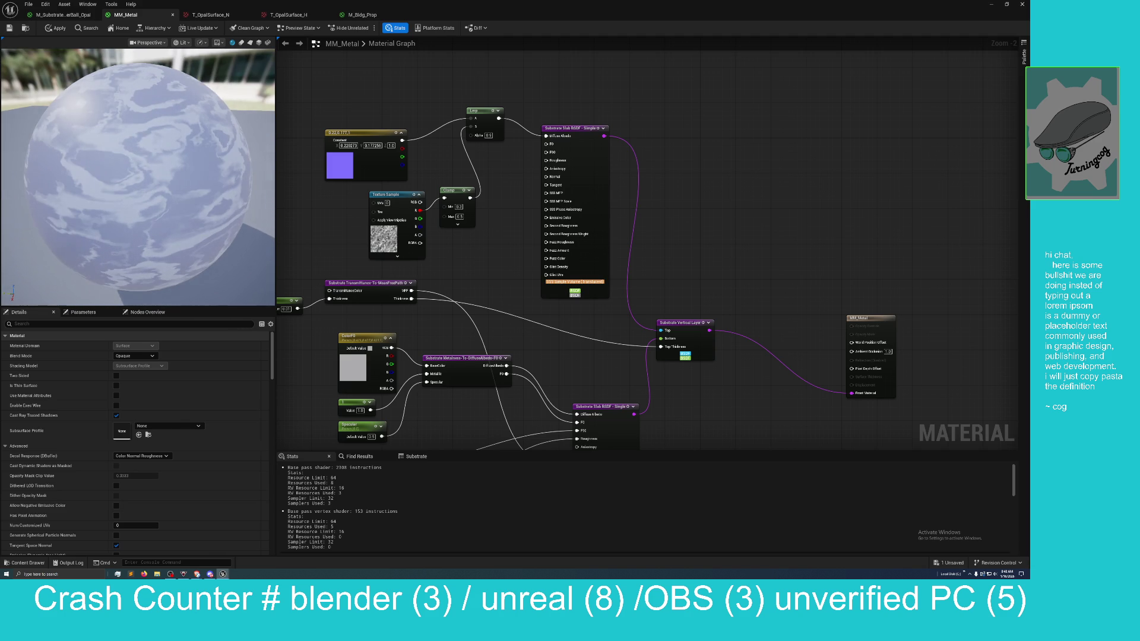
pyautogui.moveTo(156, 204); pyautogui.dragTo(158, 202)
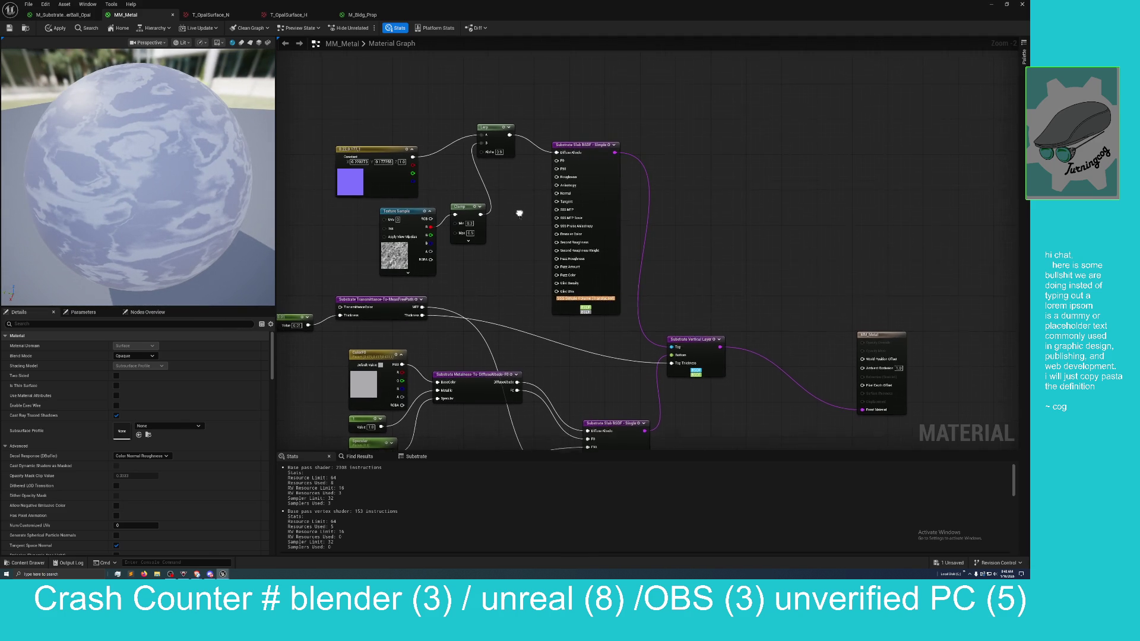
pyautogui.scroll(1, 503, 248)
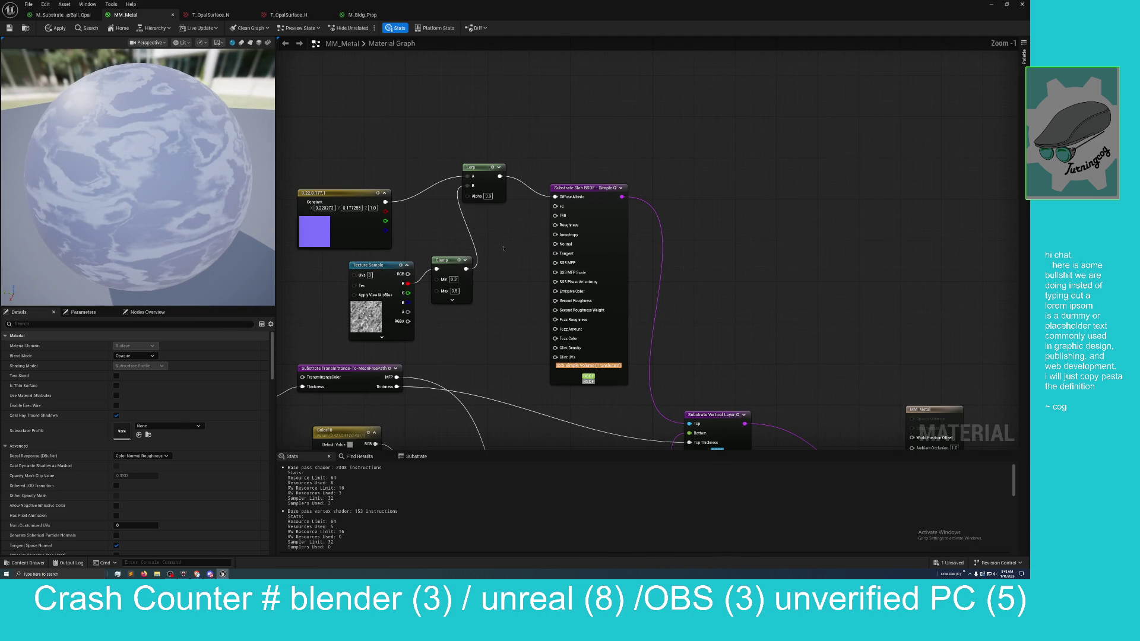
# Step: Place a Substrate Convert Material Attributes node, then delete it
pyautogui.rightClick(496, 130)
pyautogui.write('convert')
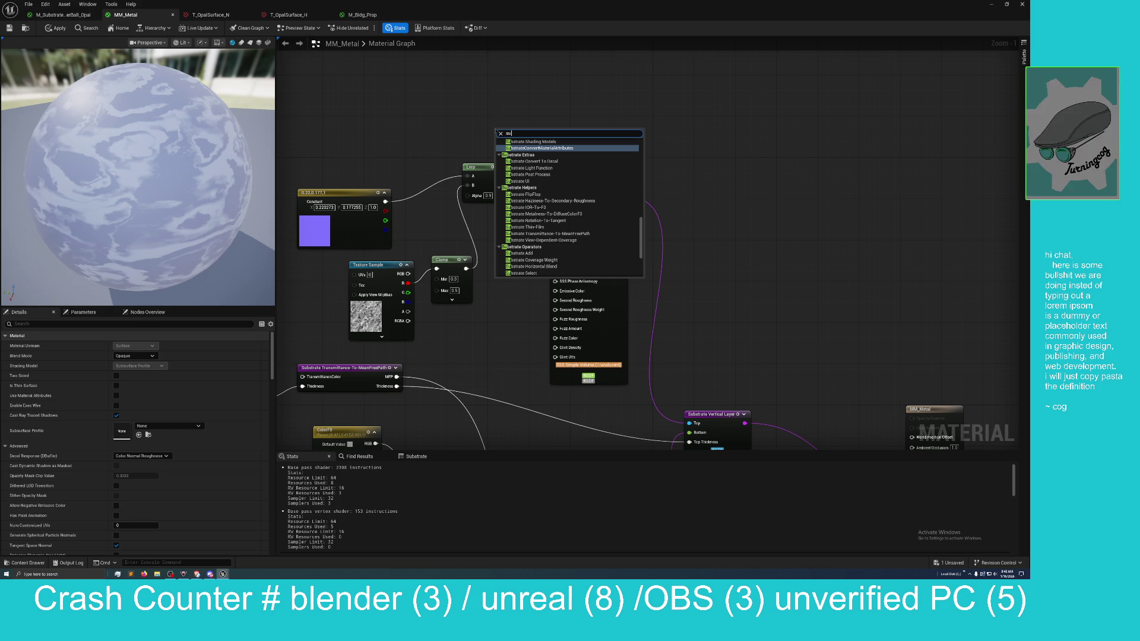
pyautogui.press('Return')
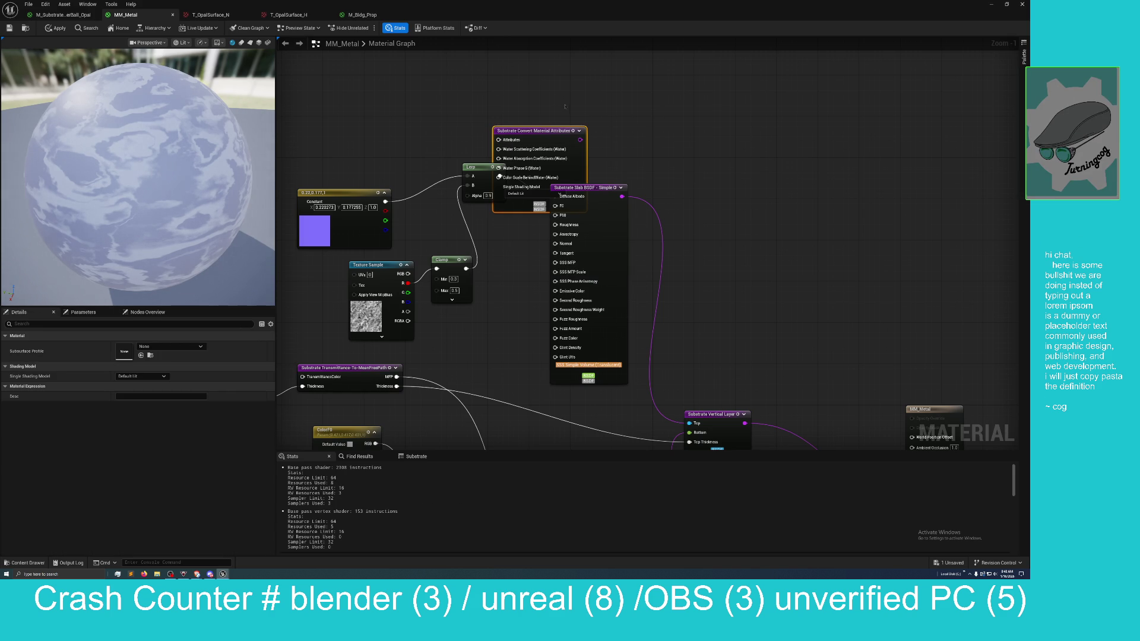
pyautogui.moveTo(544, 130); pyautogui.dragTo(550, 115)
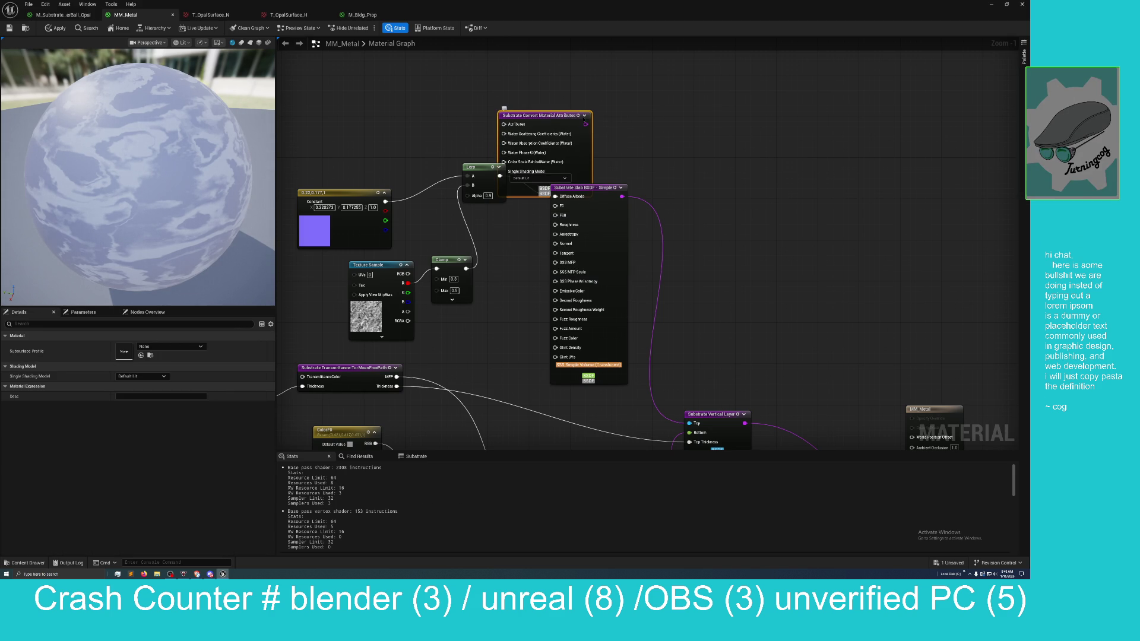
pyautogui.press('Delete')
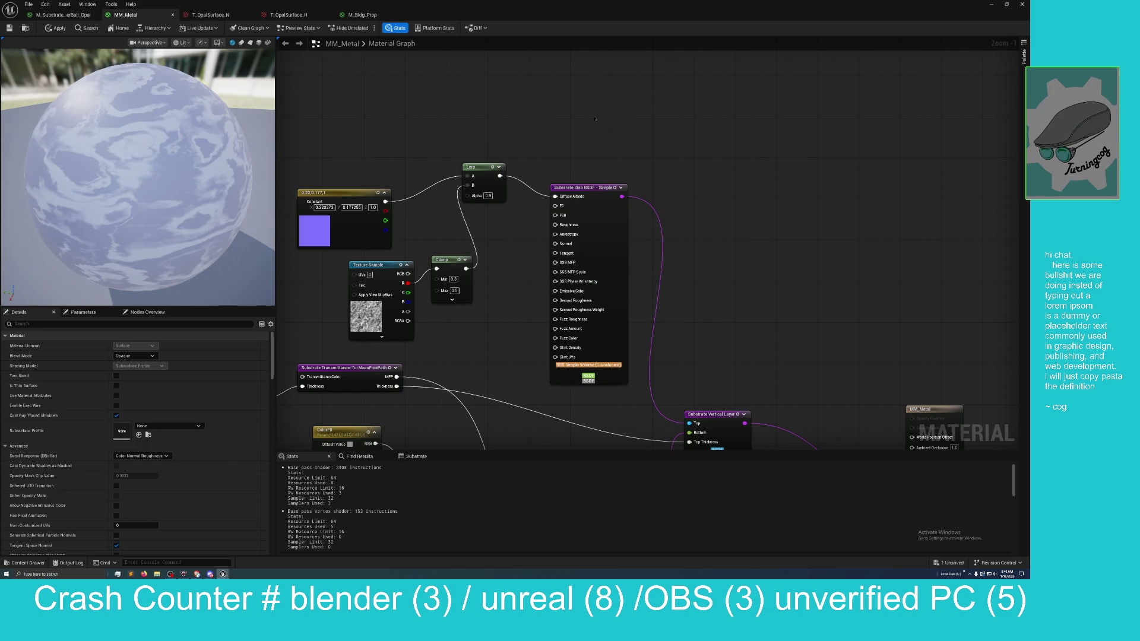
# Step: Add a Subtract node above the Lerp and wire the Clamp output into its B input
pyautogui.click(510, 122)
pyautogui.moveTo(479, 172); pyautogui.dragTo(519, 198)
pyautogui.moveTo(466, 268)
pyautogui.mouseDown()
pyautogui.moveTo(522, 290)
pyautogui.moveTo(463, 225)
pyautogui.moveTo(462, 194)
pyautogui.moveTo(514, 141)
pyautogui.mouseUp()
pyautogui.moveTo(385, 201)
pyautogui.mouseDown()
pyautogui.moveTo(420, 194)
pyautogui.moveTo(514, 130)
pyautogui.moveTo(481, 131)
pyautogui.moveTo(525, 190)
pyautogui.moveTo(554, 196)
pyautogui.moveTo(516, 223)
pyautogui.moveTo(501, 208)
pyautogui.mouseUp()
pyautogui.scroll(2, 138, 178)
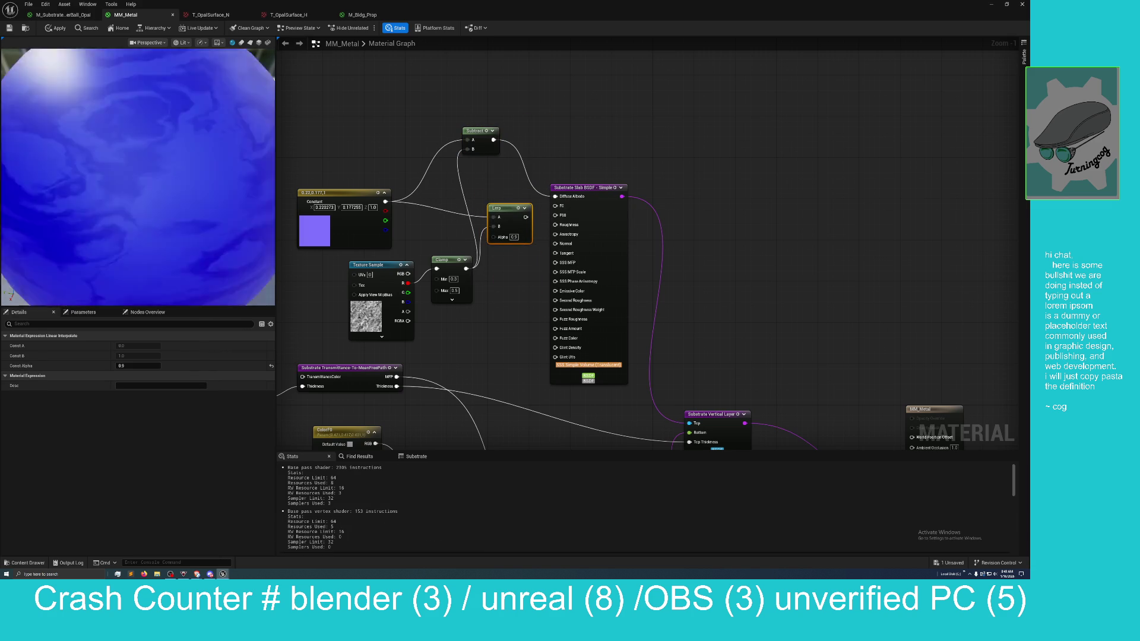
# Step: Add an Add node with the purple Constant wired into both A and B, moving Subtract aside
pyautogui.scroll(-5, 137, 178)
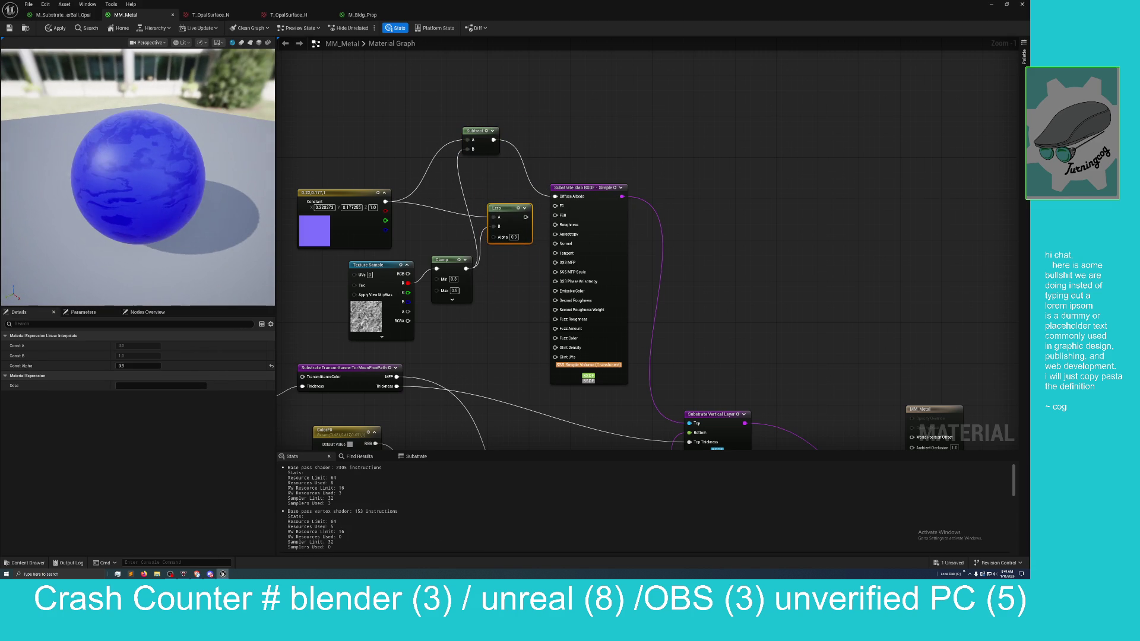
pyautogui.rightClick(529, 117)
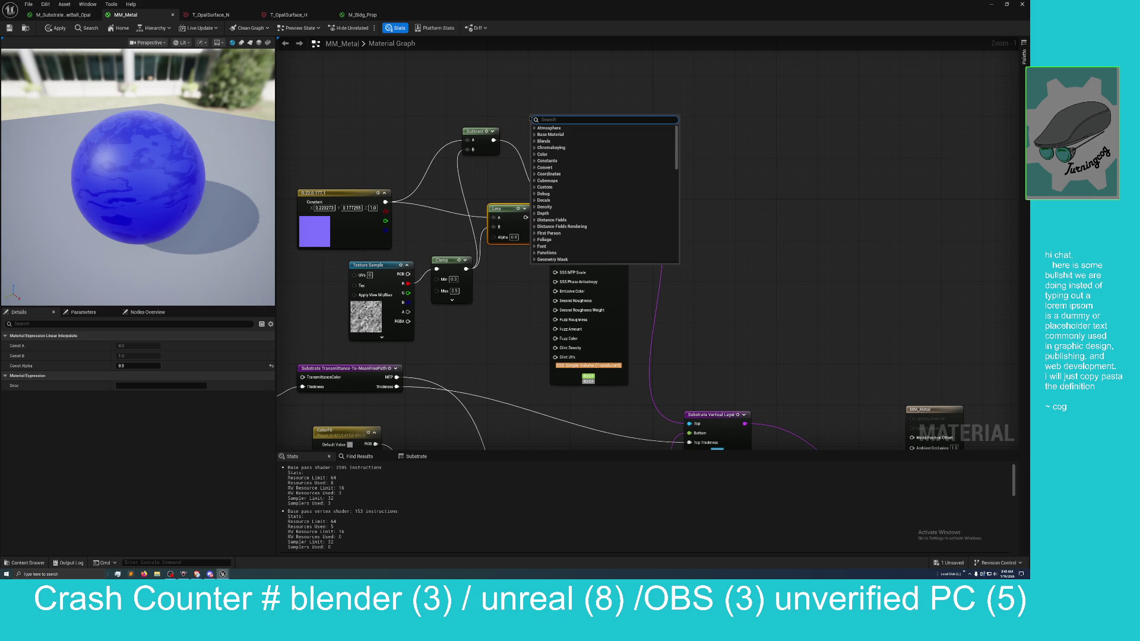
pyautogui.write('add')
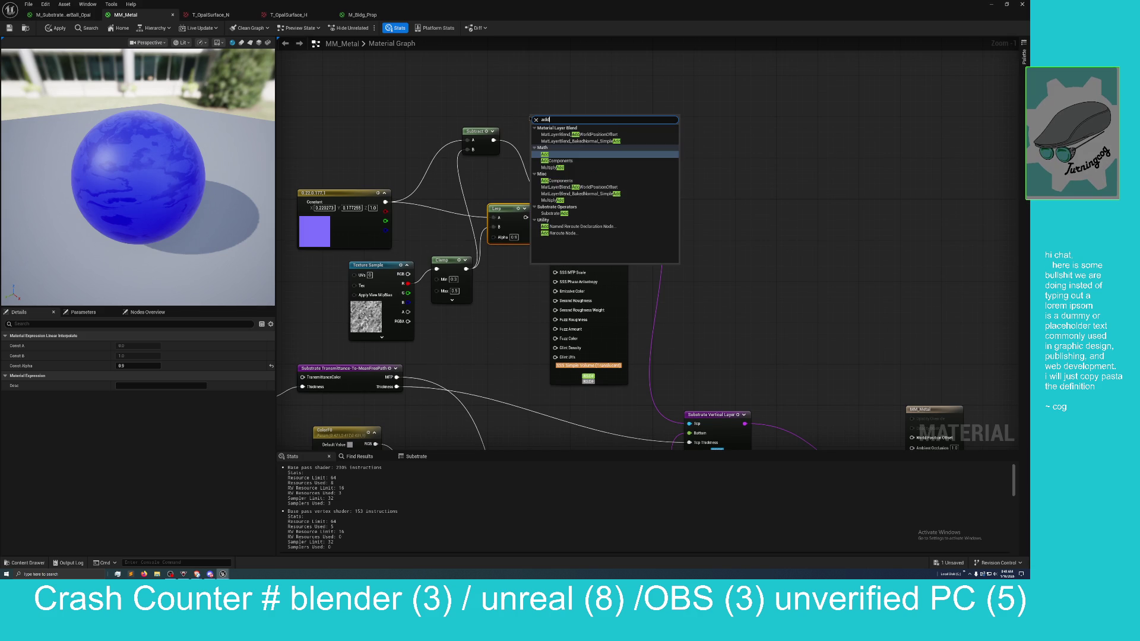
pyautogui.press('Return')
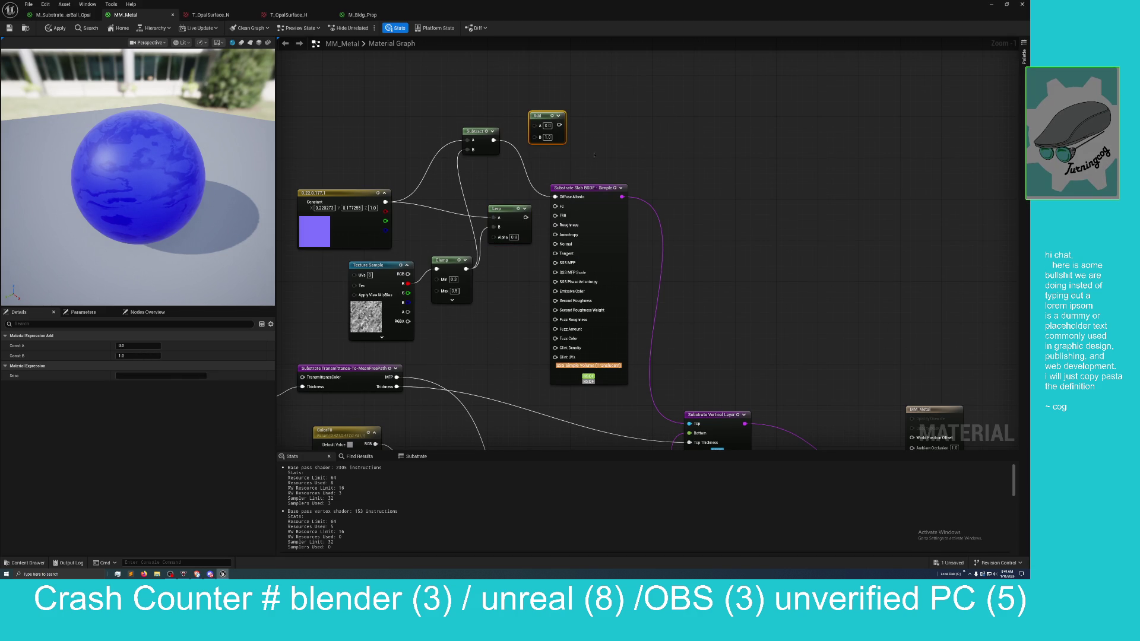
pyautogui.moveTo(385, 202)
pyautogui.mouseDown()
pyautogui.moveTo(457, 148)
pyautogui.moveTo(534, 125)
pyautogui.mouseUp()
pyautogui.moveTo(386, 203)
pyautogui.mouseDown()
pyautogui.moveTo(522, 132)
pyautogui.moveTo(543, 140)
pyautogui.moveTo(554, 197)
pyautogui.mouseUp()
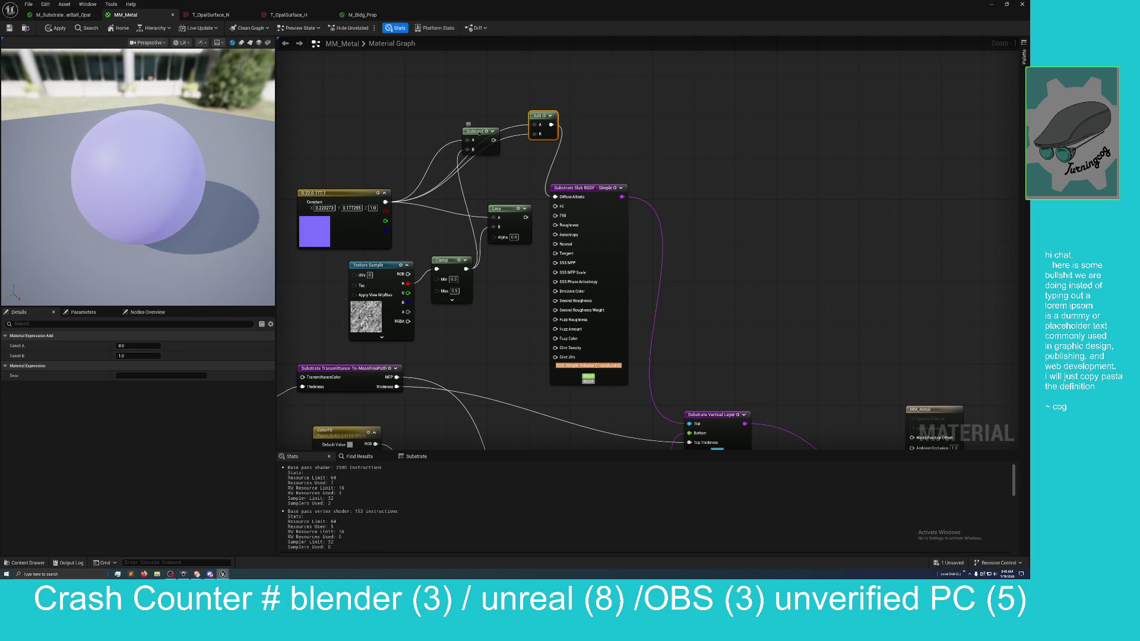
pyautogui.moveTo(478, 137); pyautogui.dragTo(447, 112)
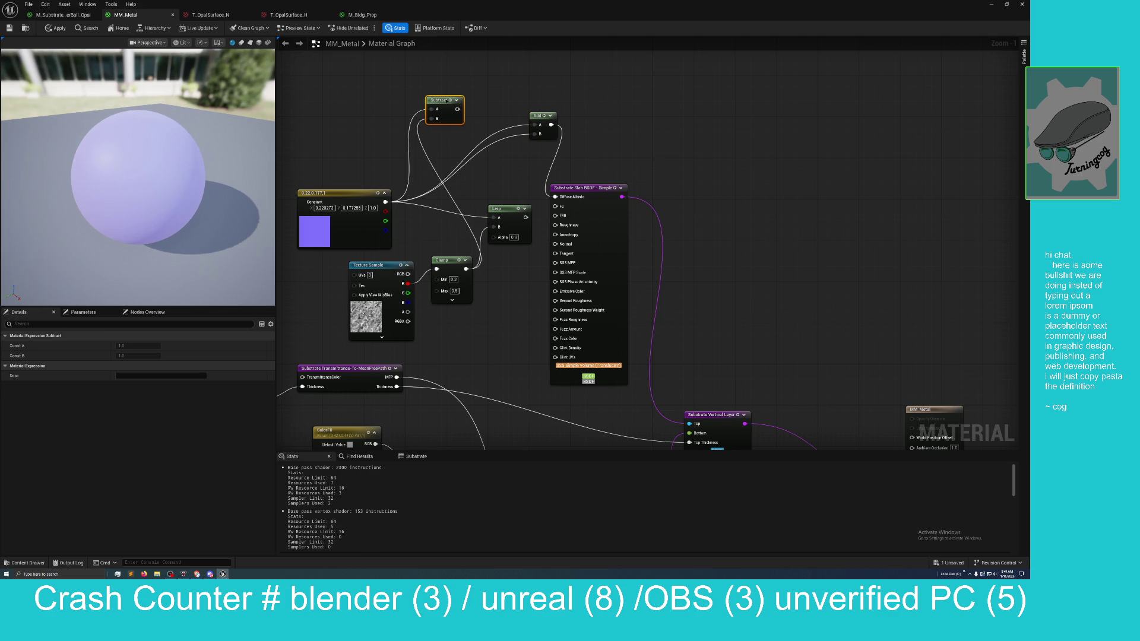
# Step: Replace the Add node with a Divide node fed by the purple Constant and the Clamp output
pyautogui.click(535, 116)
pyautogui.press('Delete')
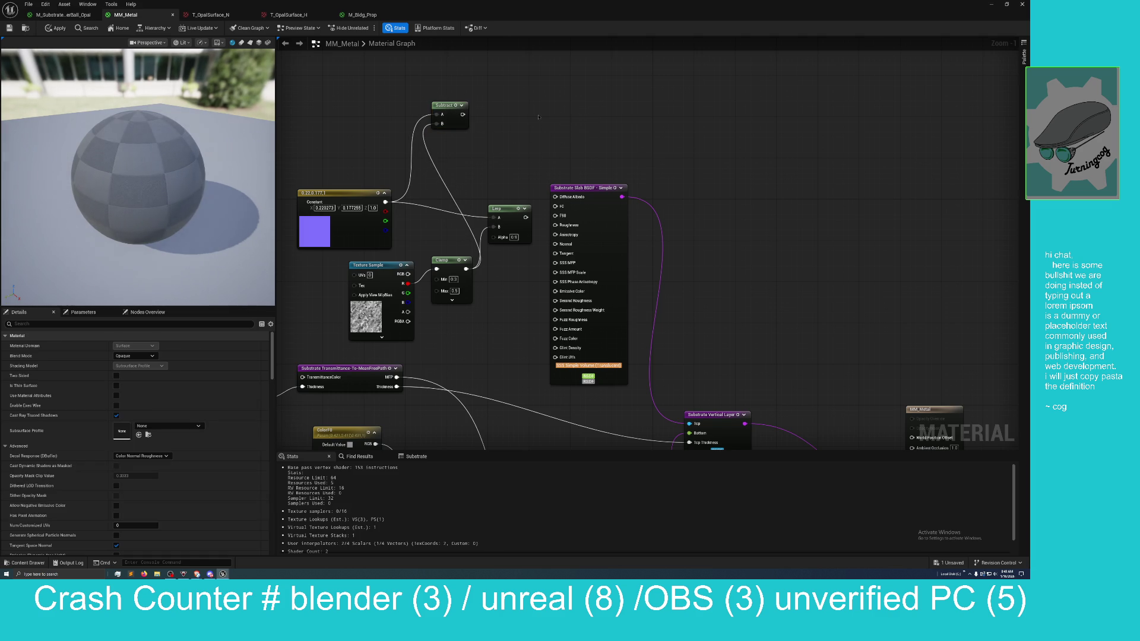
pyautogui.moveTo(466, 150); pyautogui.dragTo(467, 148)
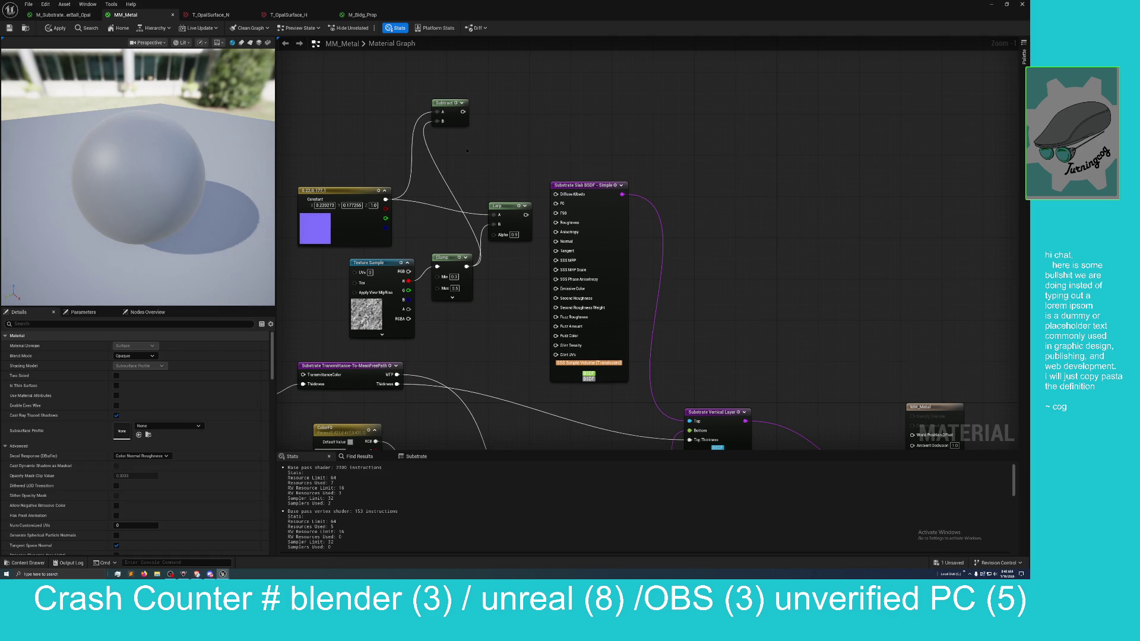
pyautogui.rightClick(467, 150)
pyautogui.write('divide')
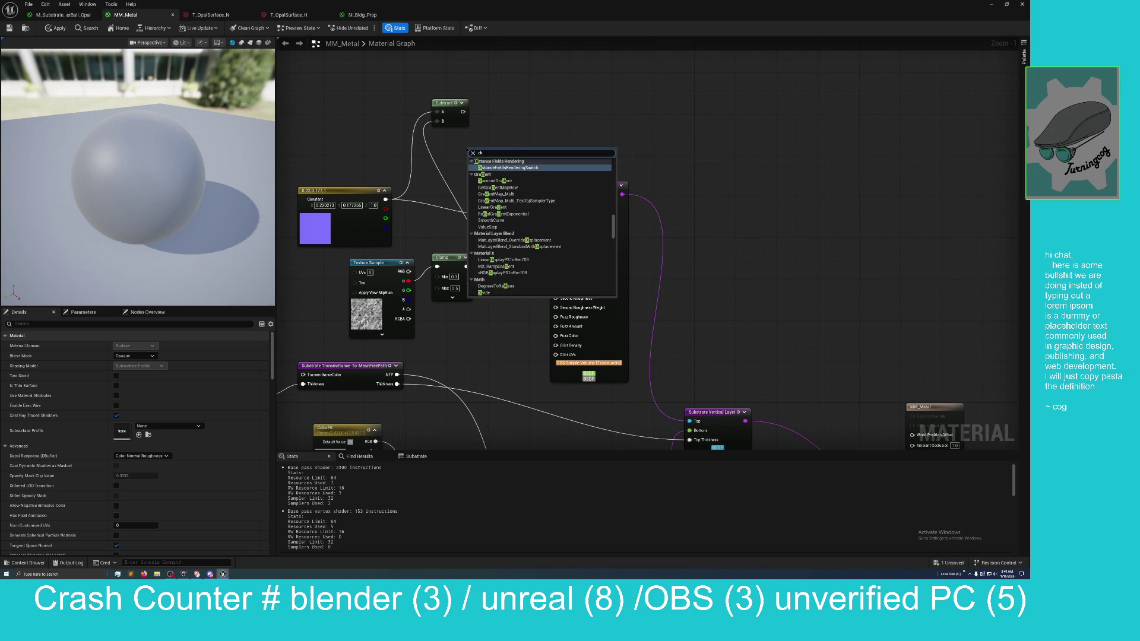
pyautogui.press('Return')
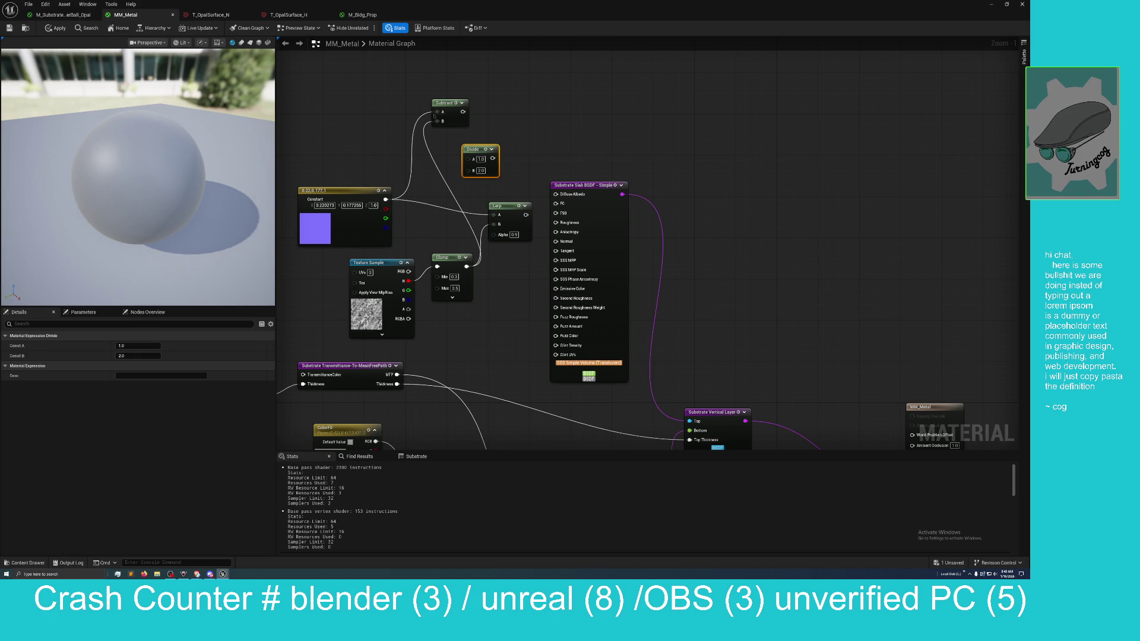
pyautogui.moveTo(386, 200)
pyautogui.mouseDown()
pyautogui.moveTo(448, 220)
pyautogui.moveTo(469, 159)
pyautogui.mouseUp()
pyautogui.moveTo(467, 266)
pyautogui.mouseDown()
pyautogui.moveTo(469, 168)
pyautogui.moveTo(557, 194)
pyautogui.mouseUp()
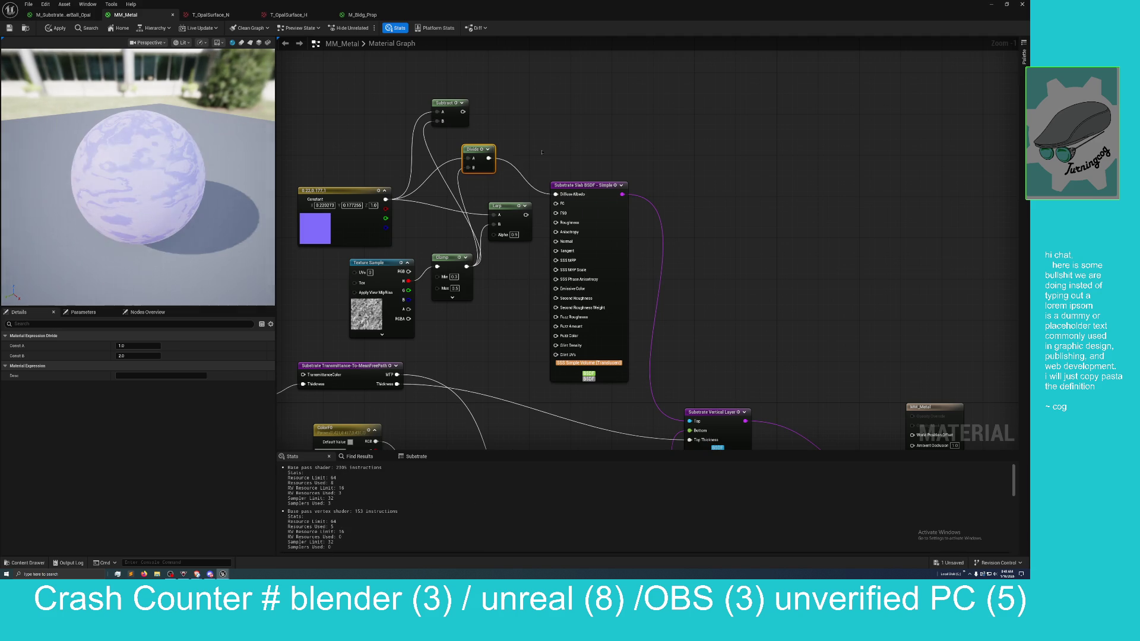
pyautogui.moveTo(137, 178)
pyautogui.mouseDown()
pyautogui.moveTo(160, 166)
pyautogui.moveTo(196, 178)
pyautogui.moveTo(240, 162)
pyautogui.mouseUp()
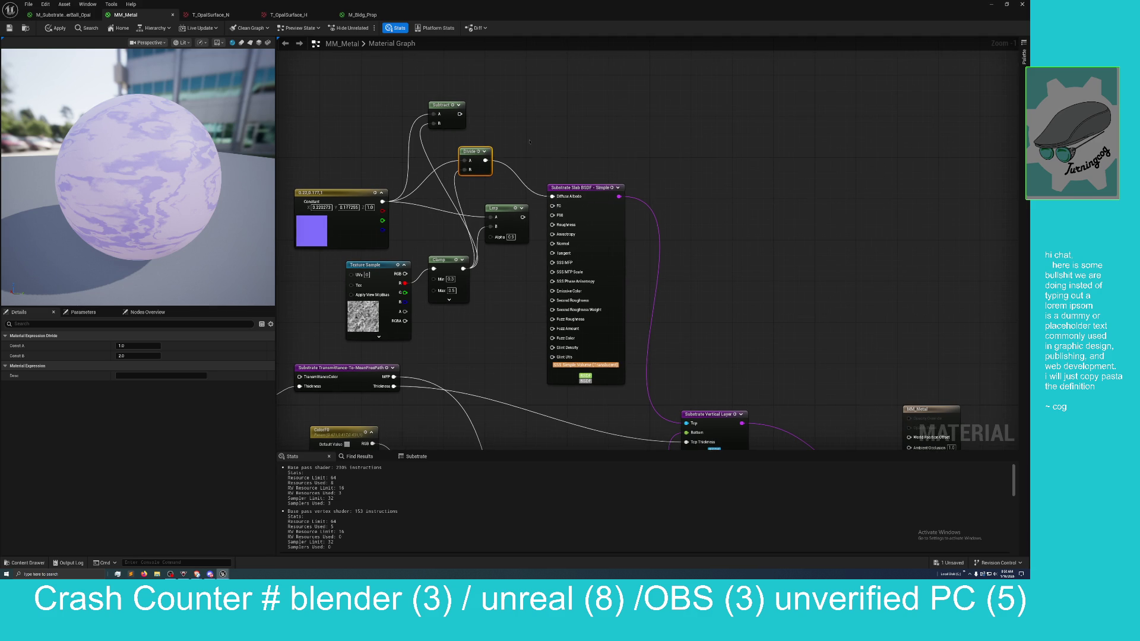
pyautogui.rightClick(530, 143)
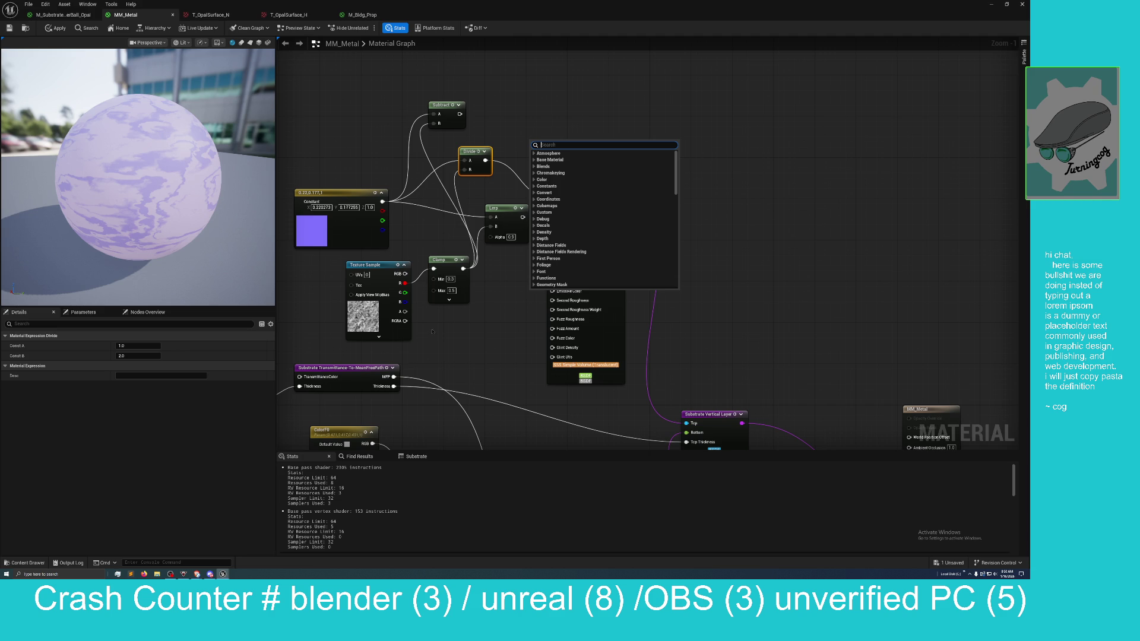
pyautogui.scroll(1, 433, 331)
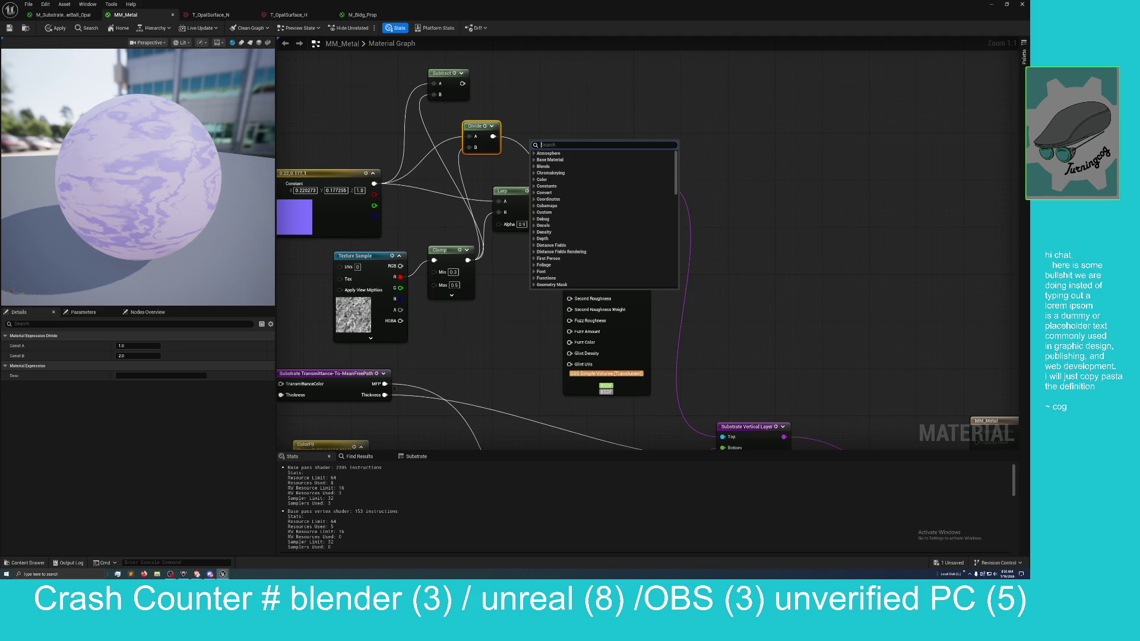
pyautogui.click(399, 351)
pyautogui.rightClick(454, 336)
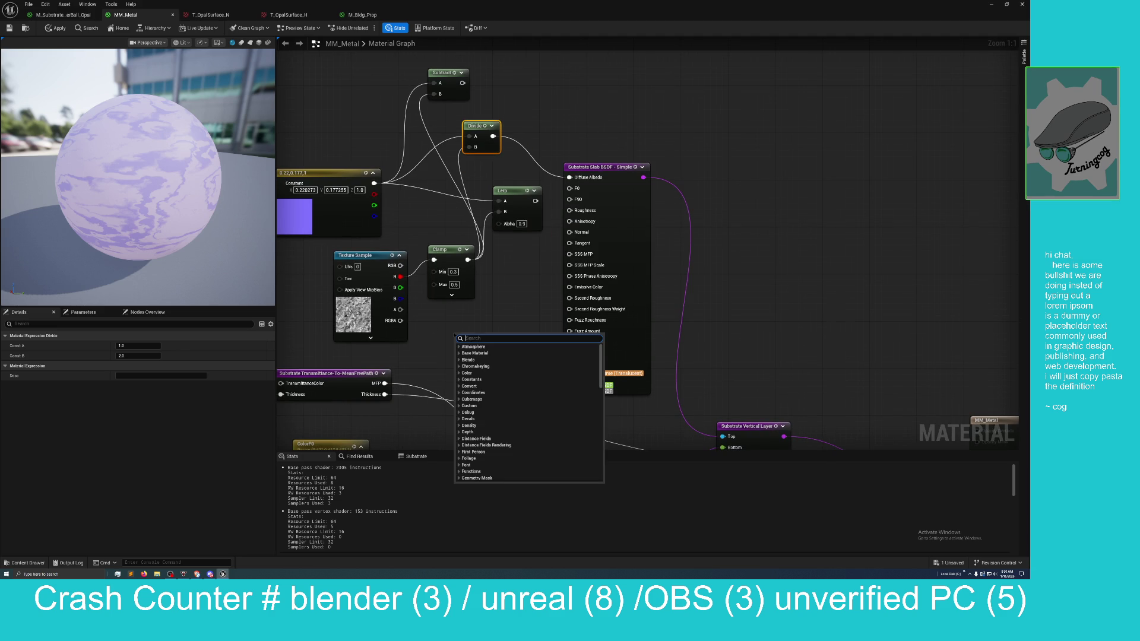
pyautogui.write('texture')
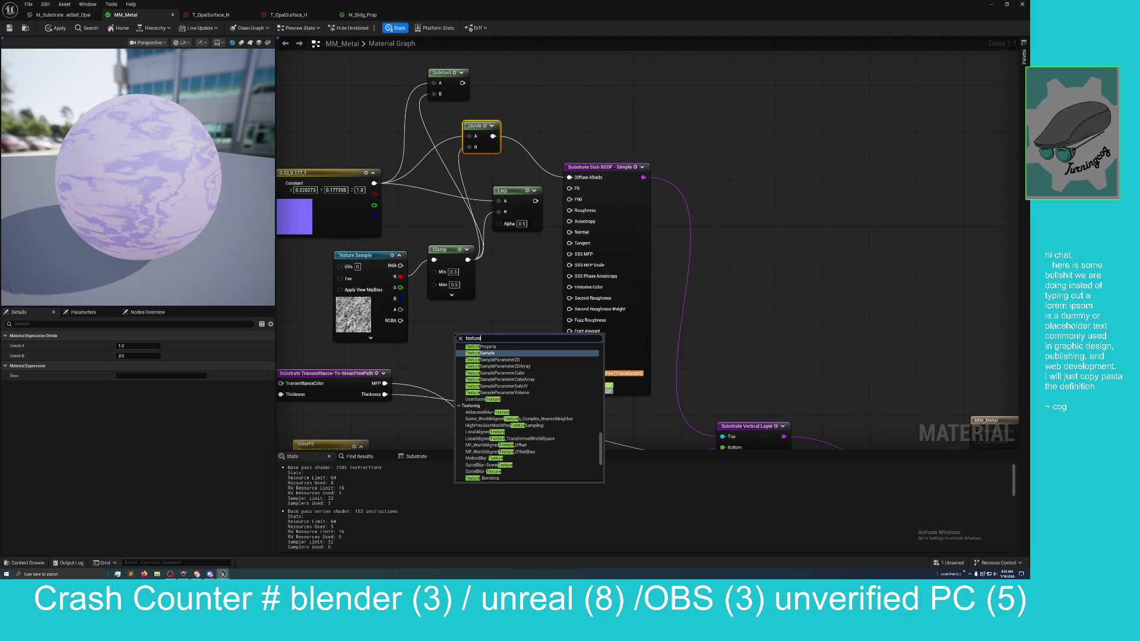
pyautogui.write('mask')
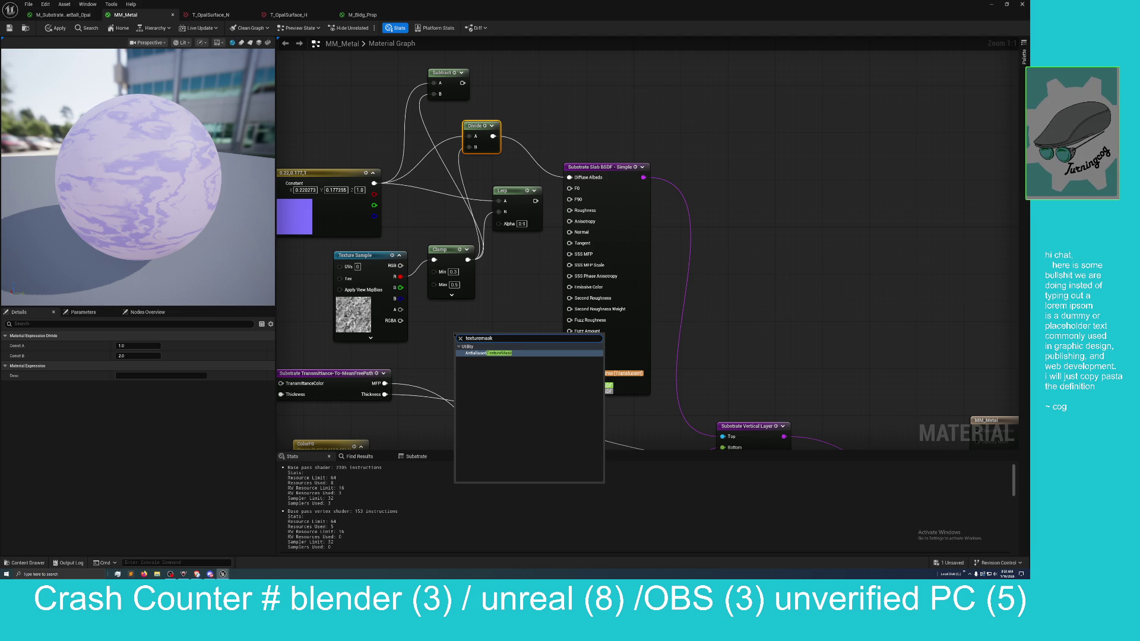
pyautogui.press('BackSpace')
pyautogui.press('BackSpace')
pyautogui.press('BackSpace')
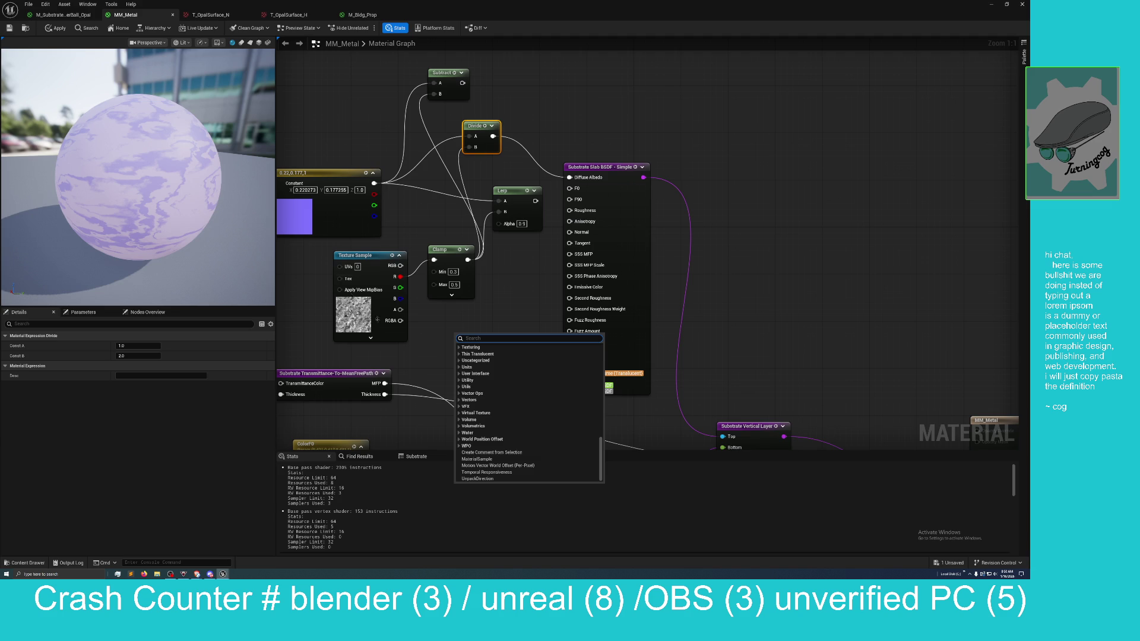
pyautogui.click(340, 246)
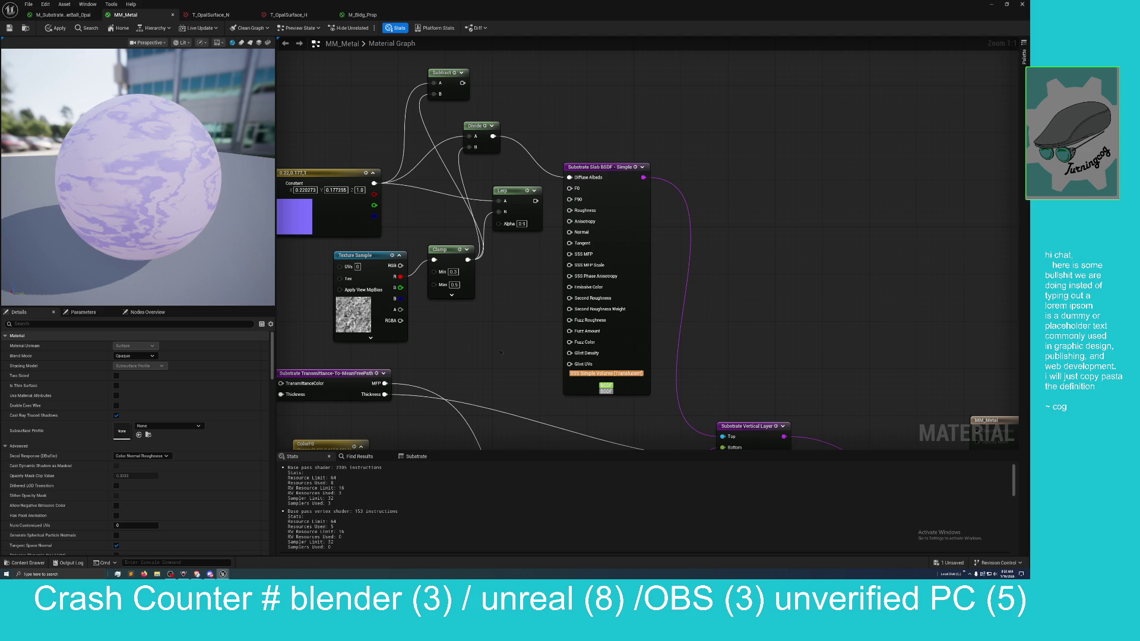
pyautogui.moveTo(500, 352)
pyautogui.mouseDown()
pyautogui.moveTo(506, 387)
pyautogui.moveTo(484, 369)
pyautogui.mouseUp()
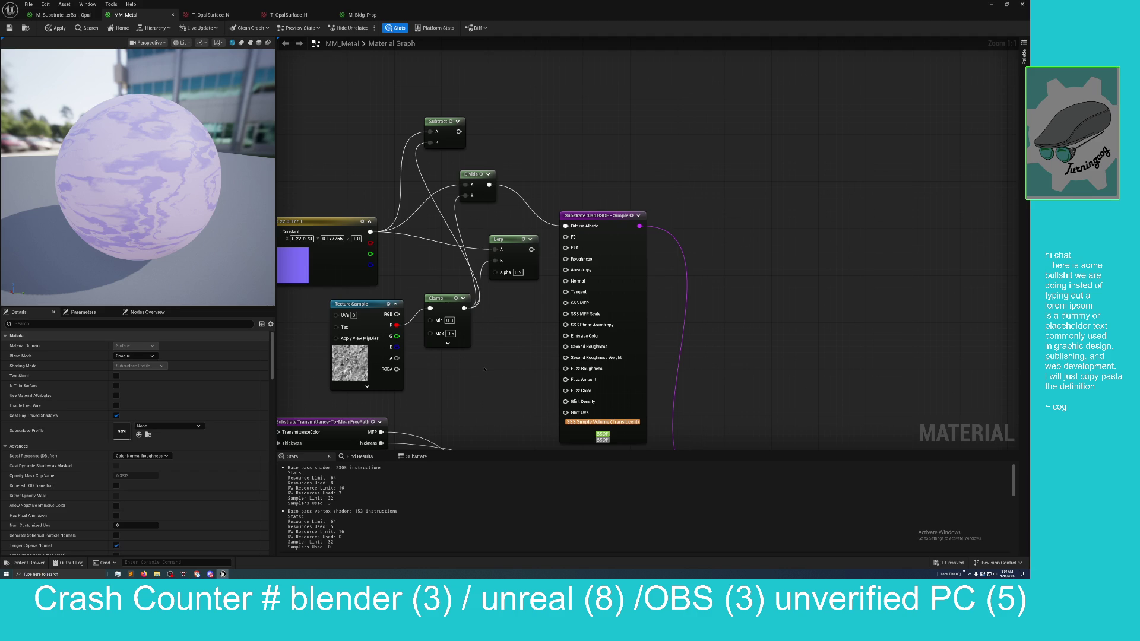
pyautogui.scroll(3, 178, 198)
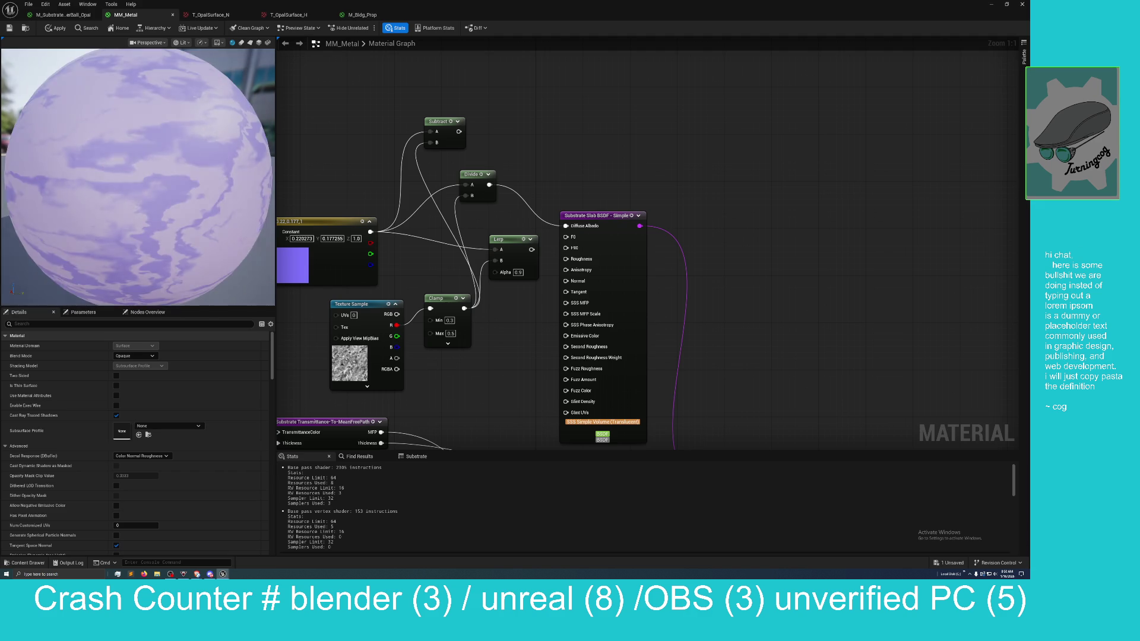
pyautogui.scroll(2, 208, 231)
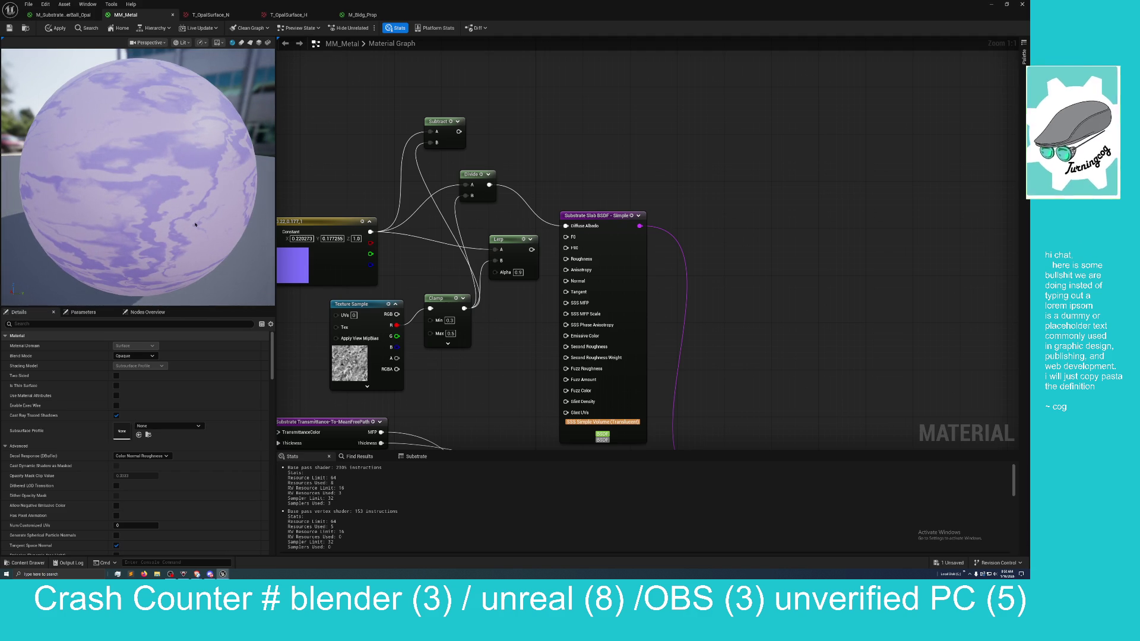
pyautogui.moveTo(208, 231); pyautogui.dragTo(186, 235)
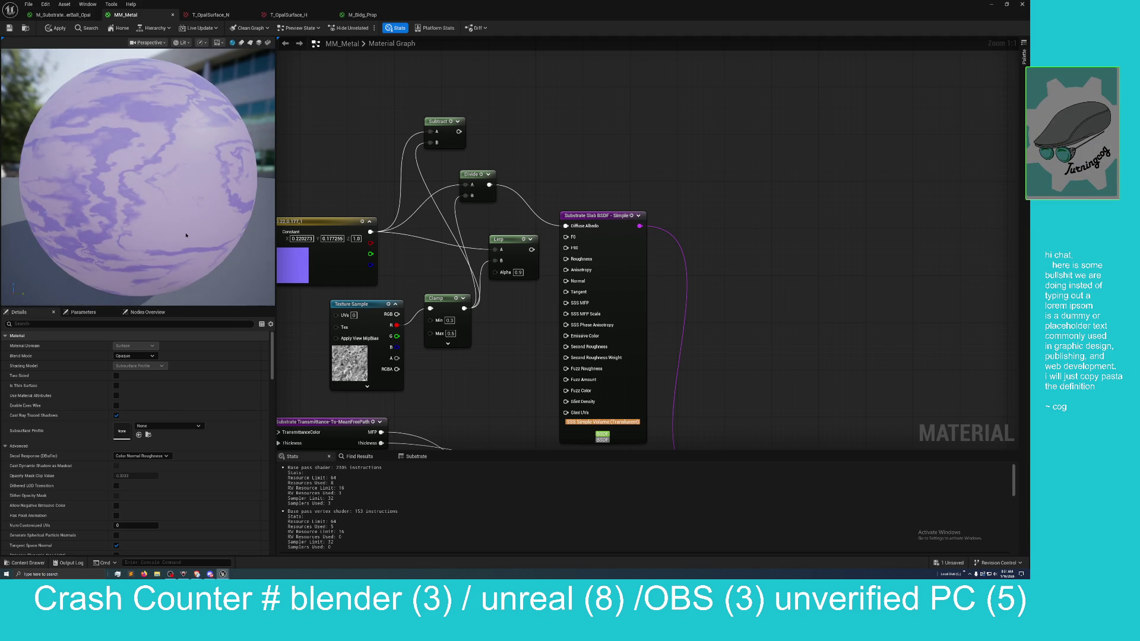
pyautogui.moveTo(329, 177); pyautogui.dragTo(354, 188)
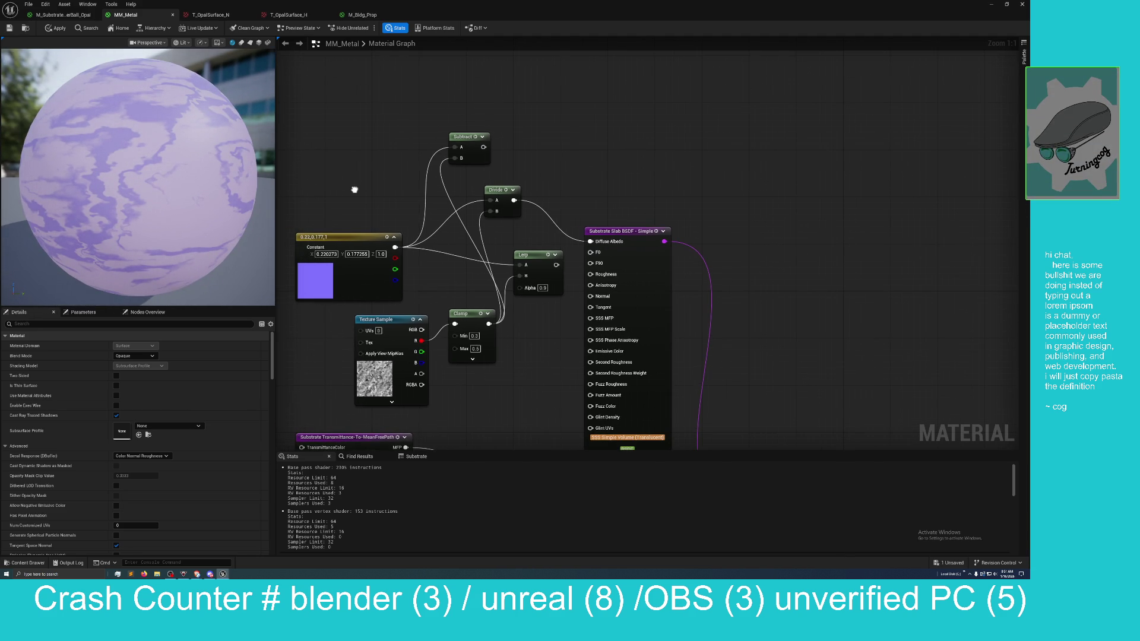
pyautogui.moveTo(203, 209); pyautogui.dragTo(204, 208)
pyautogui.scroll(2, 191, 217)
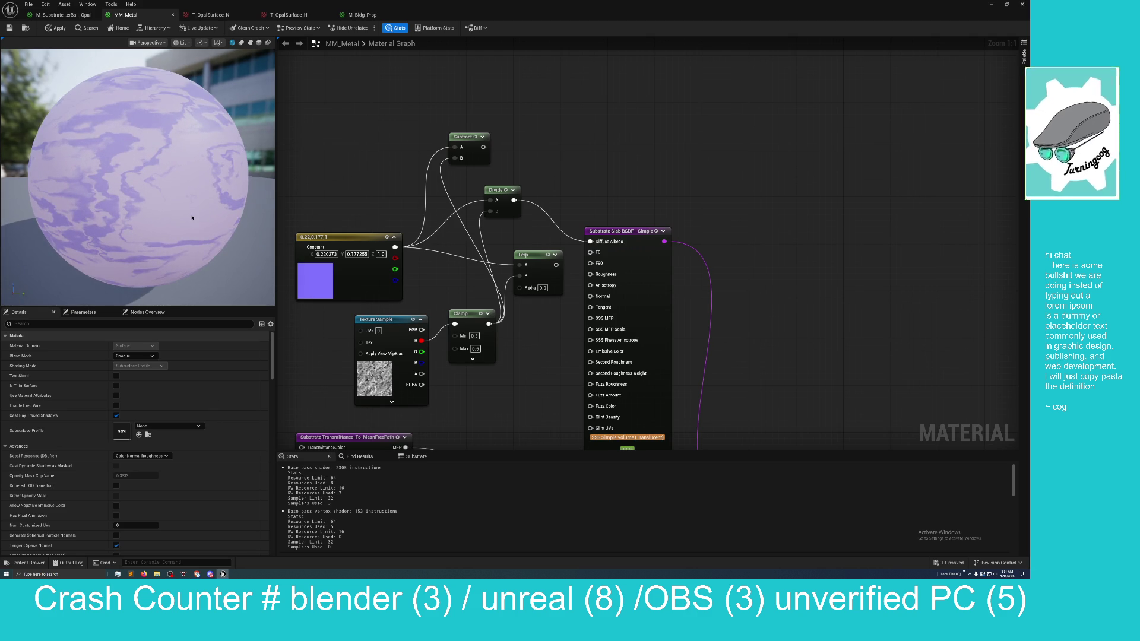
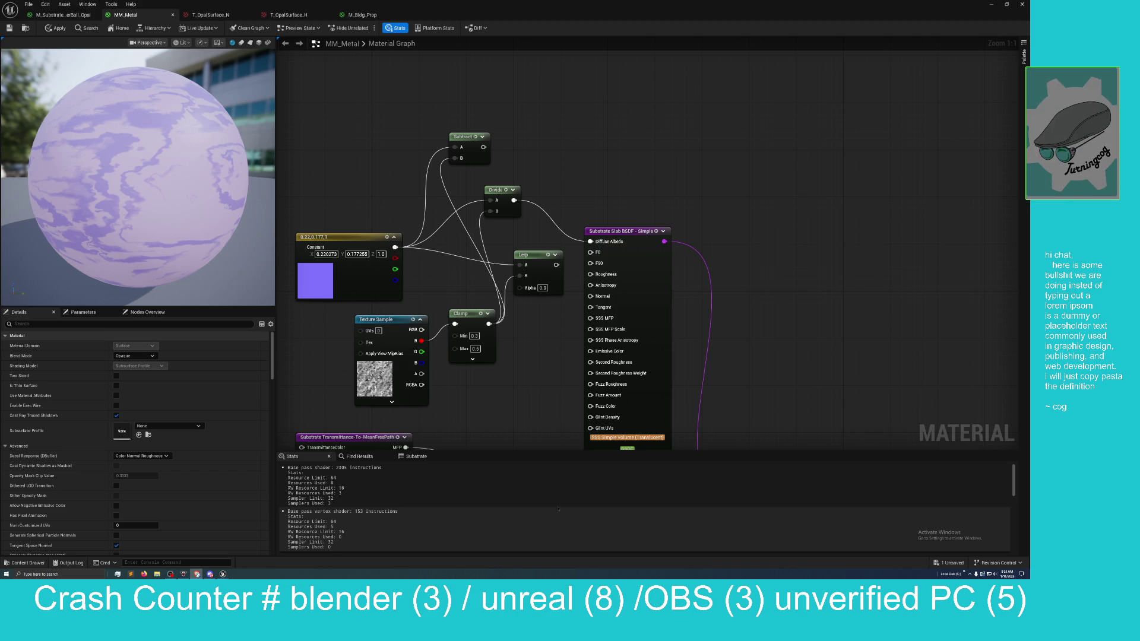
# Step: Pan and zoom through the MM_Metal graph down to the slab nodes
pyautogui.moveTo(737, 406)
pyautogui.mouseDown()
pyautogui.moveTo(717, 300)
pyautogui.moveTo(641, 204)
pyautogui.mouseUp()
pyautogui.scroll(-2, 717, 301)
pyautogui.moveTo(724, 383)
pyautogui.mouseDown()
pyautogui.moveTo(682, 319)
pyautogui.moveTo(666, 247)
pyautogui.moveTo(670, 277)
pyautogui.moveTo(638, 384)
pyautogui.moveTo(657, 273)
pyautogui.moveTo(657, 320)
pyautogui.mouseUp()
pyautogui.scroll(-1, 653, 291)
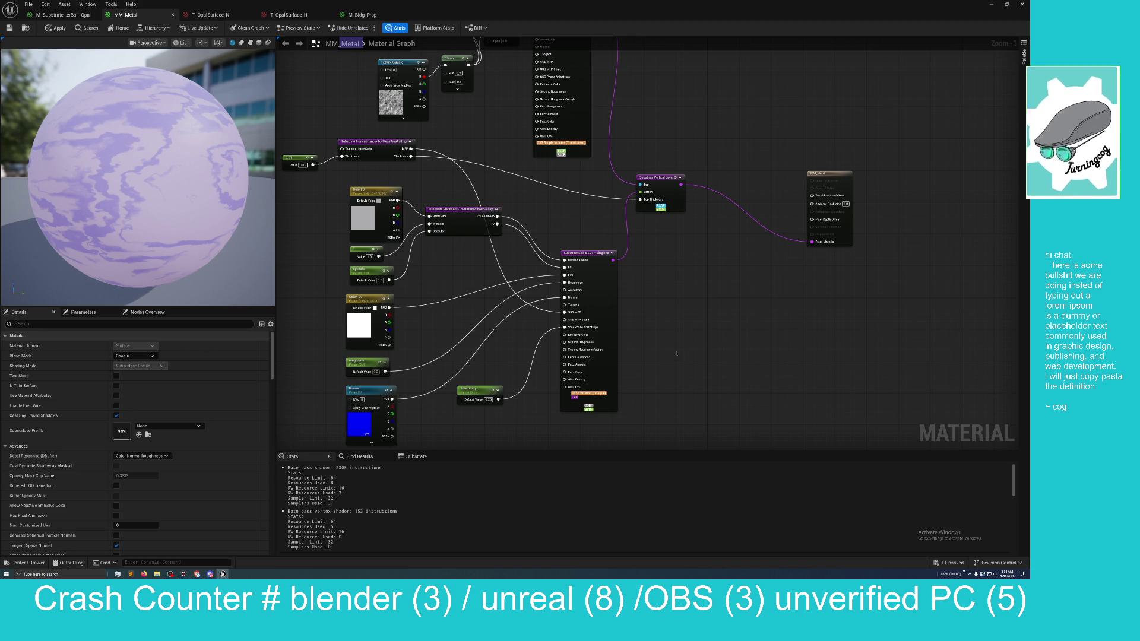
pyautogui.moveTo(670, 359); pyautogui.dragTo(669, 348)
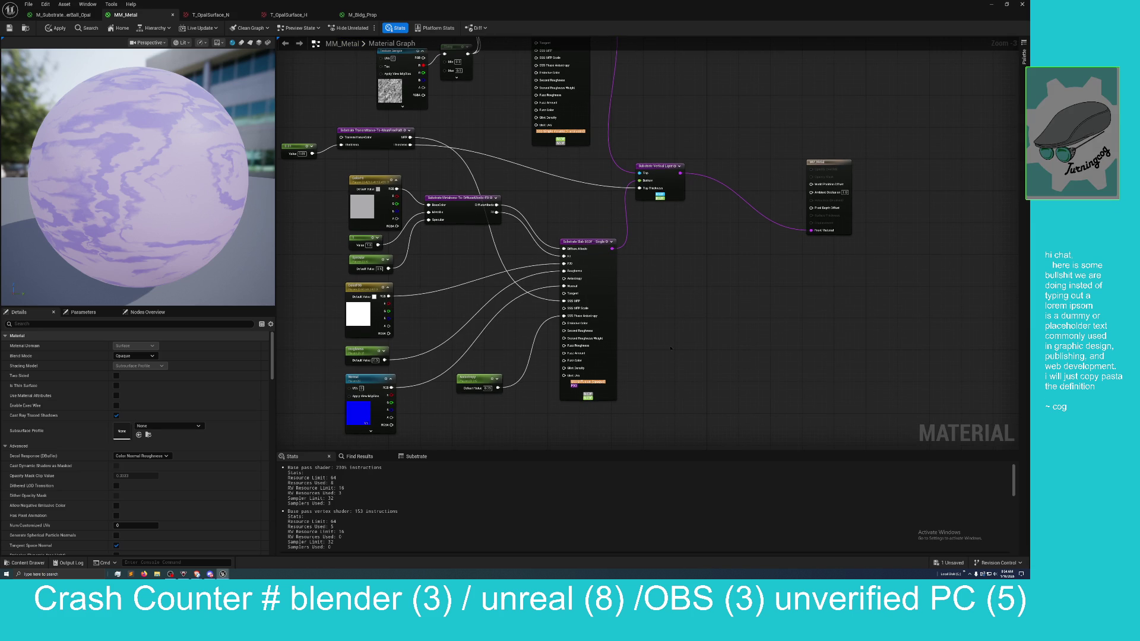
pyautogui.moveTo(658, 350)
pyautogui.mouseDown()
pyautogui.moveTo(646, 342)
pyautogui.moveTo(654, 373)
pyautogui.moveTo(671, 381)
pyautogui.moveTo(686, 331)
pyautogui.mouseUp()
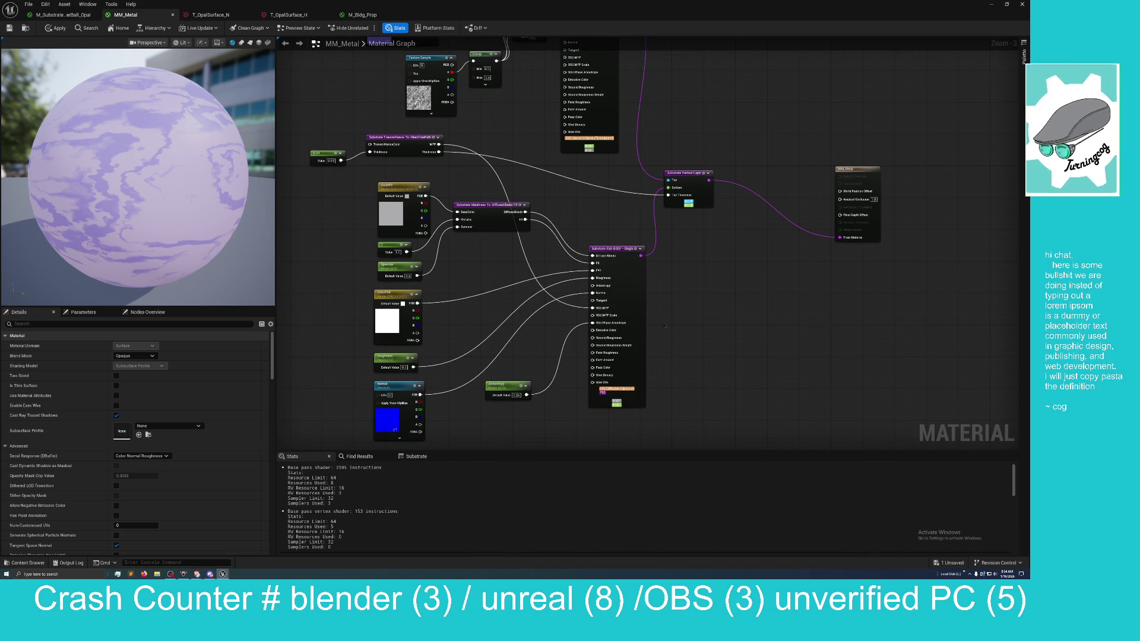
pyautogui.moveTo(682, 317)
pyautogui.mouseDown()
pyautogui.moveTo(694, 344)
pyautogui.moveTo(725, 290)
pyautogui.moveTo(690, 309)
pyautogui.mouseUp()
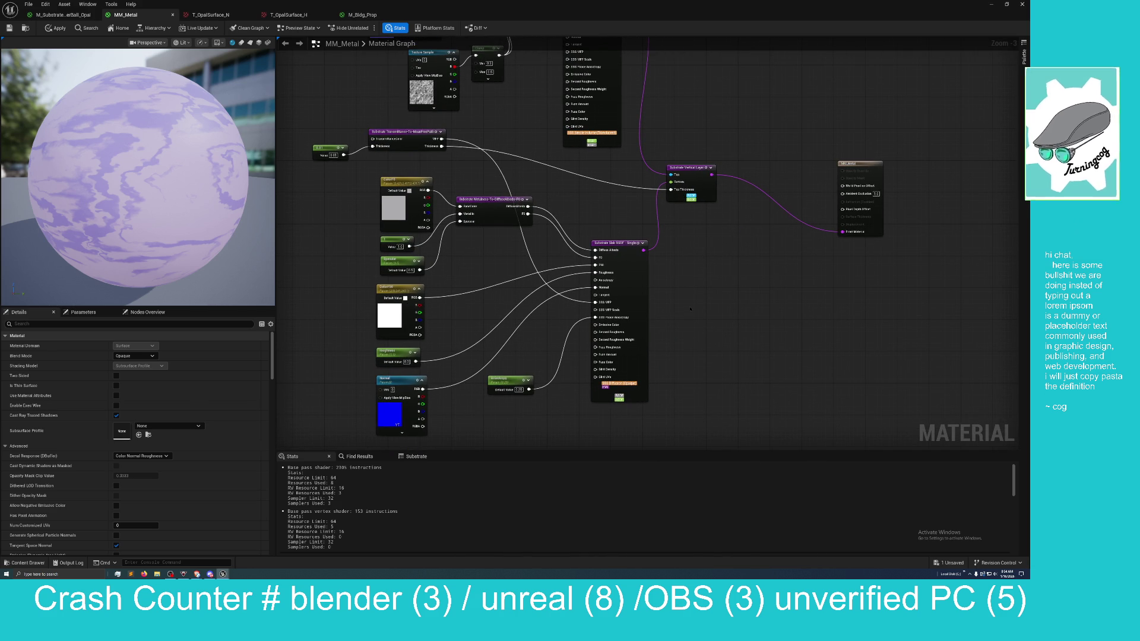
# Step: Frame the input, color and output nodes, then float the editor over the level
pyautogui.moveTo(689, 306); pyautogui.dragTo(650, 284)
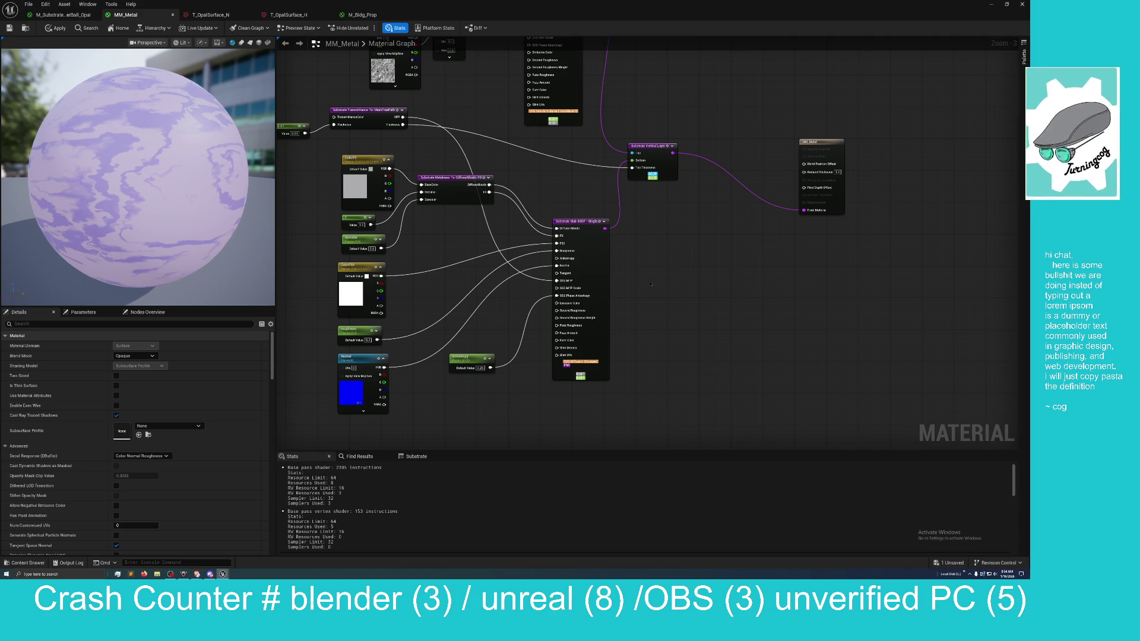
pyautogui.moveTo(628, 277)
pyautogui.mouseDown()
pyautogui.moveTo(661, 308)
pyautogui.moveTo(665, 342)
pyautogui.moveTo(662, 291)
pyautogui.mouseUp()
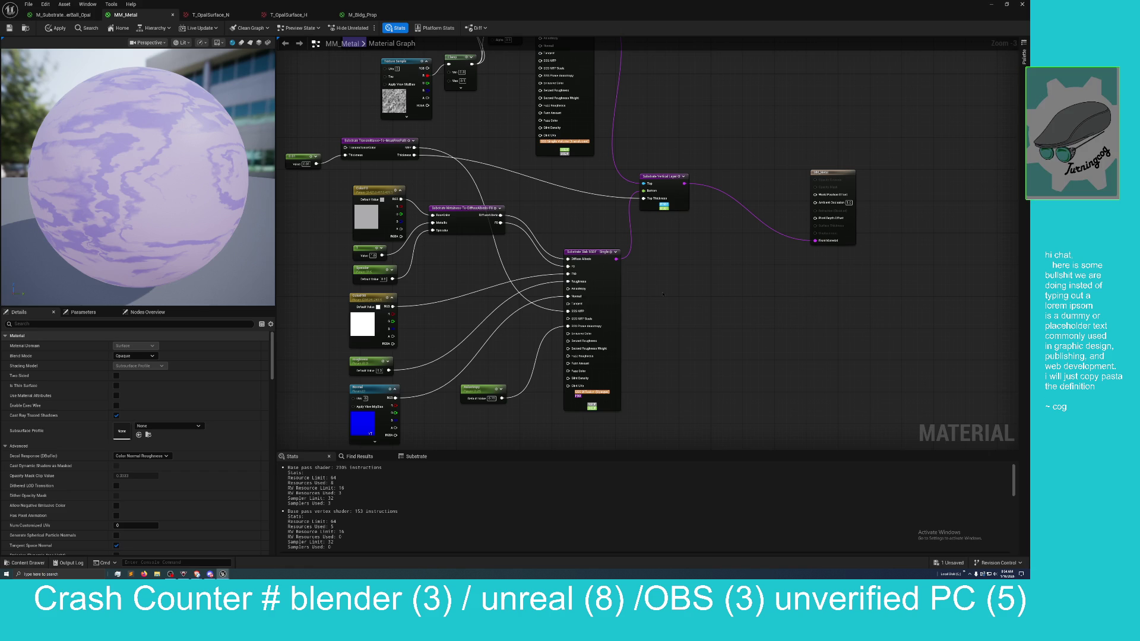
pyautogui.moveTo(661, 297); pyautogui.dragTo(666, 311)
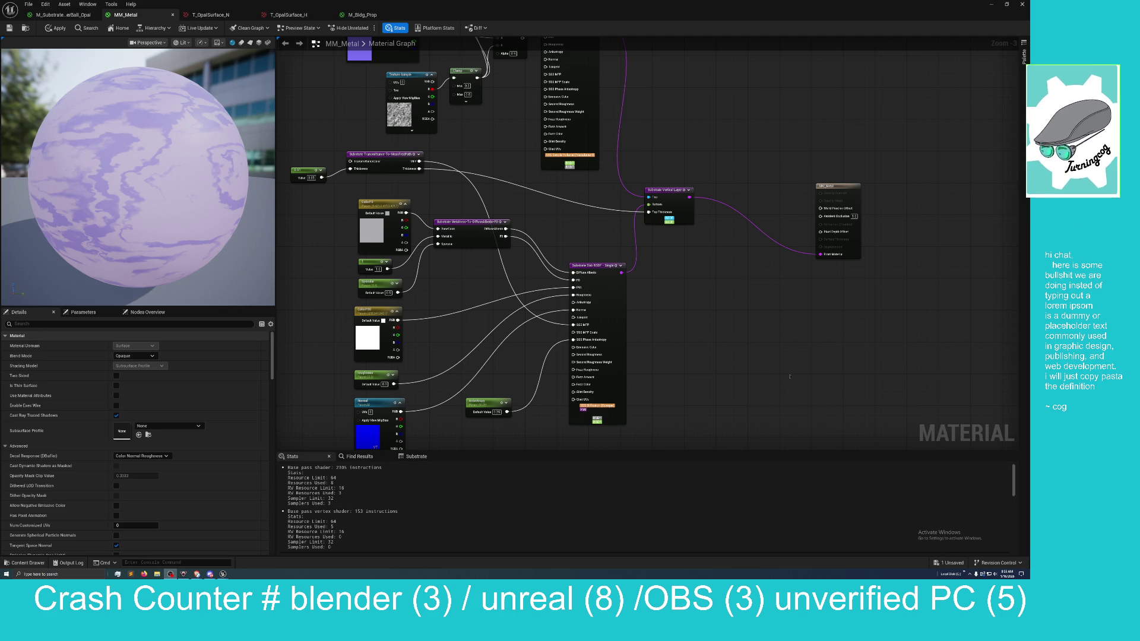
pyautogui.moveTo(790, 376)
pyautogui.mouseDown()
pyautogui.moveTo(783, 408)
pyautogui.moveTo(736, 409)
pyautogui.moveTo(727, 344)
pyautogui.mouseUp()
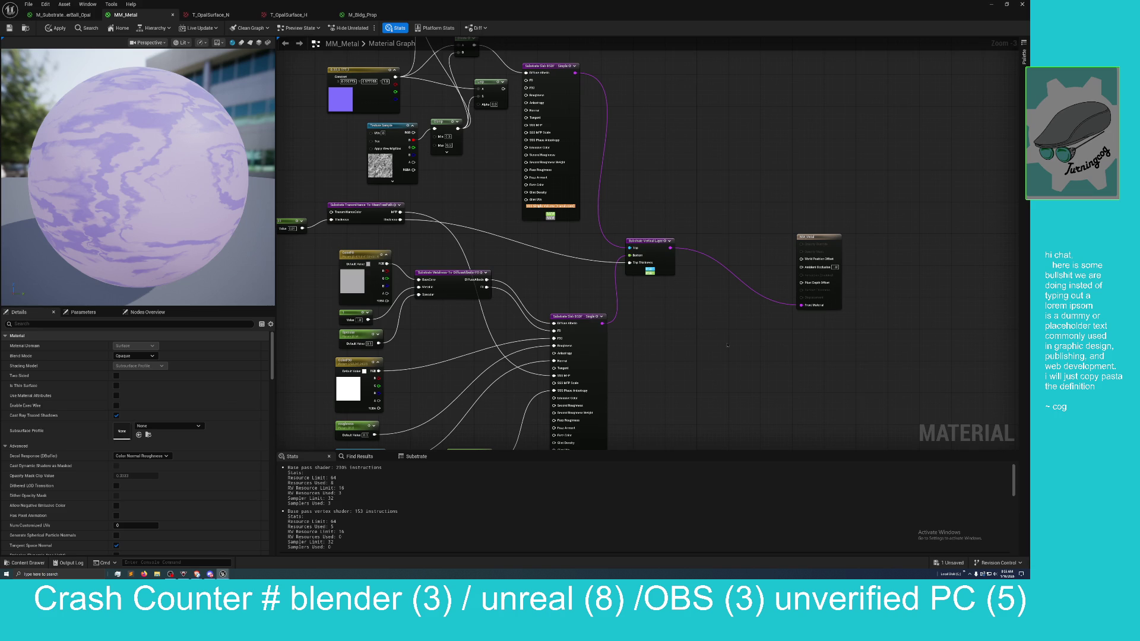
pyautogui.moveTo(725, 341); pyautogui.dragTo(694, 359)
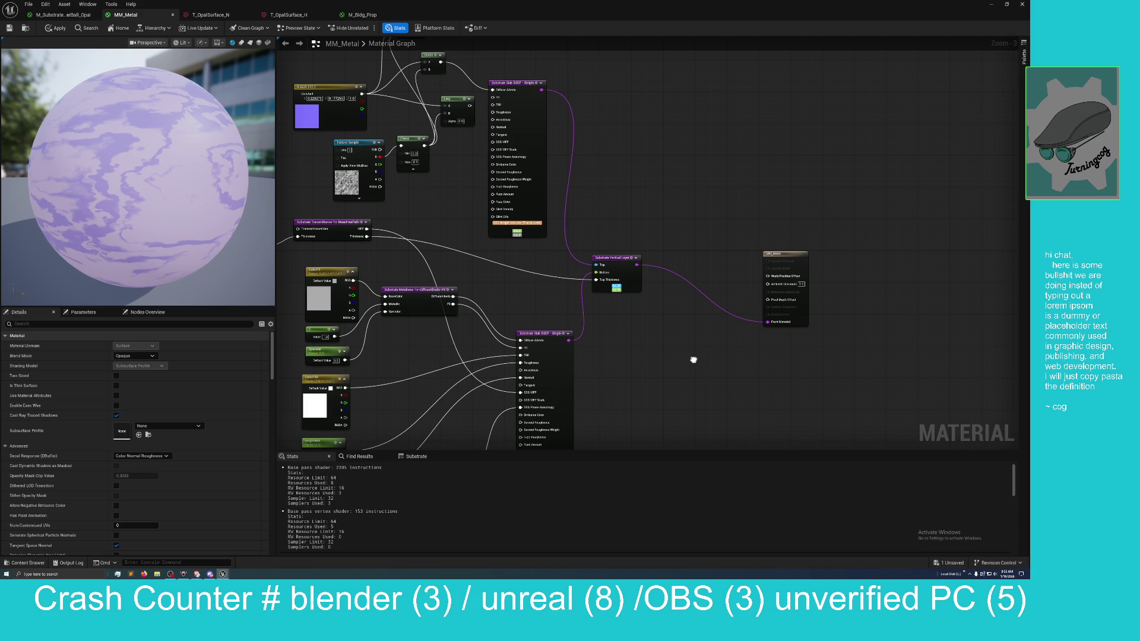
pyautogui.moveTo(693, 359)
pyautogui.mouseDown()
pyautogui.moveTo(715, 326)
pyautogui.moveTo(727, 247)
pyautogui.moveTo(605, 290)
pyautogui.mouseUp()
pyautogui.moveTo(515, 4)
pyautogui.mouseDown()
pyautogui.moveTo(561, 4)
pyautogui.moveTo(561, 28)
pyautogui.mouseUp()
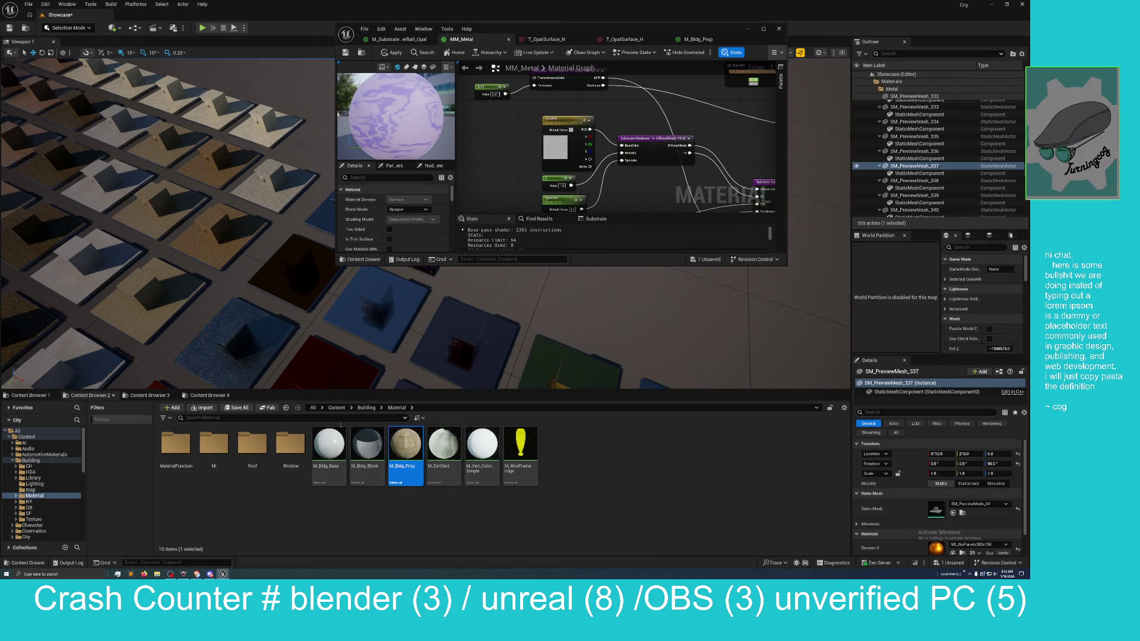
# Step: Search the whole Content folder for 'normal' and open the CrackHairline_normal texture
pyautogui.click(251, 418)
pyautogui.write('nor')
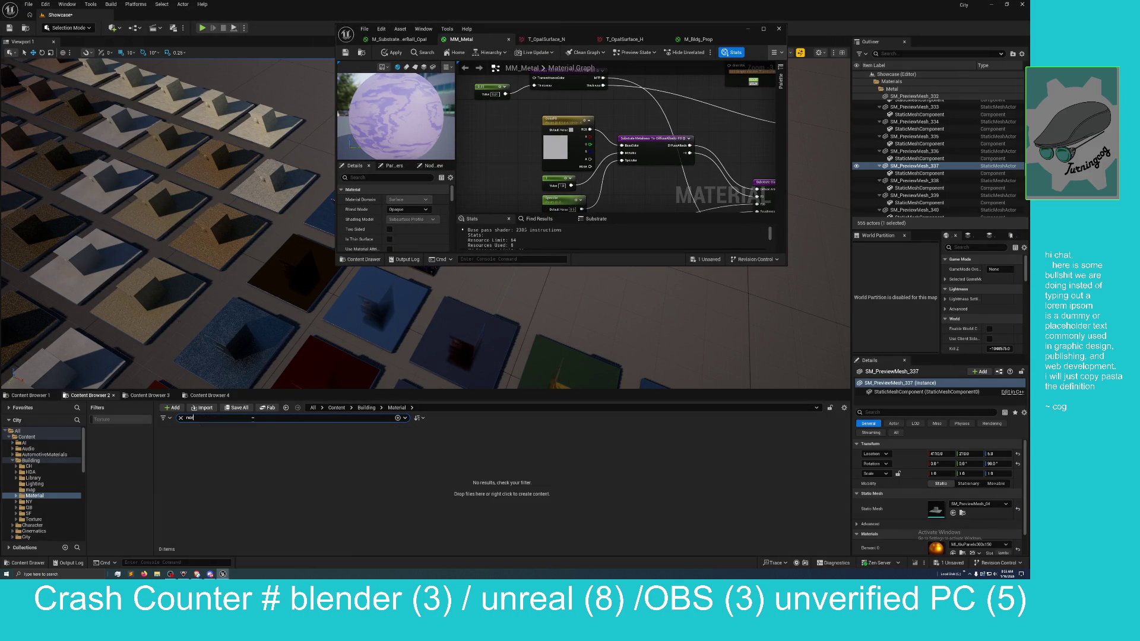
pyautogui.write('mal')
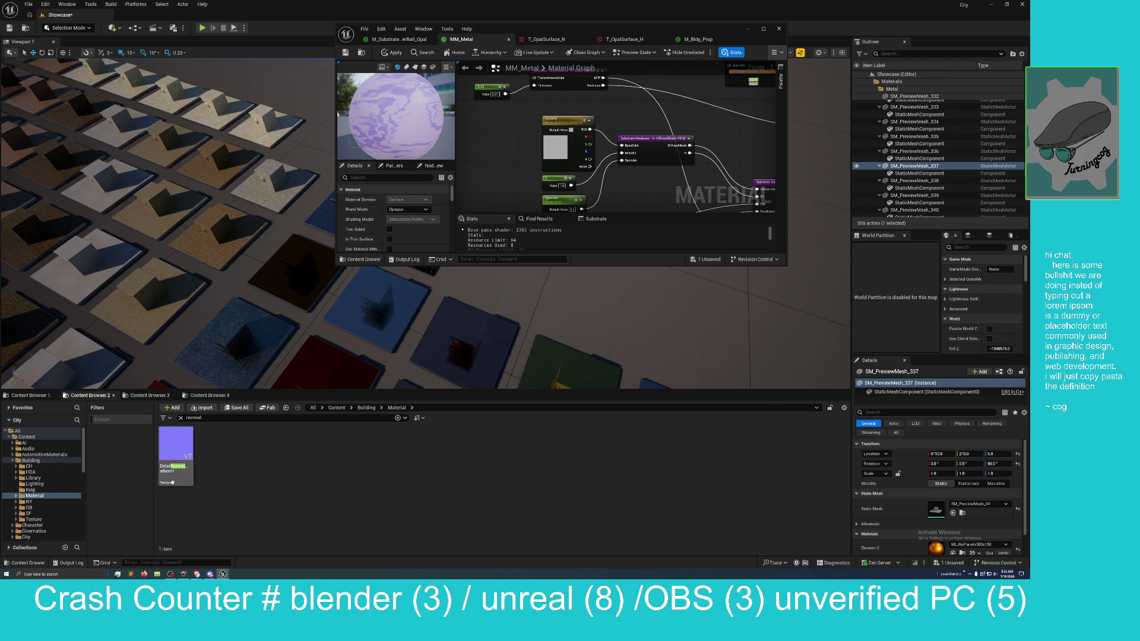
pyautogui.click(336, 408)
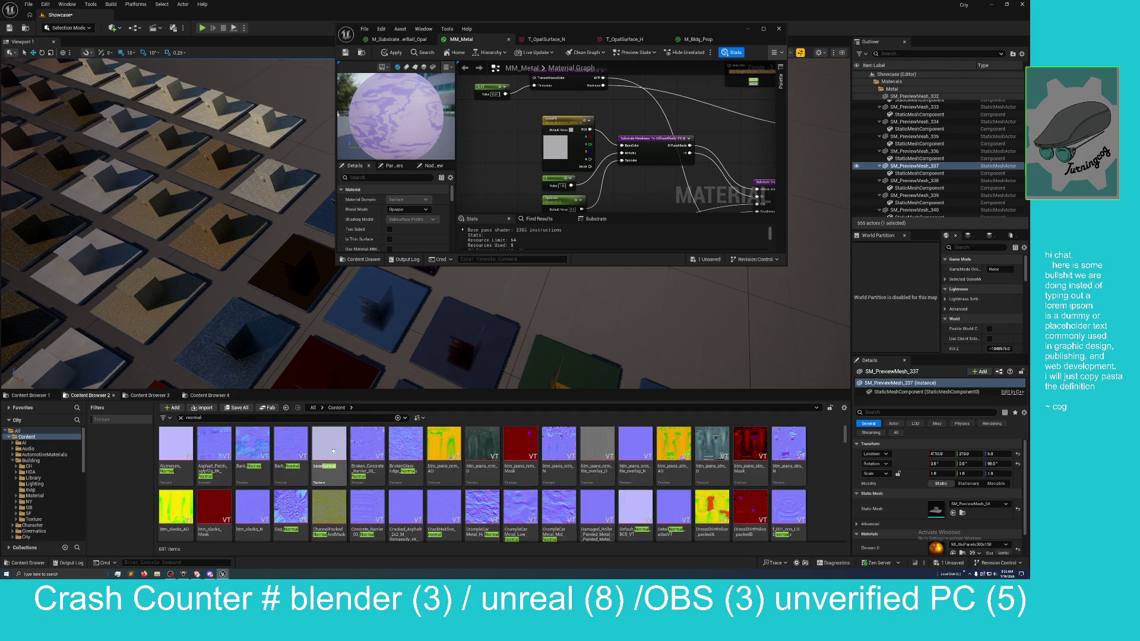
pyautogui.scroll(-2, 527, 478)
pyautogui.scroll(-1, 525, 479)
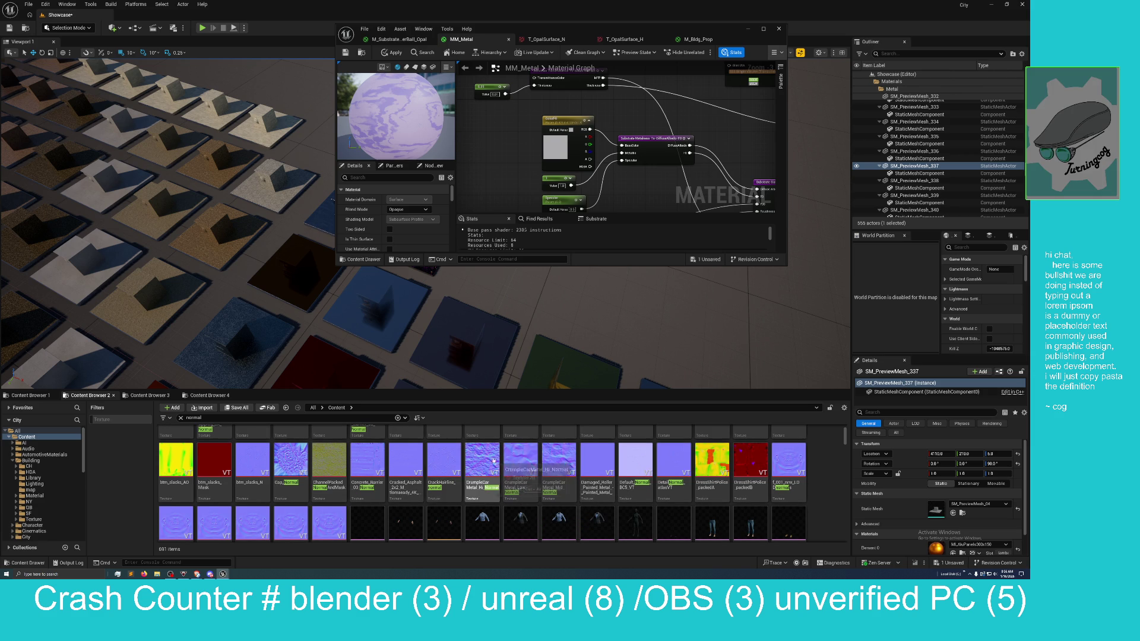
pyautogui.click(453, 460)
pyautogui.doubleClick(453, 460)
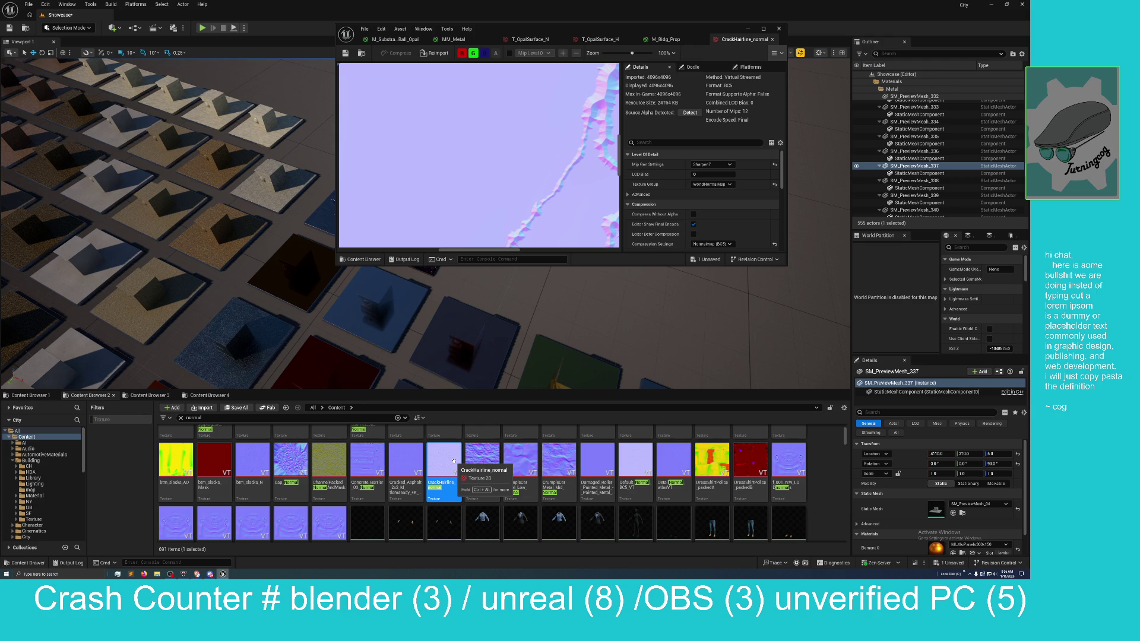
# Step: Maximize the CrackHairline_normal texture editor, then switch to the M_Bldg_Prop material
pyautogui.moveTo(676, 22)
pyautogui.mouseDown()
pyautogui.moveTo(647, 96)
pyautogui.moveTo(663, 102)
pyautogui.moveTo(617, 120)
pyautogui.moveTo(554, 180)
pyautogui.mouseUp()
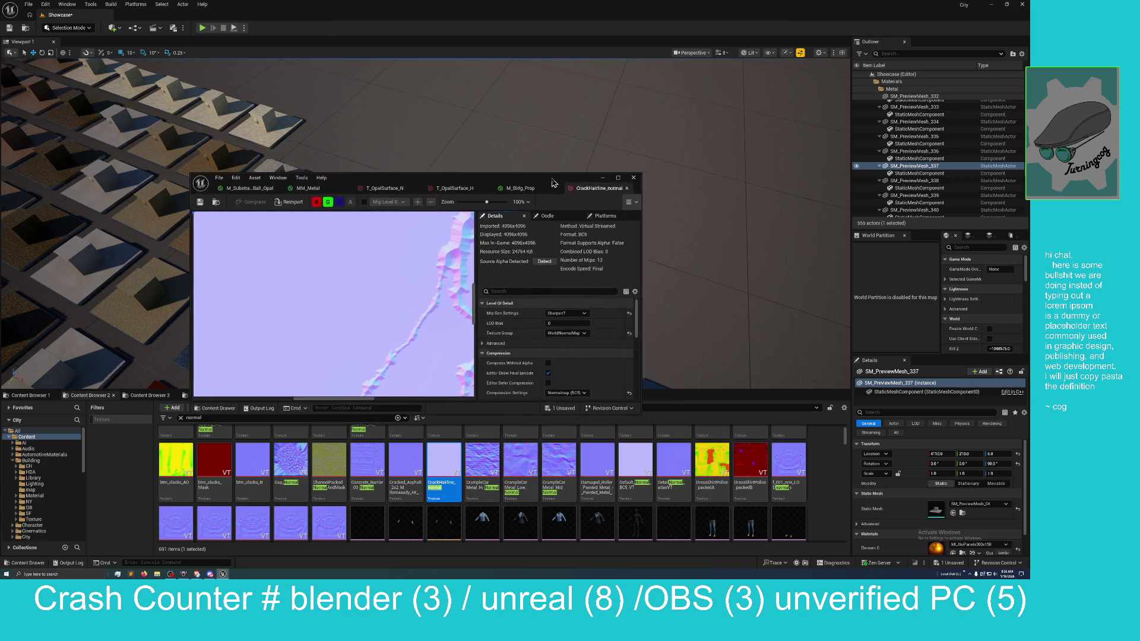
pyautogui.doubleClick(554, 180)
pyautogui.scroll(-6, 514, 356)
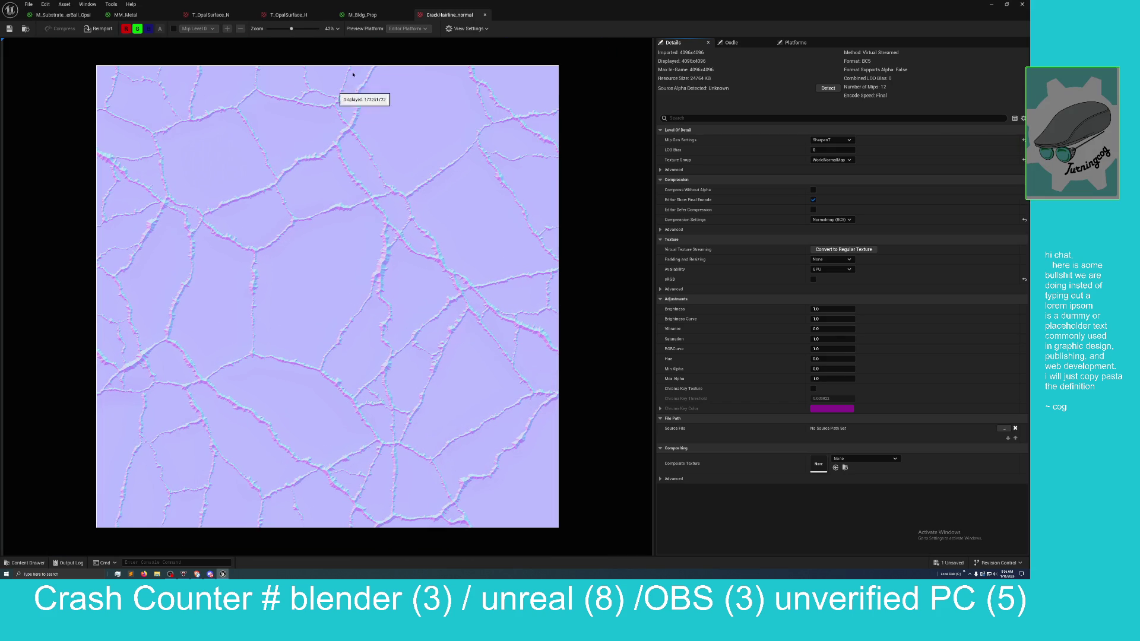
pyautogui.click(363, 14)
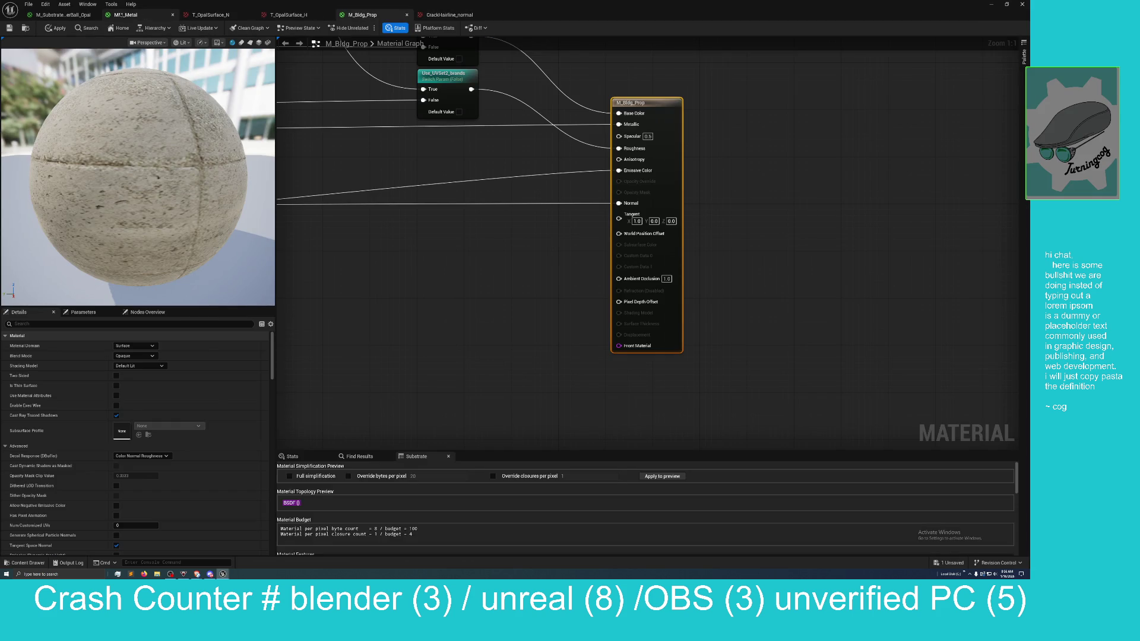
# Step: Return to MM_Metal as a floating window and frame the blue Normal texture node
pyautogui.click(126, 15)
pyautogui.moveTo(566, 13)
pyautogui.mouseDown()
pyautogui.moveTo(577, 83)
pyautogui.moveTo(544, 94)
pyautogui.mouseUp()
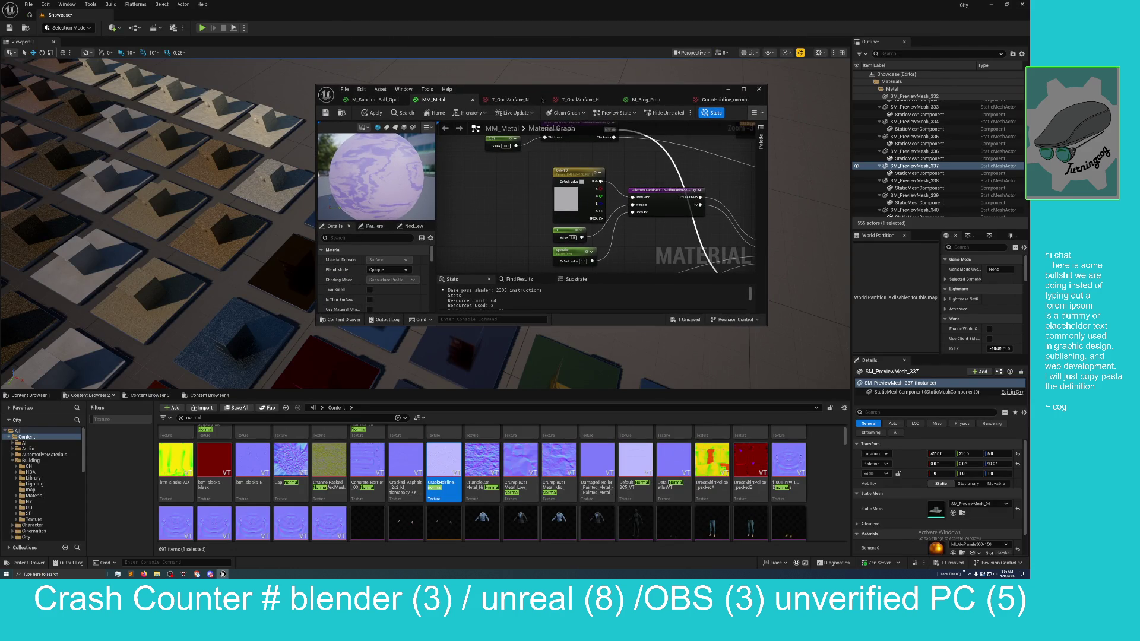
pyautogui.scroll(-2, 525, 198)
pyautogui.moveTo(525, 198)
pyautogui.mouseDown()
pyautogui.moveTo(474, 153)
pyautogui.moveTo(473, 175)
pyautogui.moveTo(470, 144)
pyautogui.mouseUp()
pyautogui.scroll(1, 473, 175)
pyautogui.scroll(1, 475, 178)
pyautogui.scroll(-1, 478, 181)
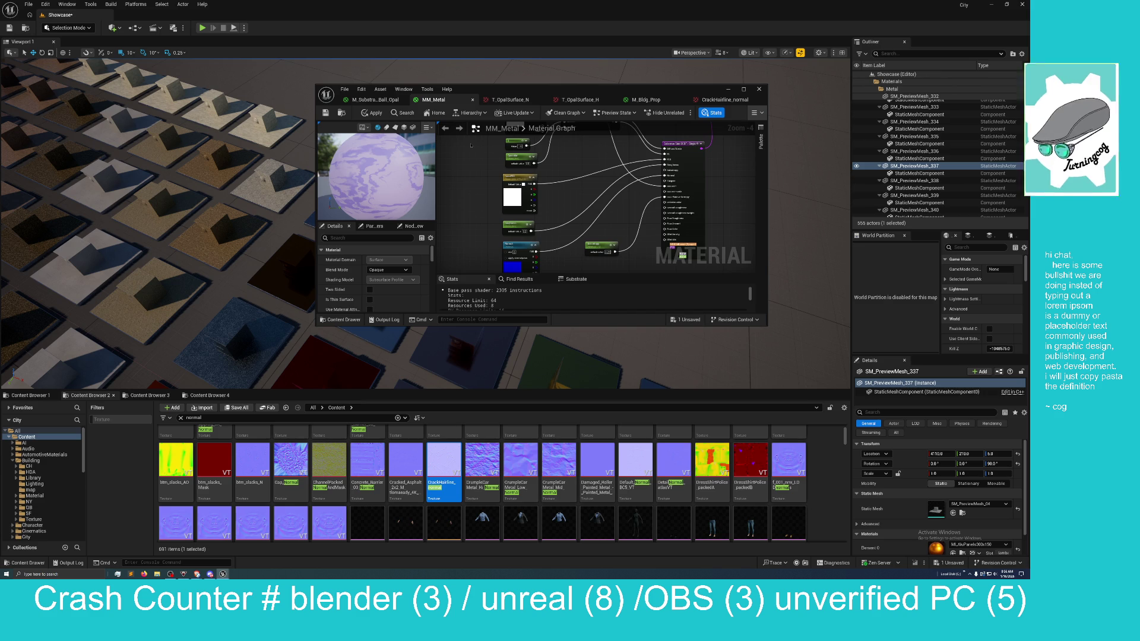
pyautogui.scroll(1, 473, 169)
pyautogui.moveTo(473, 169); pyautogui.dragTo(454, 117)
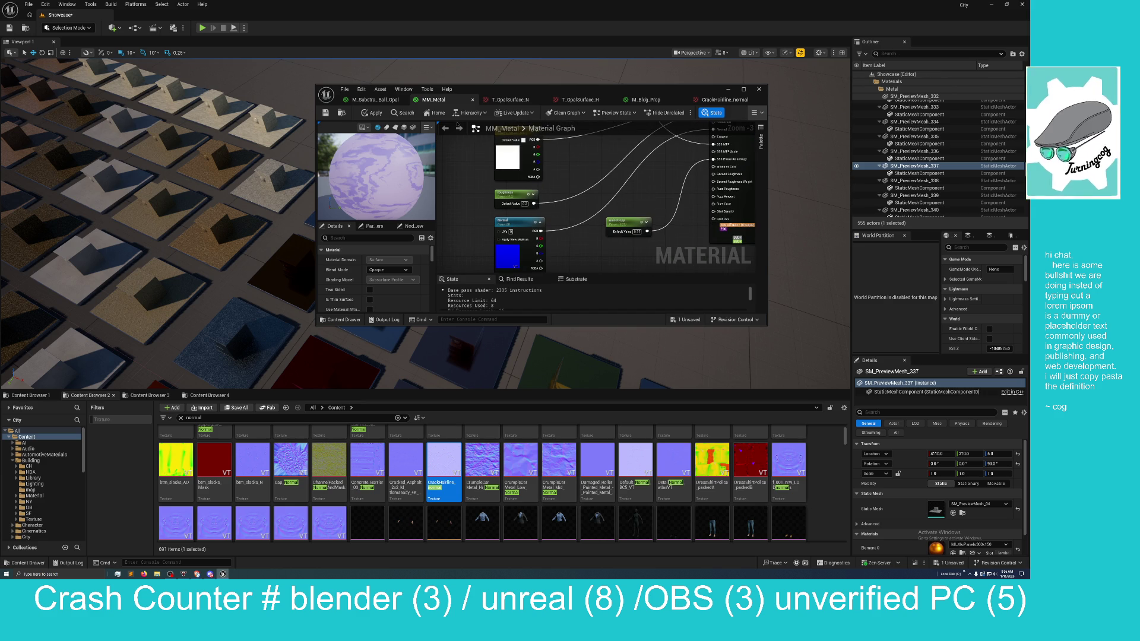
# Step: Drop CrackHairline_normal into the graph as a Texture Sample placed near the Normal texture
pyautogui.moveTo(444, 455); pyautogui.dragTo(462, 216)
pyautogui.scroll(-1, 560, 246)
pyautogui.moveTo(560, 246); pyautogui.dragTo(547, 204)
pyautogui.moveTo(465, 189); pyautogui.dragTo(549, 234)
pyautogui.moveTo(611, 211); pyautogui.dragTo(574, 232)
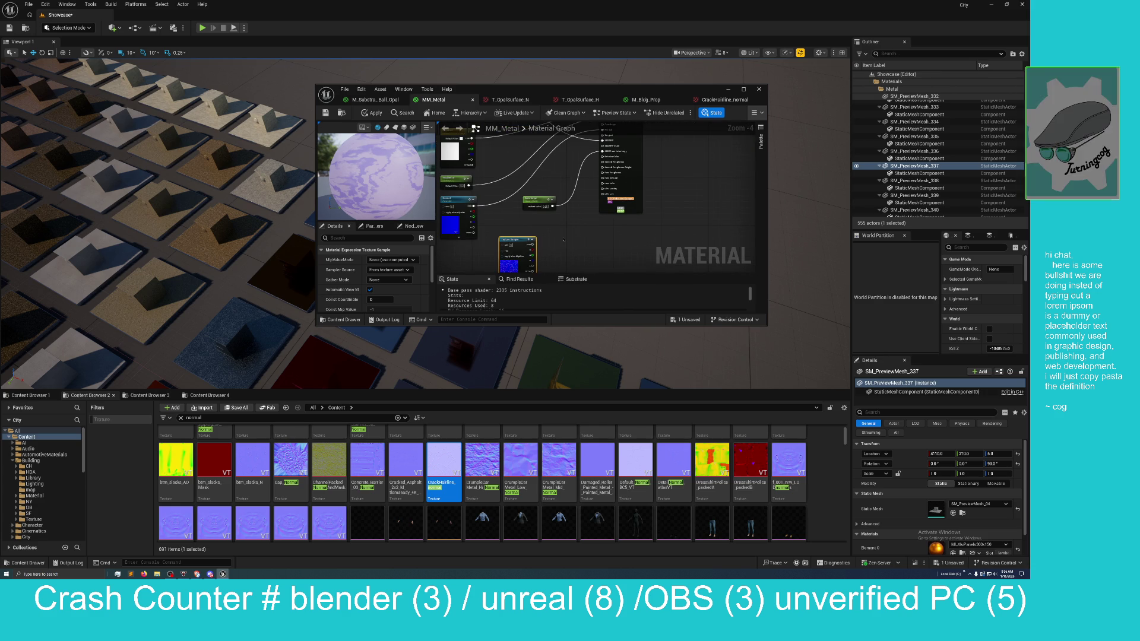
pyautogui.rightClick(564, 240)
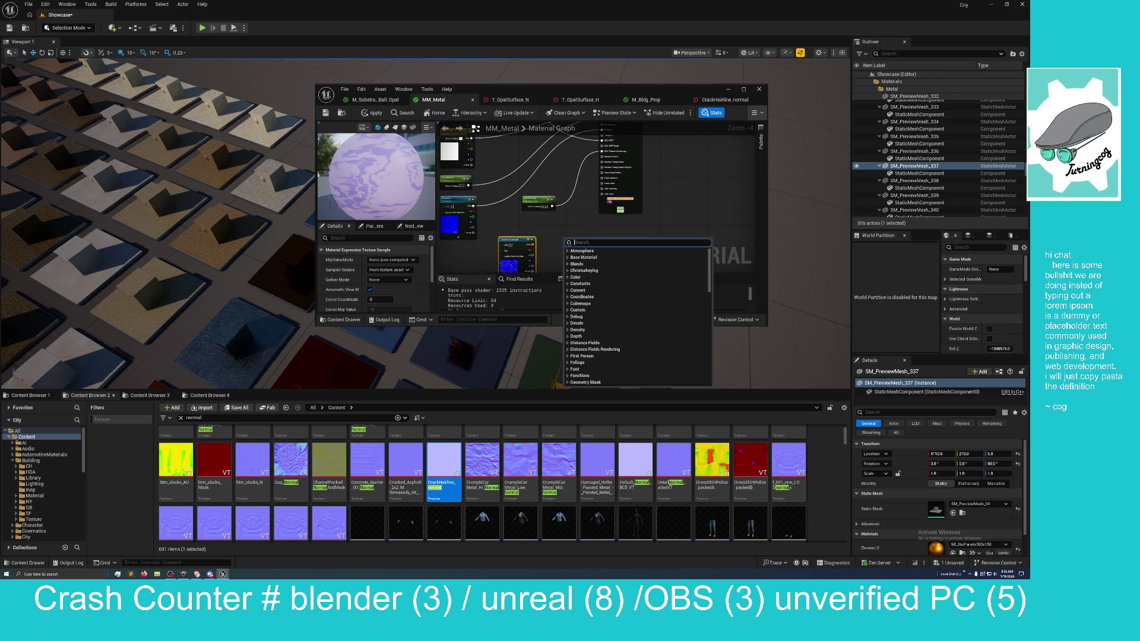
pyautogui.write('1')
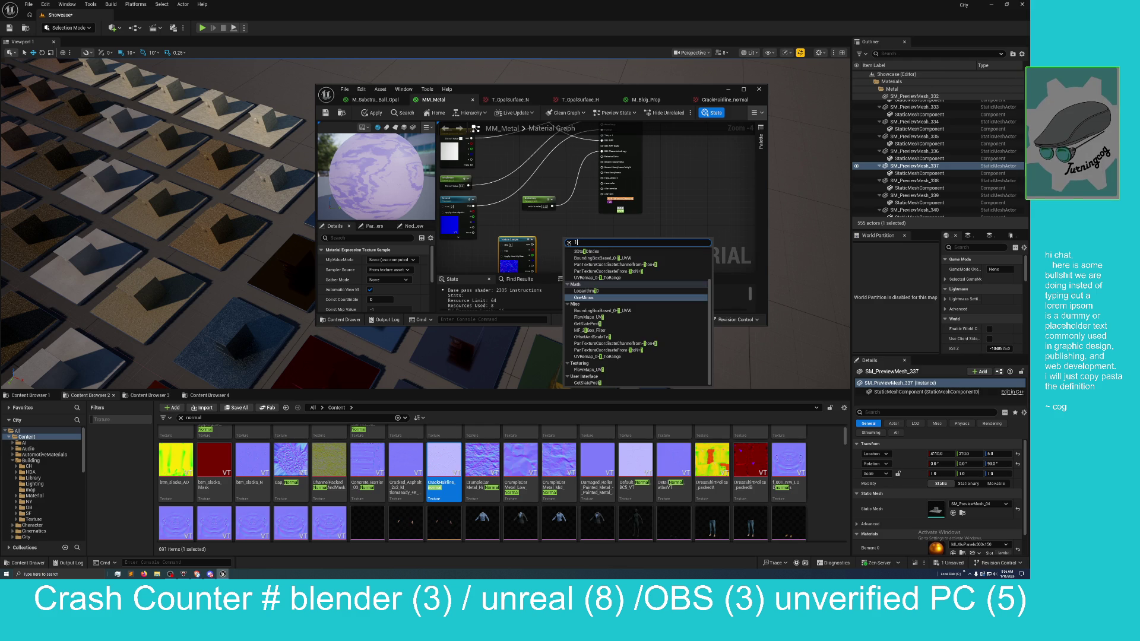
pyautogui.write('-')
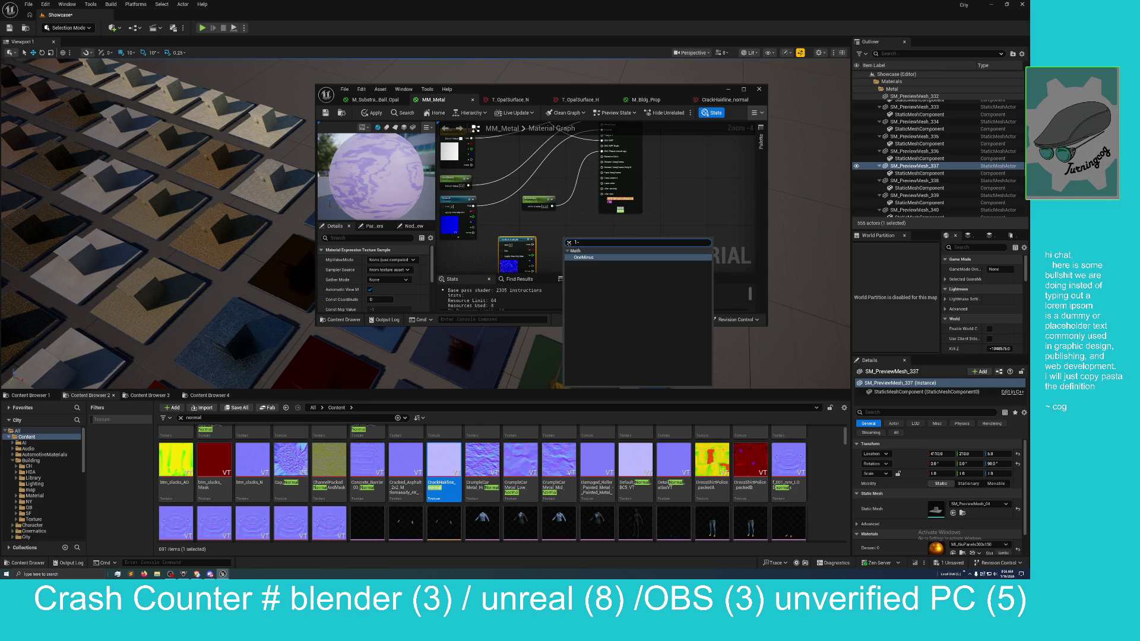
pyautogui.press('Return')
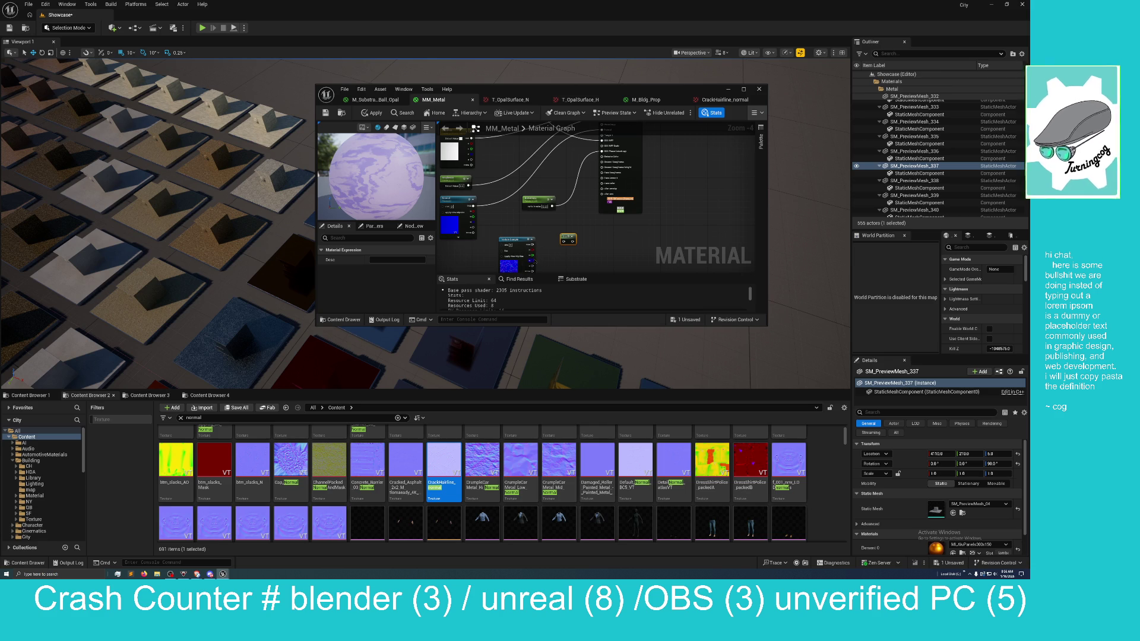
pyautogui.moveTo(533, 259); pyautogui.dragTo(552, 240)
pyautogui.scroll(1, 559, 255)
pyautogui.moveTo(559, 256)
pyautogui.mouseDown()
pyautogui.moveTo(573, 182)
pyautogui.moveTo(534, 256)
pyautogui.moveTo(547, 191)
pyautogui.moveTo(519, 242)
pyautogui.moveTo(516, 276)
pyautogui.moveTo(552, 221)
pyautogui.moveTo(546, 154)
pyautogui.mouseUp()
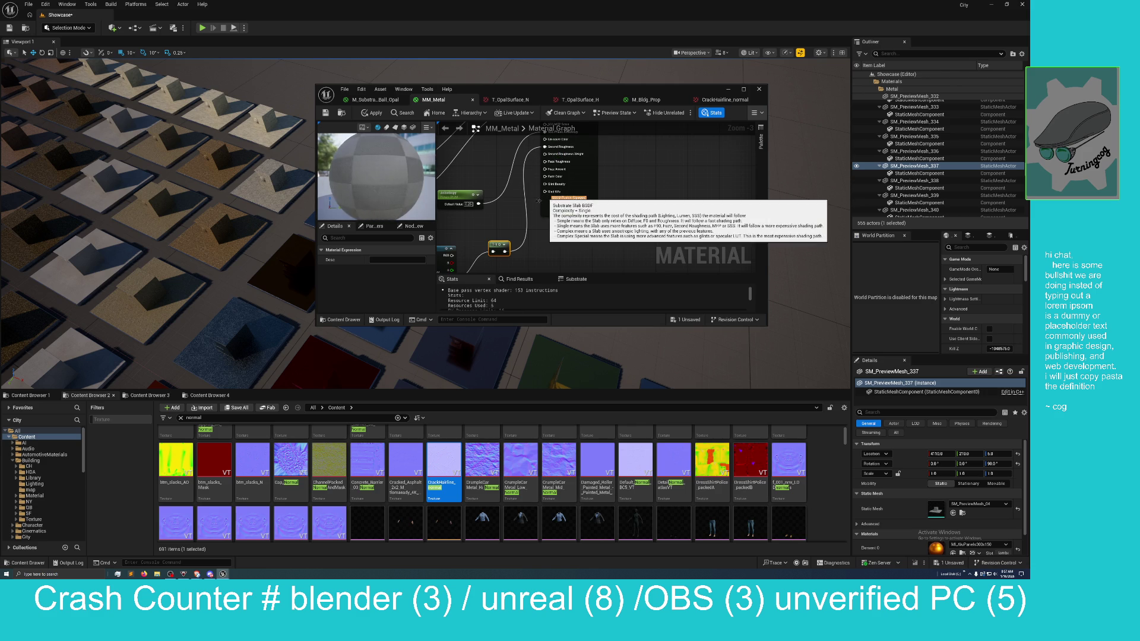
pyautogui.scroll(-3, 405, 195)
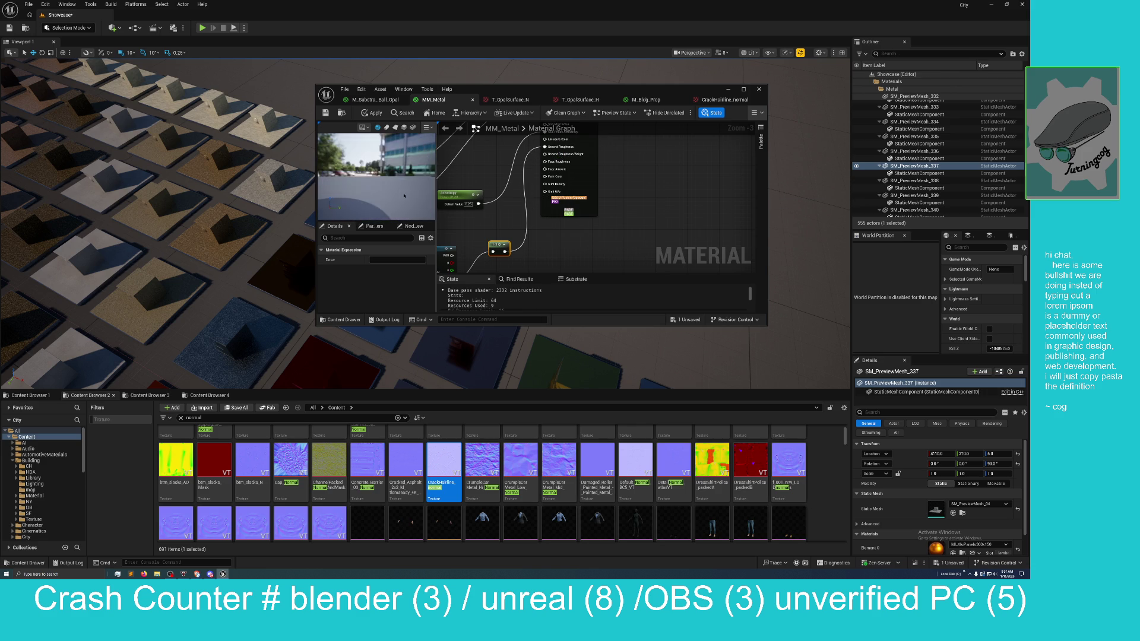
pyautogui.scroll(3, 404, 194)
pyautogui.scroll(-2, 397, 179)
pyautogui.moveTo(609, 165)
pyautogui.mouseDown()
pyautogui.moveTo(638, 243)
pyautogui.moveTo(634, 188)
pyautogui.moveTo(634, 209)
pyautogui.moveTo(645, 176)
pyautogui.mouseUp()
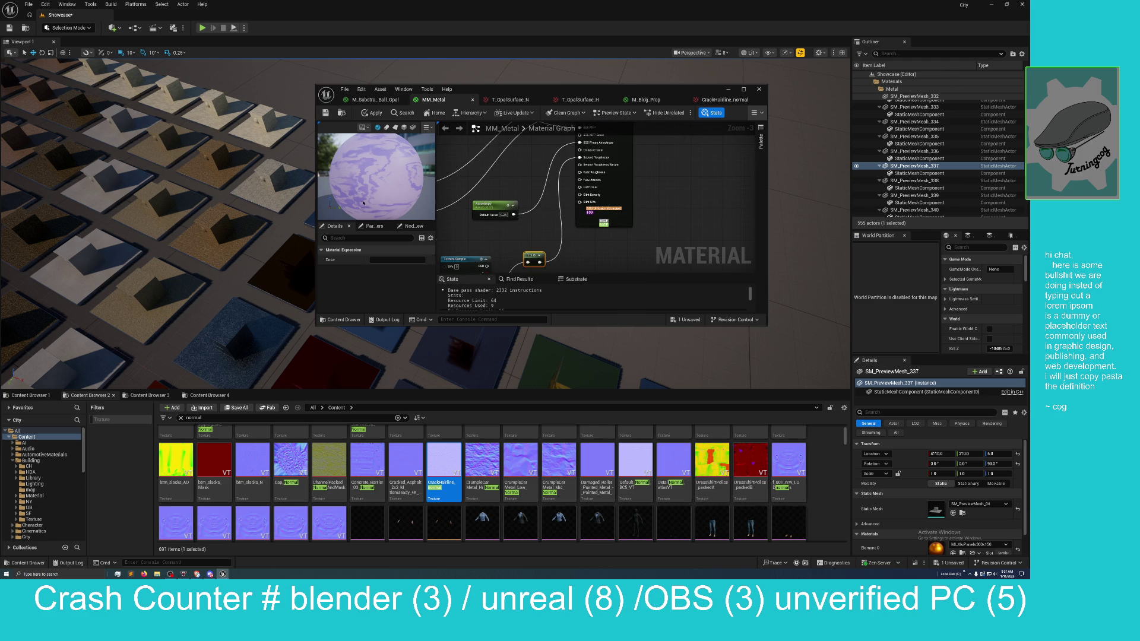
pyautogui.scroll(5, 366, 200)
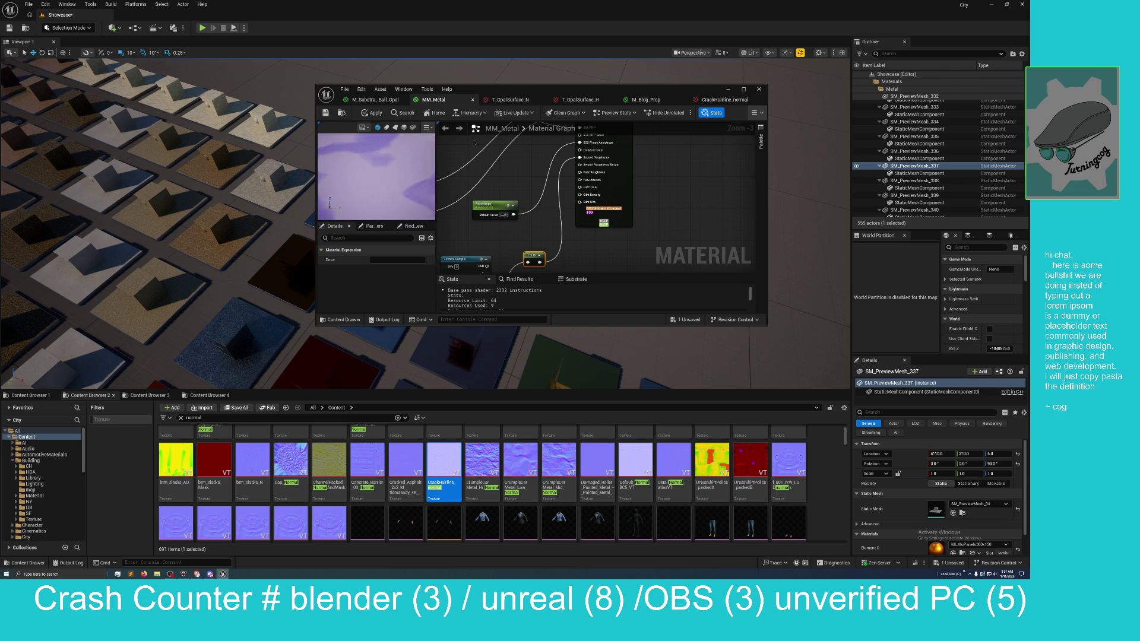
pyautogui.moveTo(616, 83); pyautogui.dragTo(615, 88)
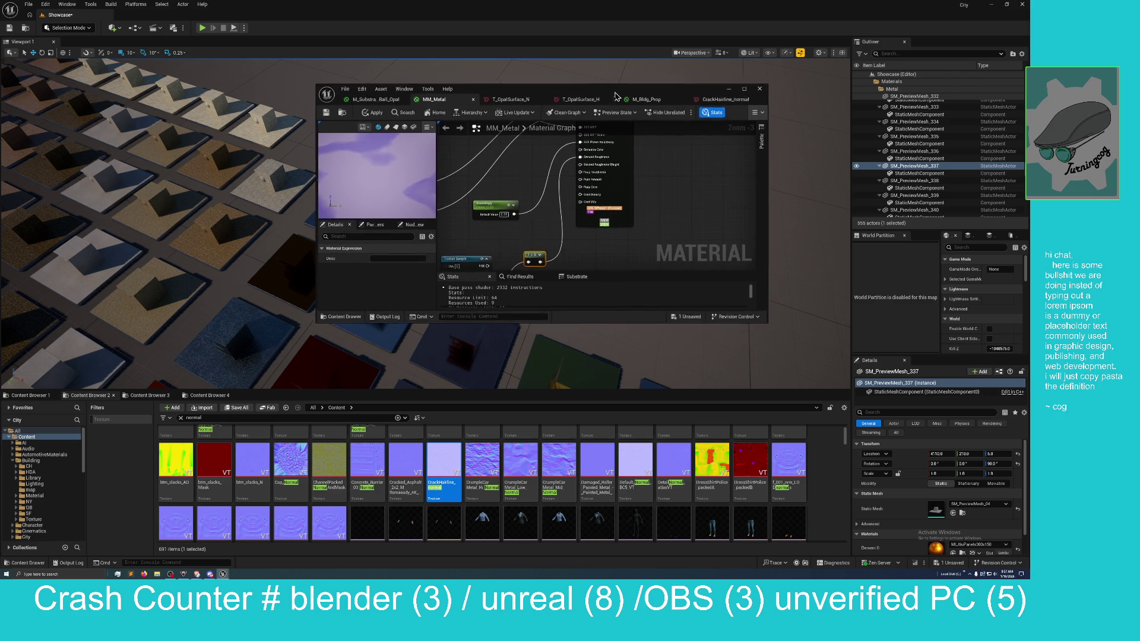
# Step: Maximize the MM_Metal editor and wire the Texture Sample output into the yellow 1-x node
pyautogui.doubleClick(614, 97)
pyautogui.moveTo(440, 256); pyautogui.dragTo(529, 290)
pyautogui.scroll(-1, 518, 282)
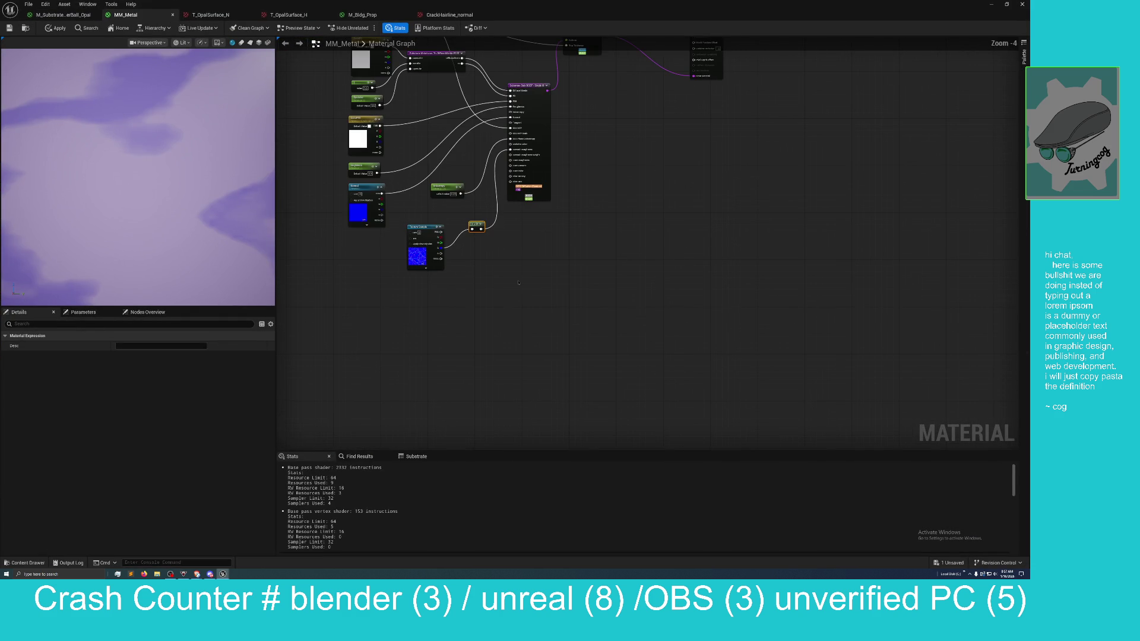
pyautogui.moveTo(443, 238); pyautogui.dragTo(473, 229)
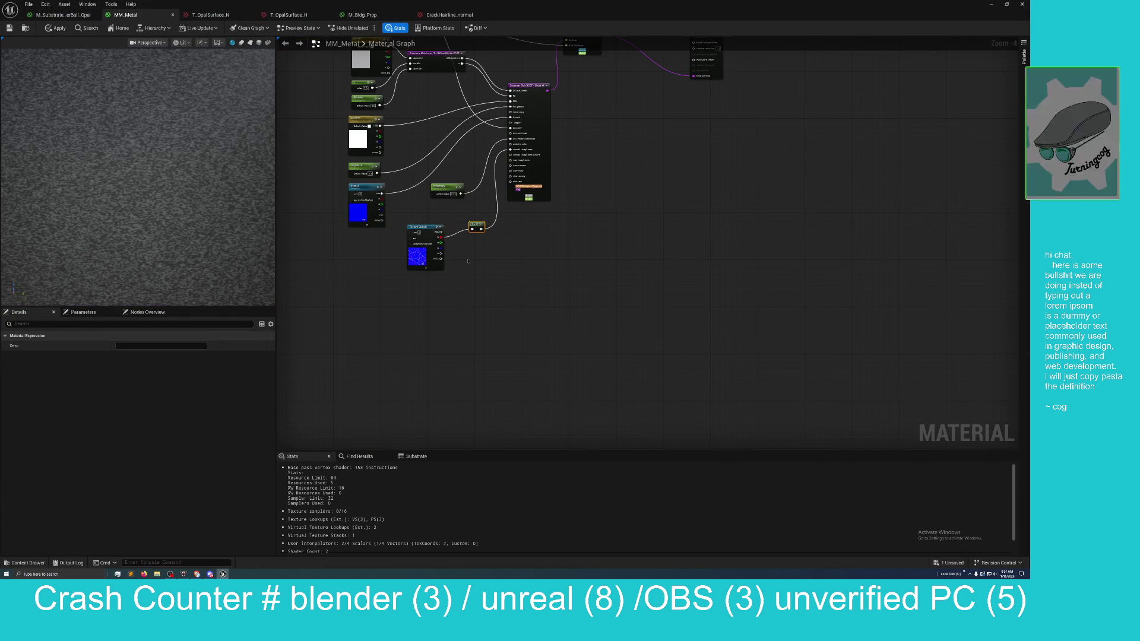
pyautogui.scroll(-5, 201, 215)
pyautogui.scroll(1, 204, 216)
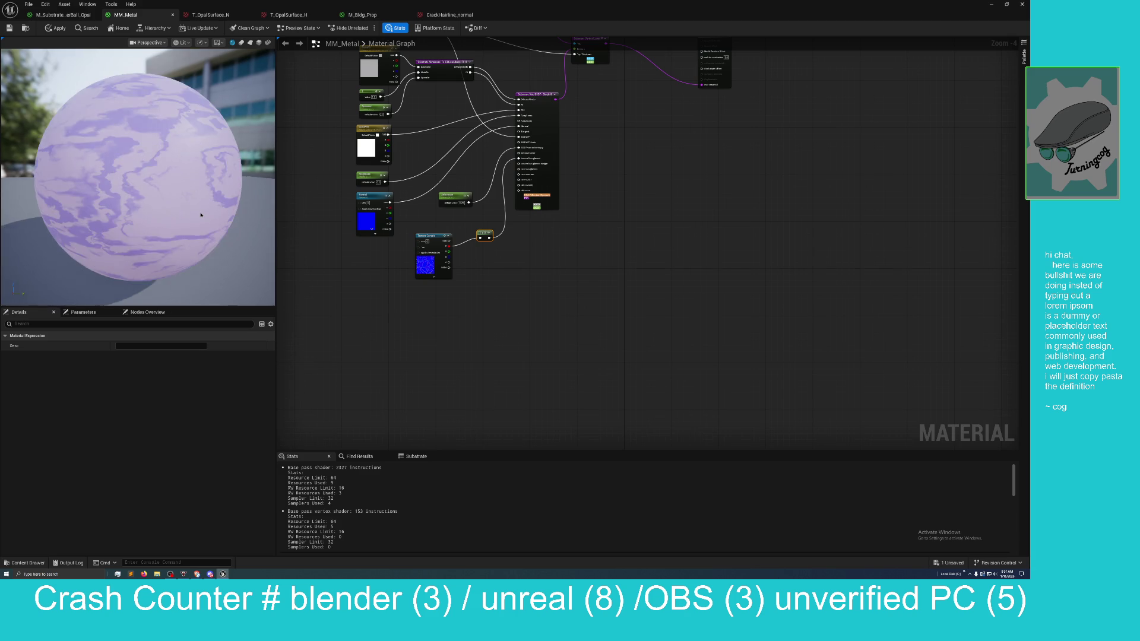
pyautogui.scroll(5, 204, 217)
pyautogui.scroll(-5, 204, 216)
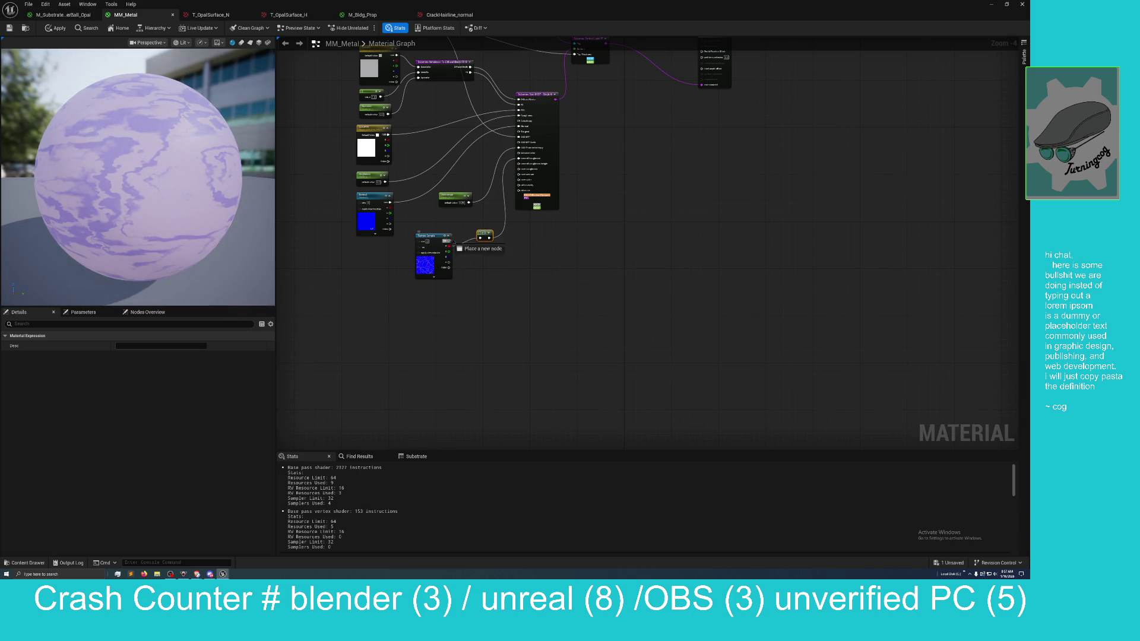
pyautogui.moveTo(481, 238); pyautogui.dragTo(480, 238)
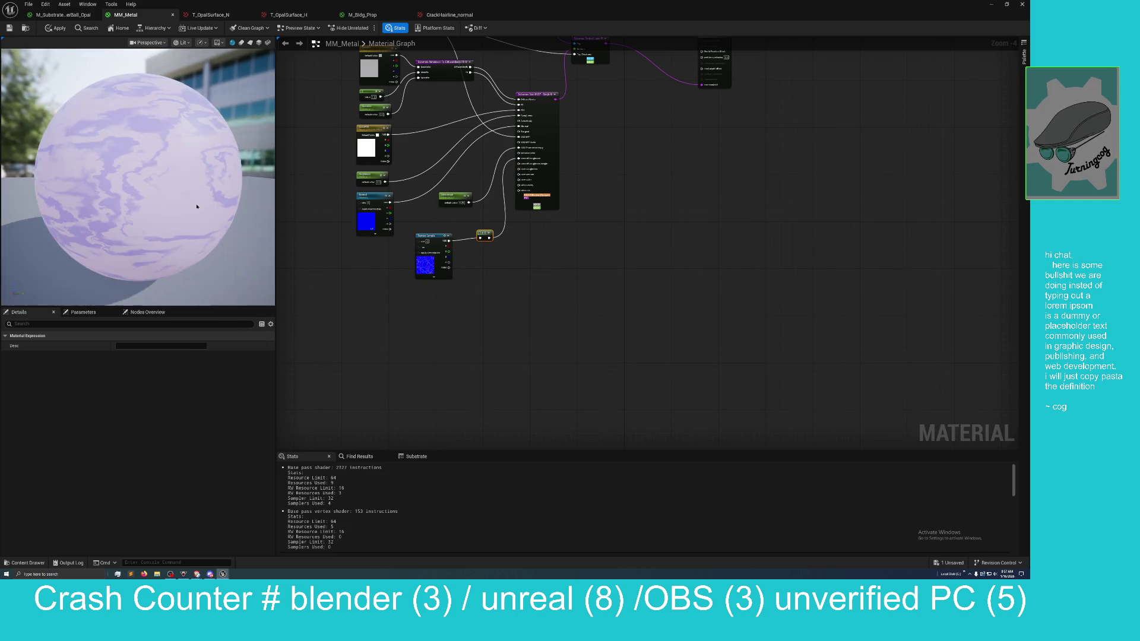
pyautogui.scroll(5, 172, 208)
pyautogui.scroll(-5, 173, 208)
pyautogui.moveTo(173, 209); pyautogui.dragTo(244, 199)
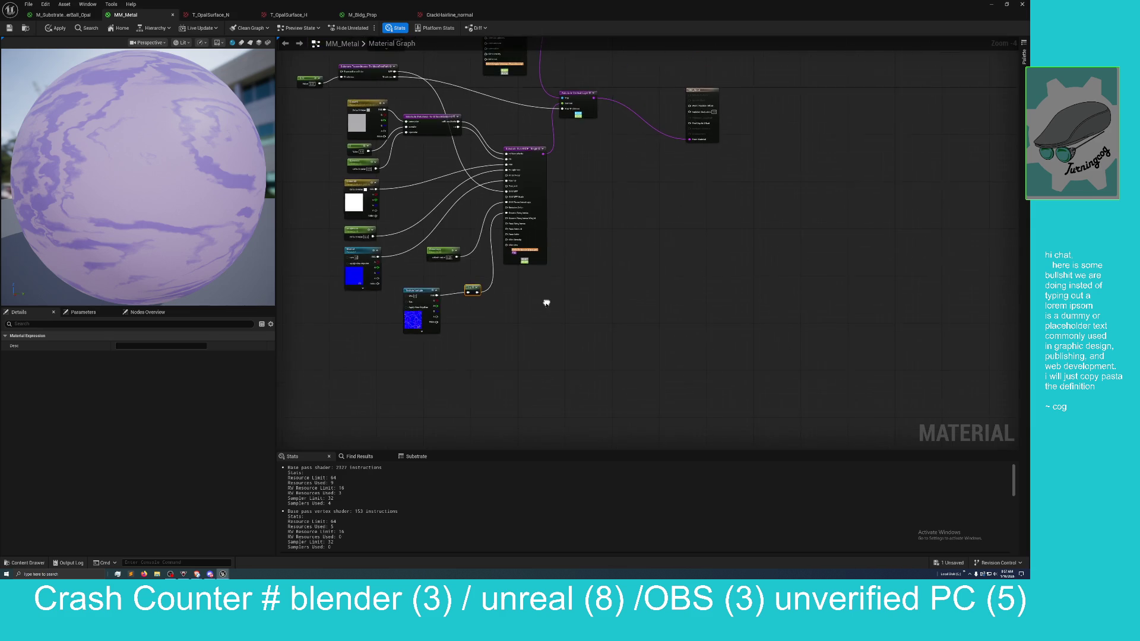
pyautogui.scroll(2, 543, 301)
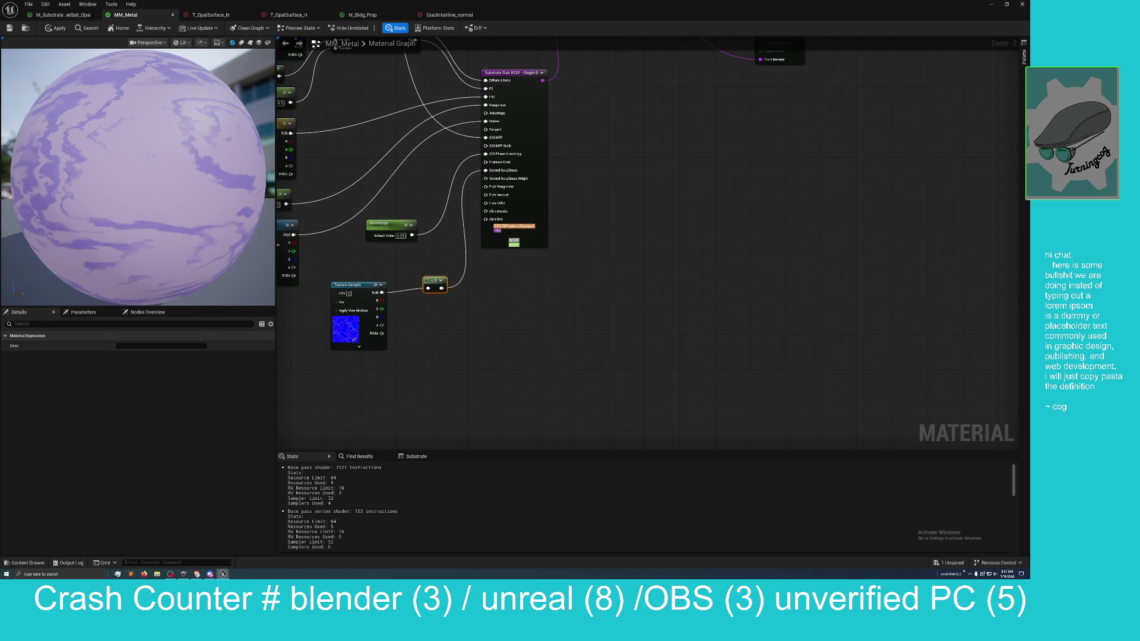
# Step: Add a Lerp node to the graph
pyautogui.moveTo(486, 179); pyautogui.dragTo(496, 343)
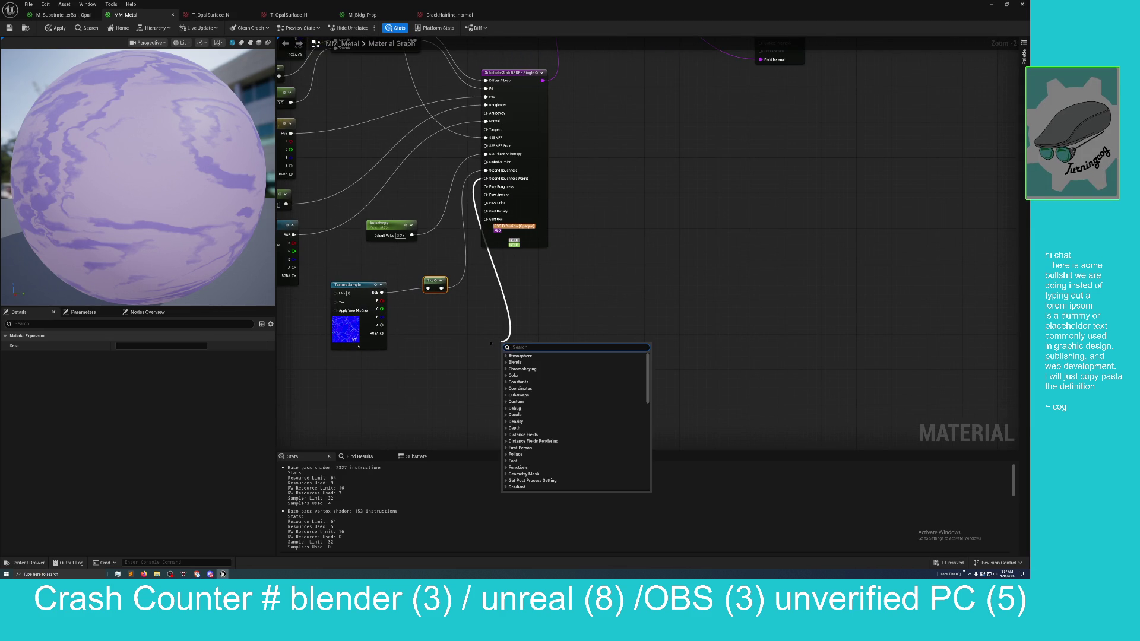
pyautogui.click(490, 343)
pyautogui.moveTo(495, 298); pyautogui.dragTo(517, 353)
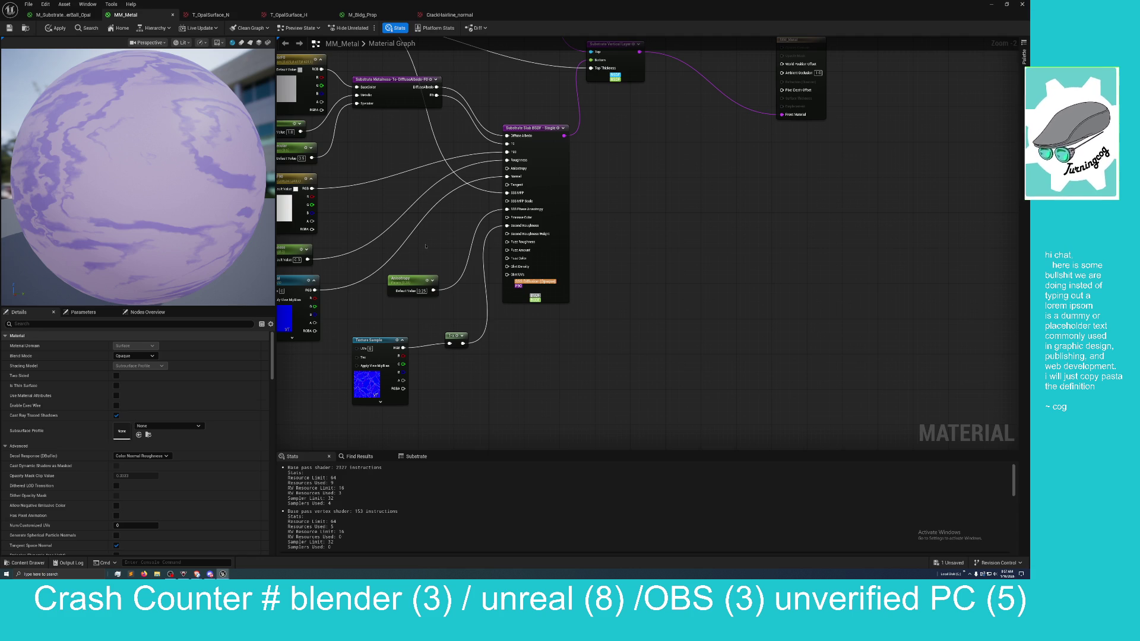
pyautogui.rightClick(433, 228)
pyautogui.write('lerp')
pyautogui.press('Return')
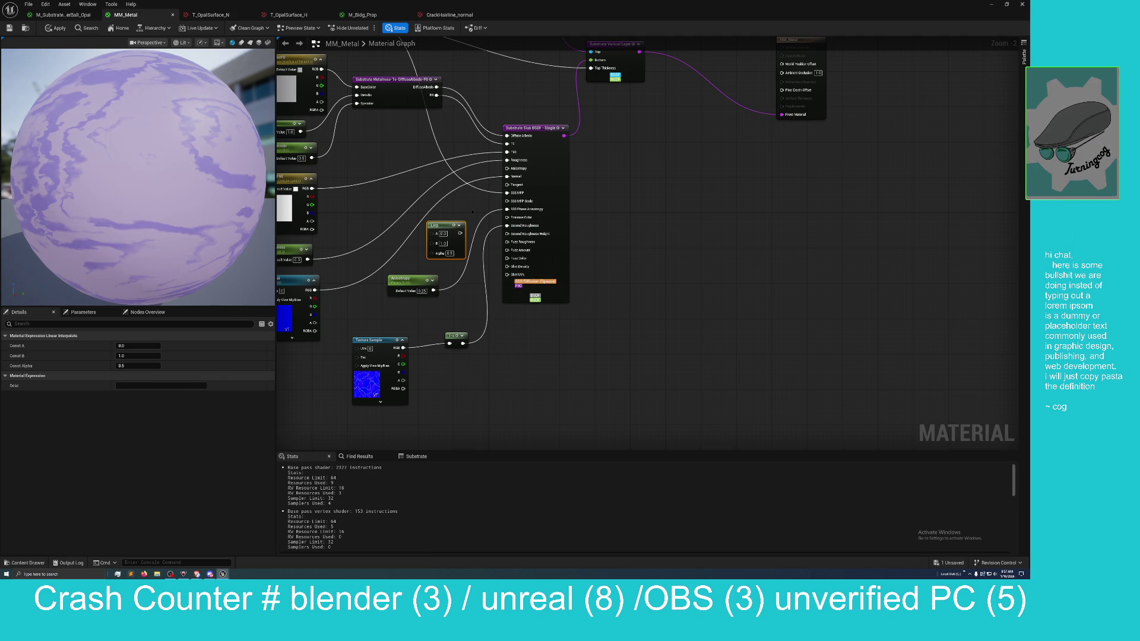
# Step: Wire texture RGB into Lerp A, 1-x into Lerp B, and the Lerp into Slab Normal
pyautogui.moveTo(314, 289)
pyautogui.mouseDown()
pyautogui.moveTo(453, 236)
pyautogui.moveTo(435, 242)
pyautogui.mouseUp()
pyautogui.moveTo(462, 343); pyautogui.dragTo(472, 340)
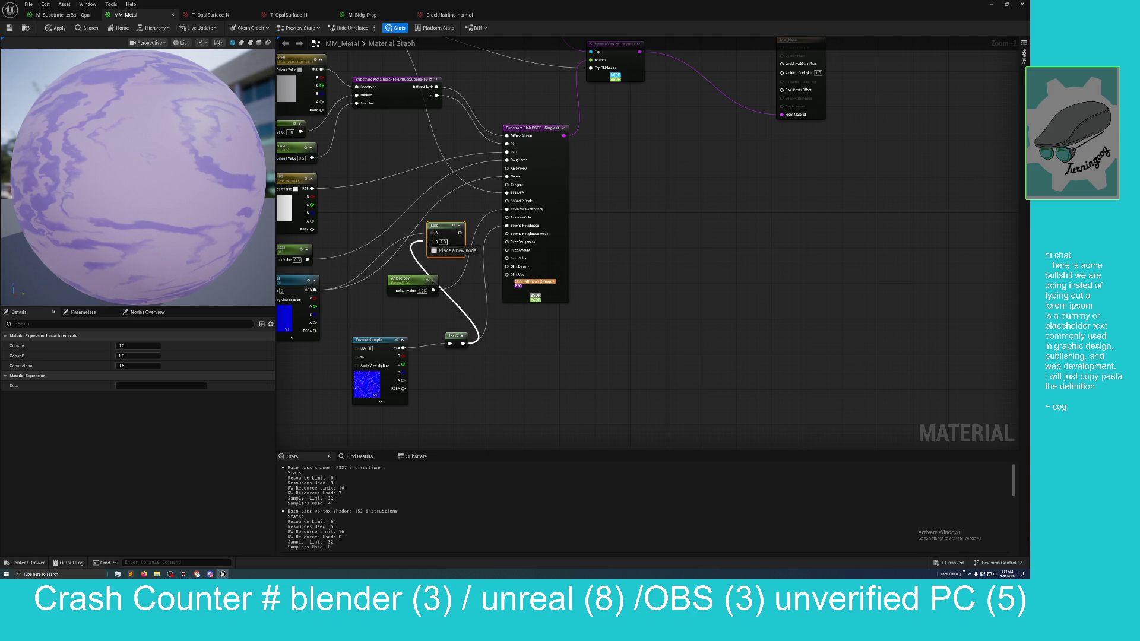
pyautogui.moveTo(434, 244); pyautogui.dragTo(434, 242)
pyautogui.moveTo(460, 232); pyautogui.dragTo(487, 219)
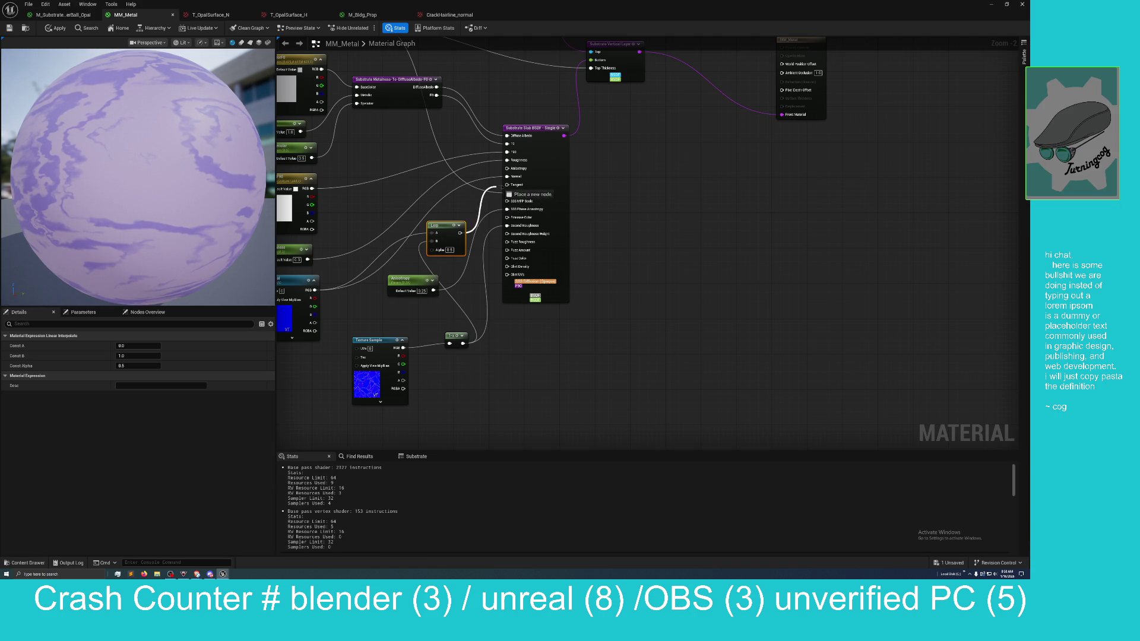
pyautogui.moveTo(509, 177); pyautogui.dragTo(508, 177)
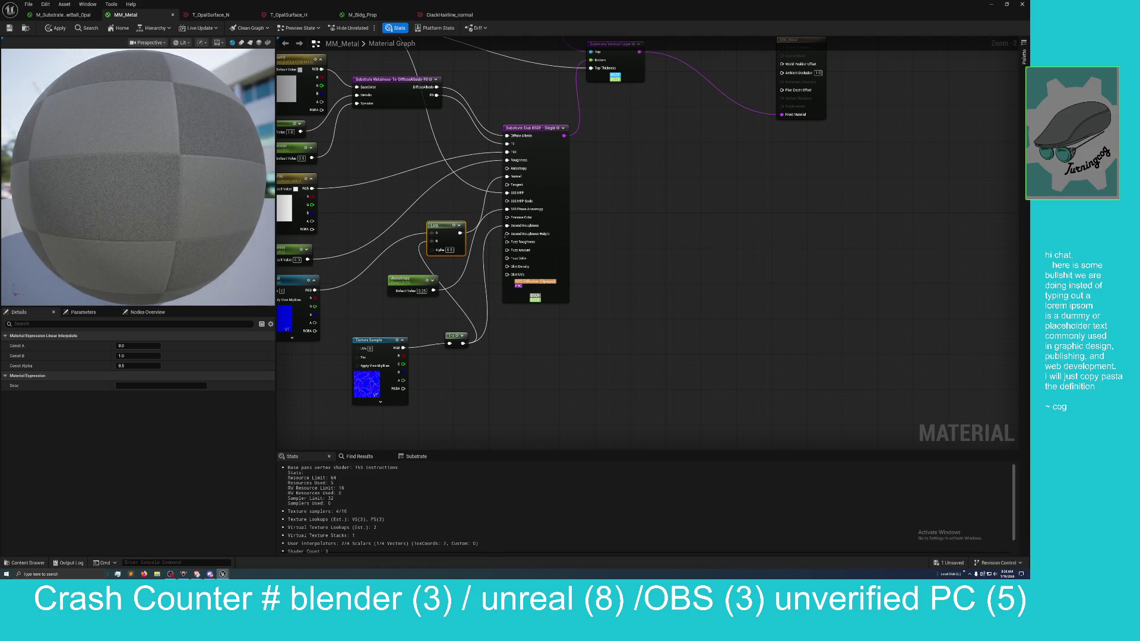
# Step: Discard a stray wire pulled from the Slab node and pan to the upper nodes
pyautogui.moveTo(504, 226); pyautogui.dragTo(503, 229)
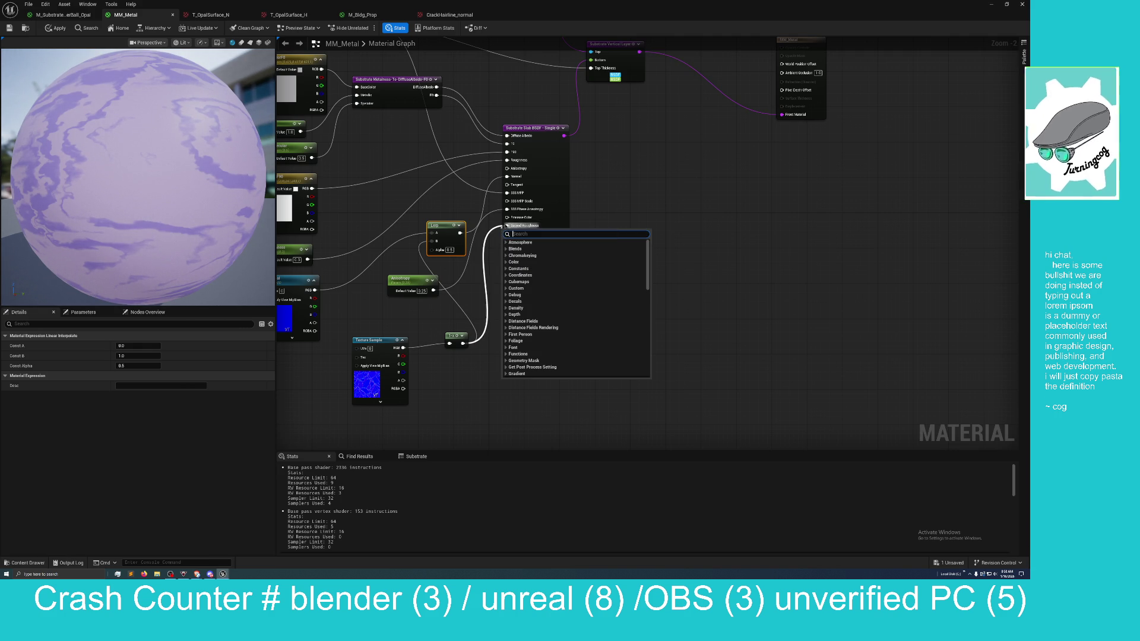
pyautogui.press('Escape')
pyautogui.moveTo(505, 226); pyautogui.dragTo(489, 261)
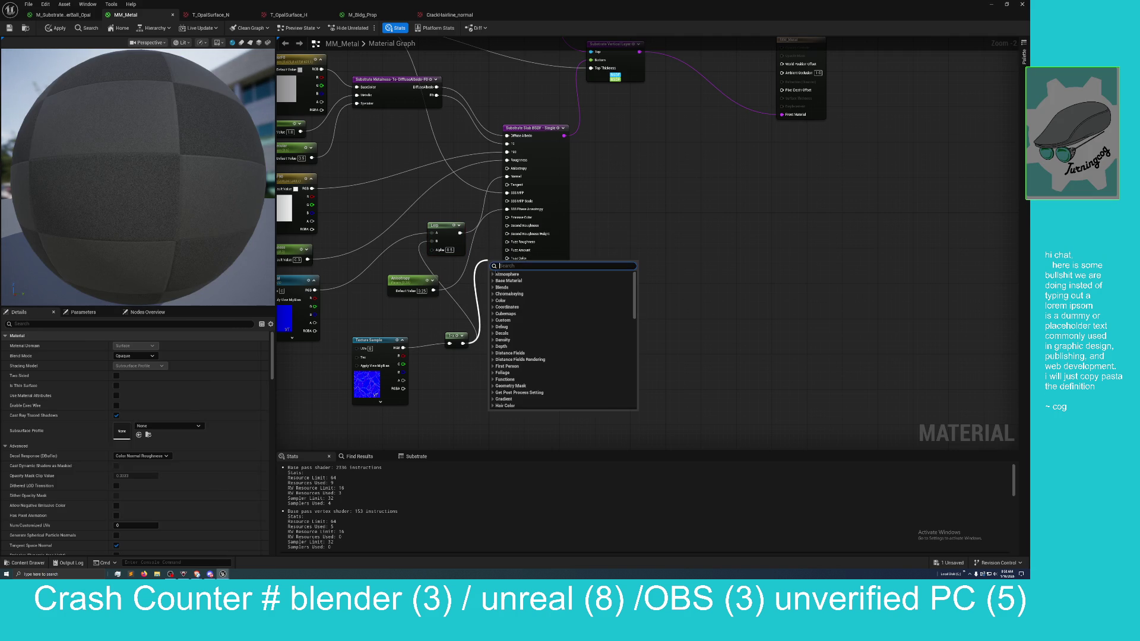
pyautogui.press('Escape')
pyautogui.scroll(-3, 197, 205)
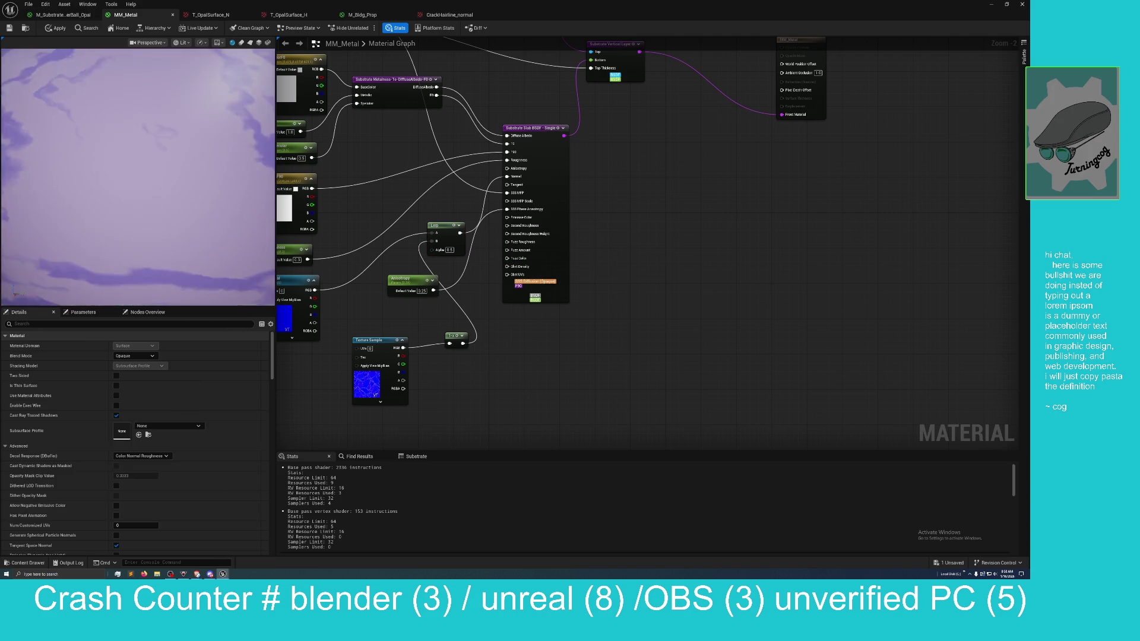
pyautogui.moveTo(795, 207)
pyautogui.mouseDown()
pyautogui.moveTo(694, 254)
pyautogui.moveTo(721, 318)
pyautogui.moveTo(699, 322)
pyautogui.moveTo(855, 289)
pyautogui.mouseUp()
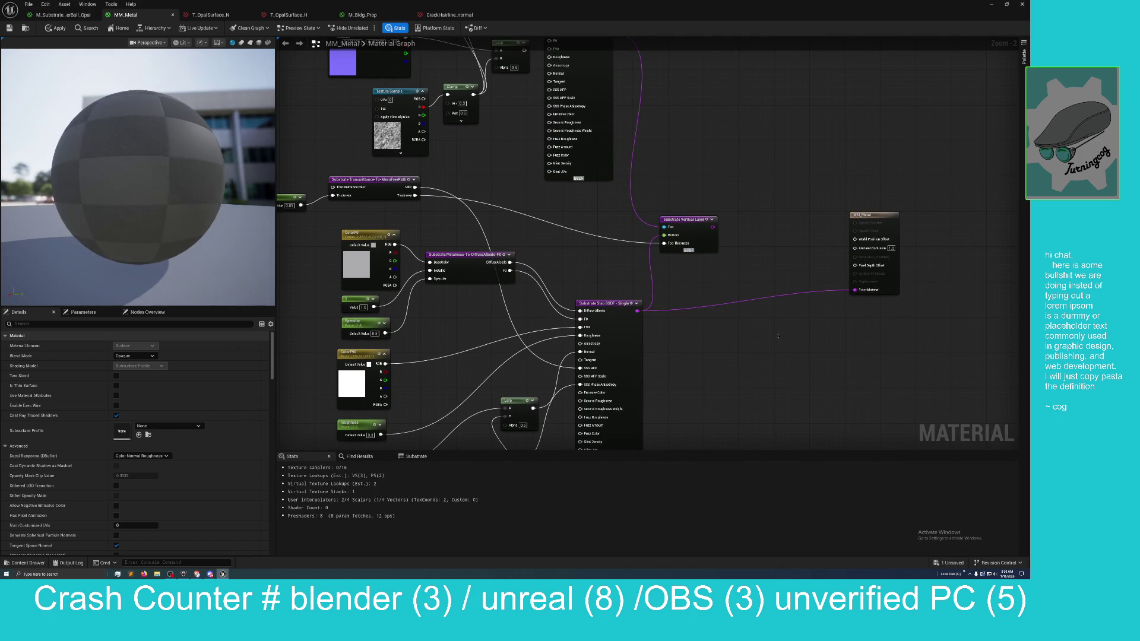
# Step: Orbit the preview sphere to view the hairline cracks, then restore the editor to a floating window
pyautogui.moveTo(196, 268)
pyautogui.mouseDown()
pyautogui.moveTo(115, 198)
pyautogui.moveTo(149, 183)
pyautogui.moveTo(106, 205)
pyautogui.mouseUp()
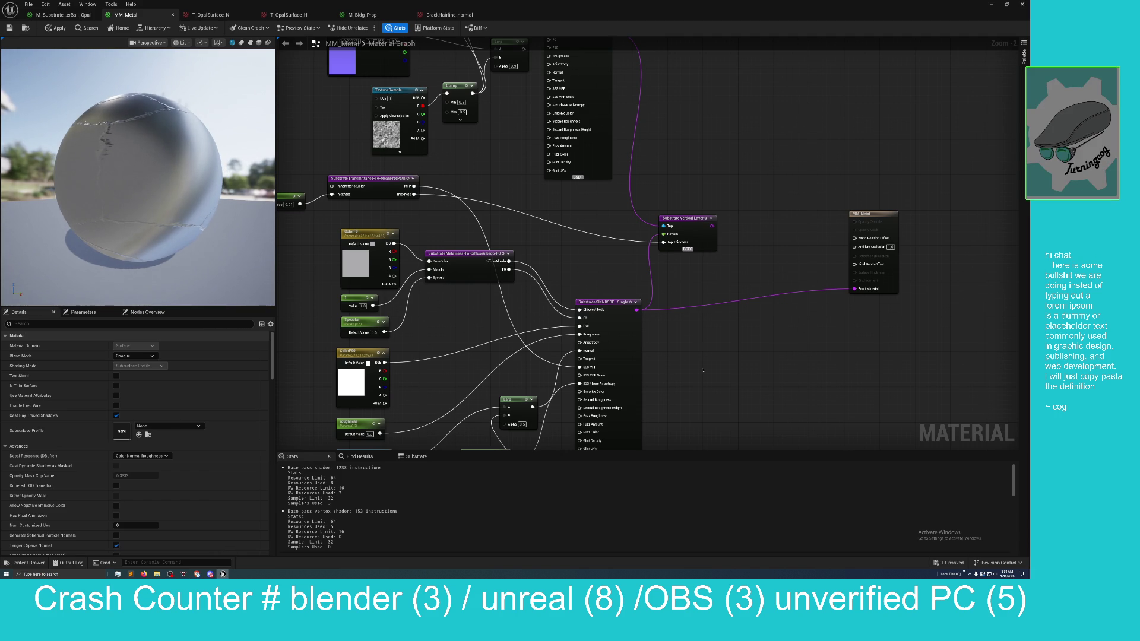
pyautogui.doubleClick(643, 17)
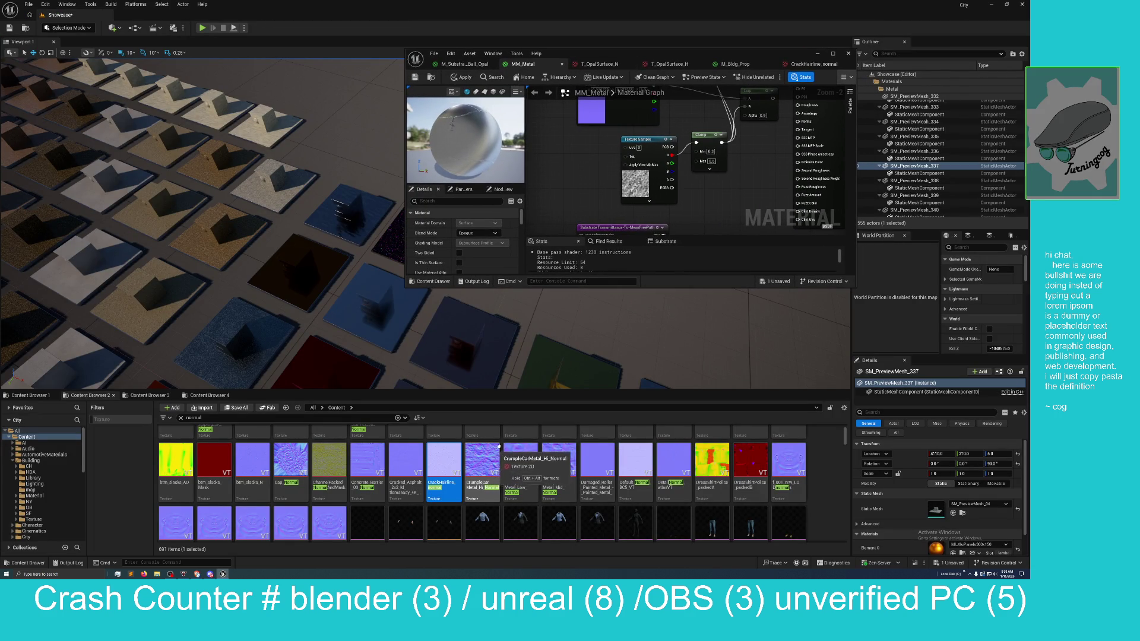
# Step: Abandon adding Ground_Rubble and use Ctrl+B on the Texture Sample to reveal Content > Substrate > Textures
pyautogui.scroll(-1, 492, 446)
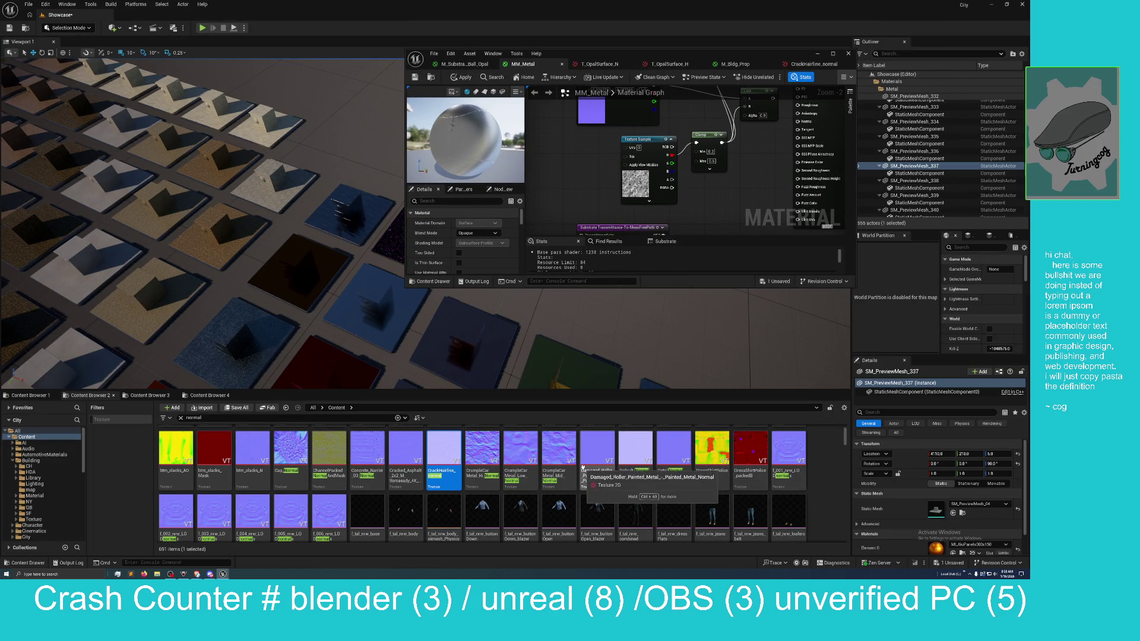
pyautogui.scroll(-1, 661, 453)
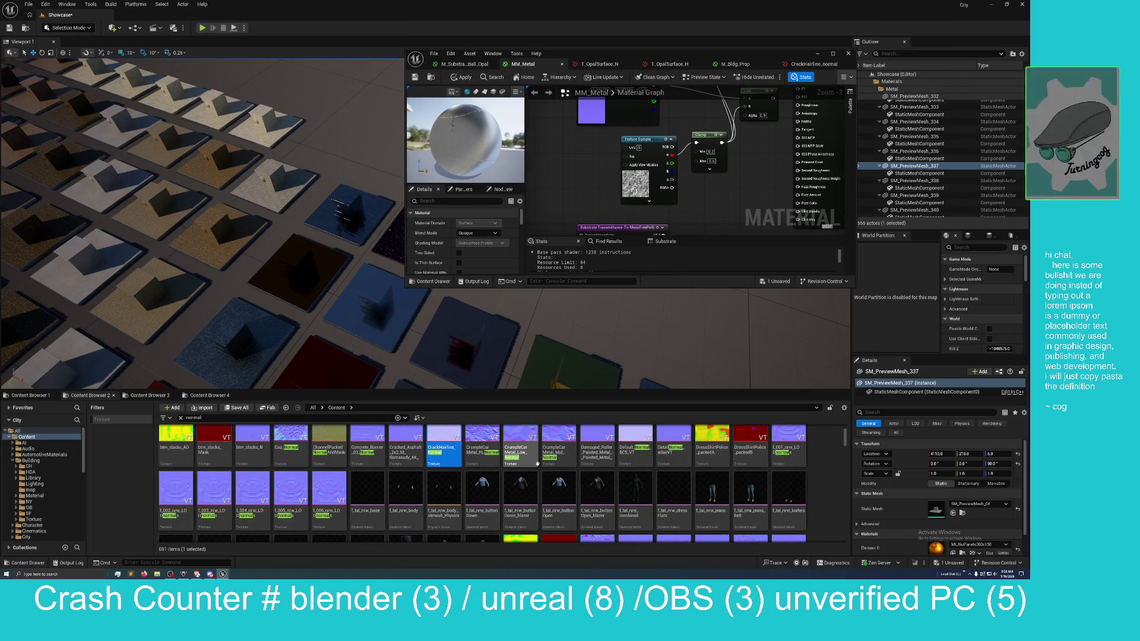
pyautogui.scroll(-5, 537, 463)
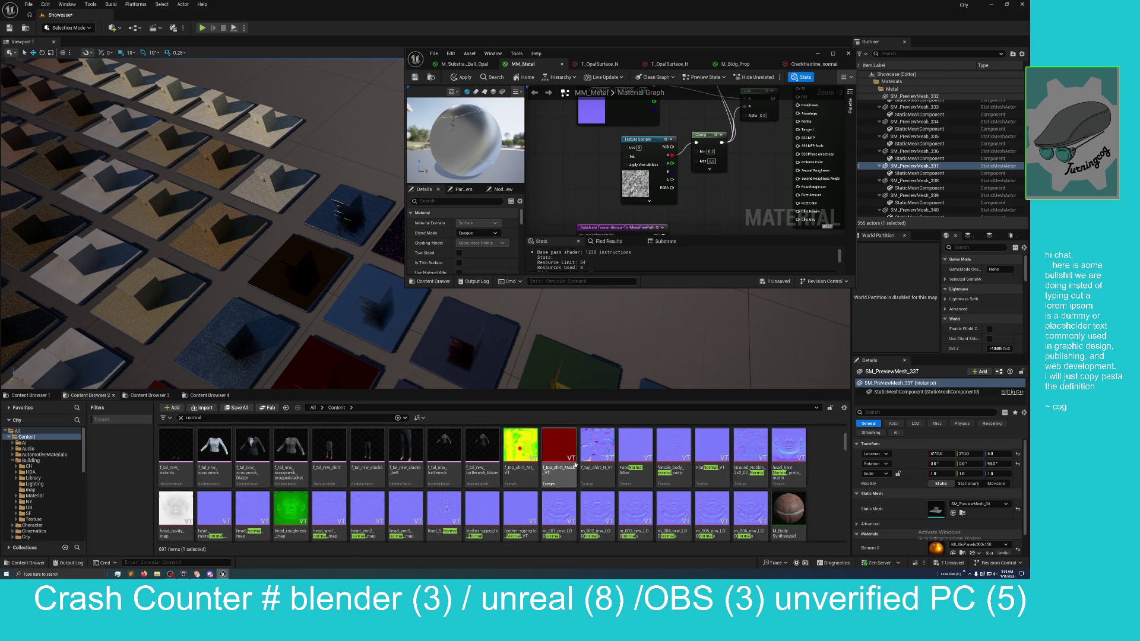
pyautogui.scroll(1, 653, 475)
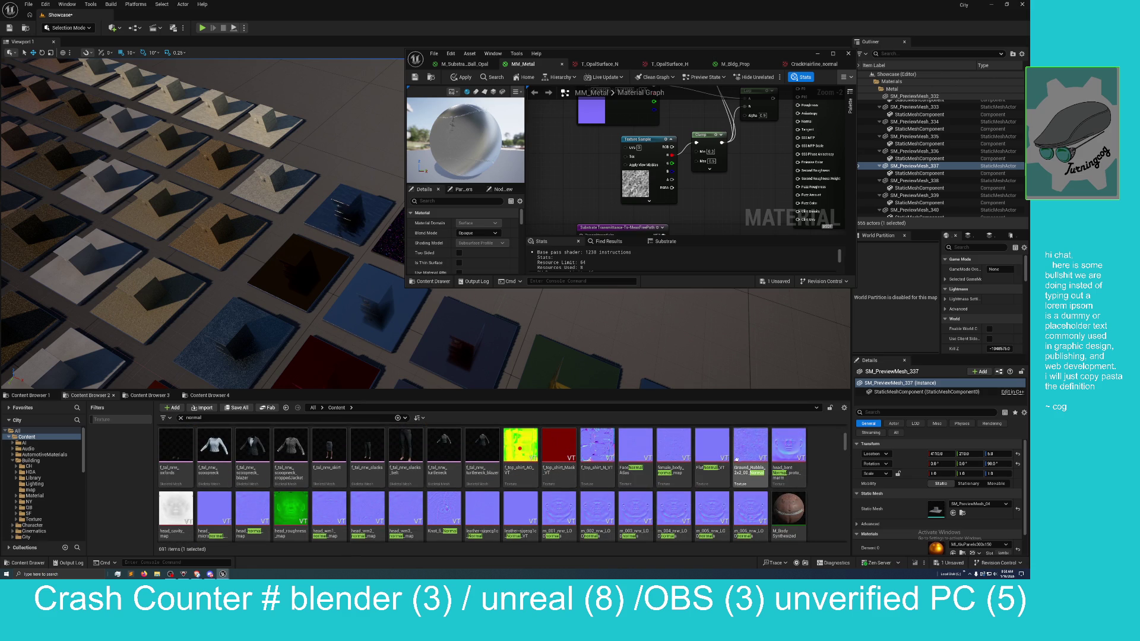
pyautogui.scroll(-1, 732, 463)
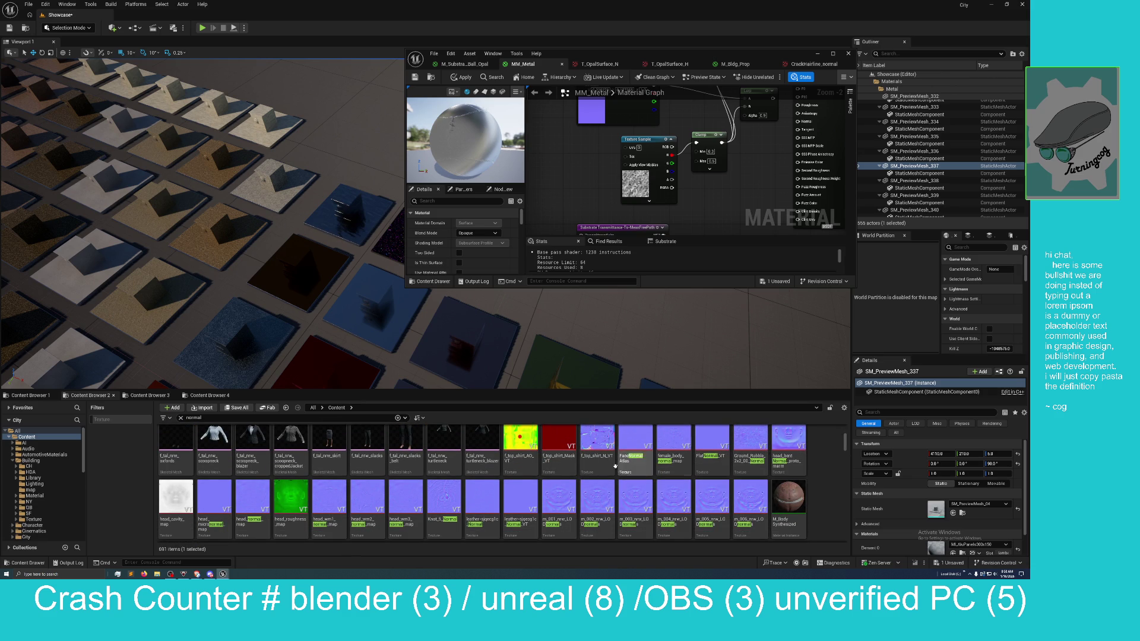
pyautogui.scroll(-1, 571, 495)
pyautogui.scroll(1, 576, 495)
pyautogui.scroll(2, 583, 495)
pyautogui.scroll(-1, 584, 495)
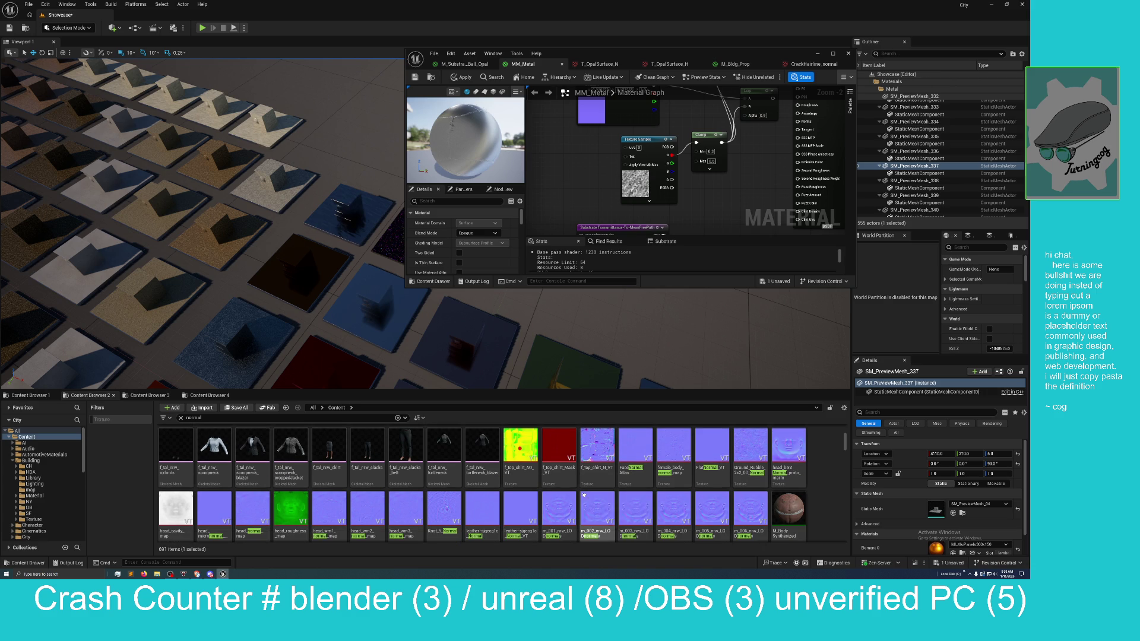
pyautogui.scroll(1, 583, 495)
pyautogui.scroll(-1, 583, 494)
pyautogui.scroll(-5, 583, 494)
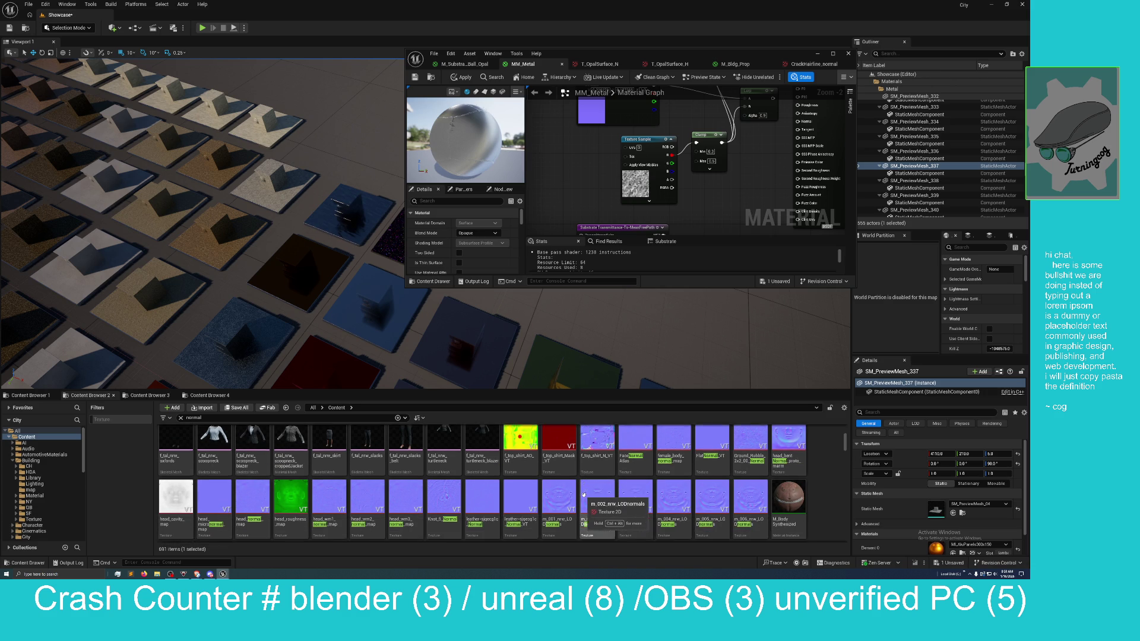
pyautogui.scroll(8, 584, 494)
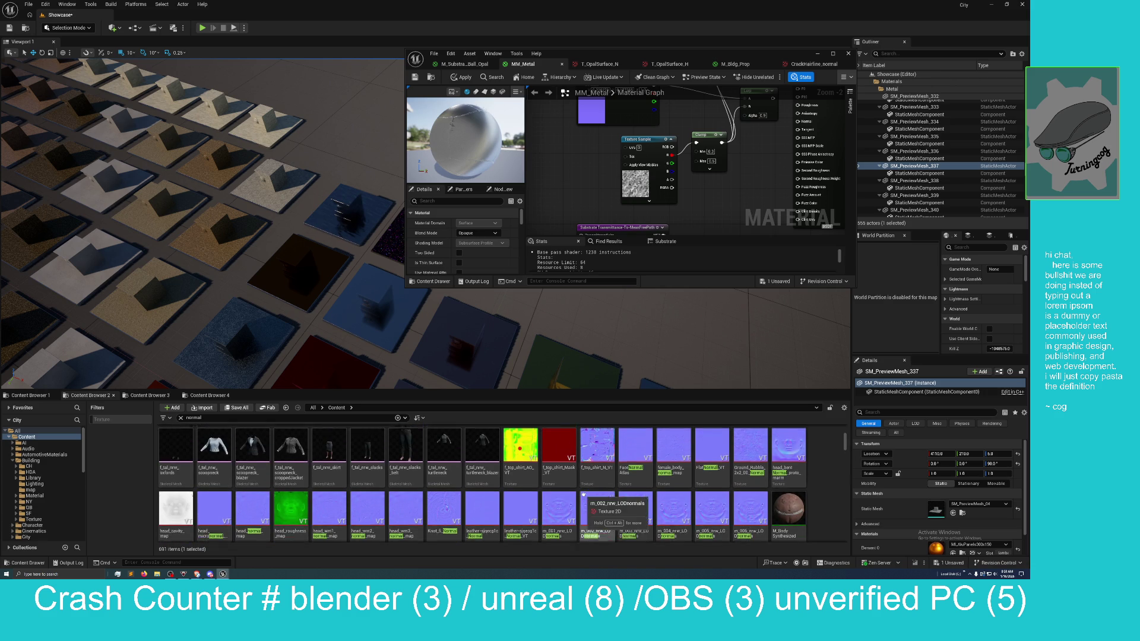
pyautogui.moveTo(754, 472)
pyautogui.mouseDown()
pyautogui.moveTo(757, 421)
pyautogui.moveTo(710, 183)
pyautogui.mouseUp()
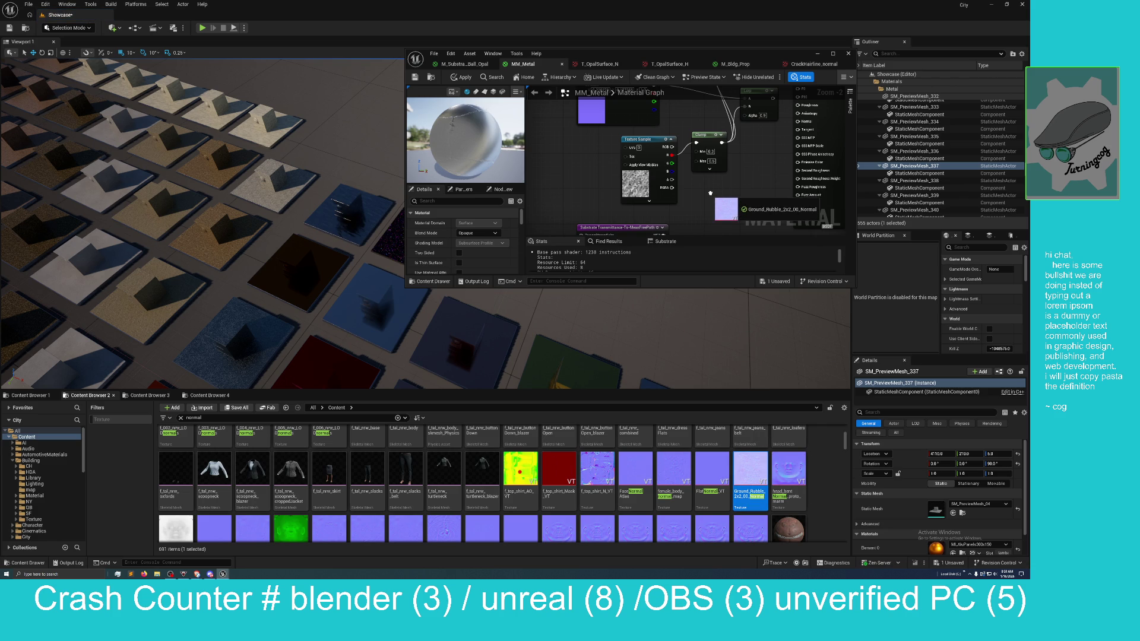
pyautogui.moveTo(710, 203); pyautogui.dragTo(742, 469)
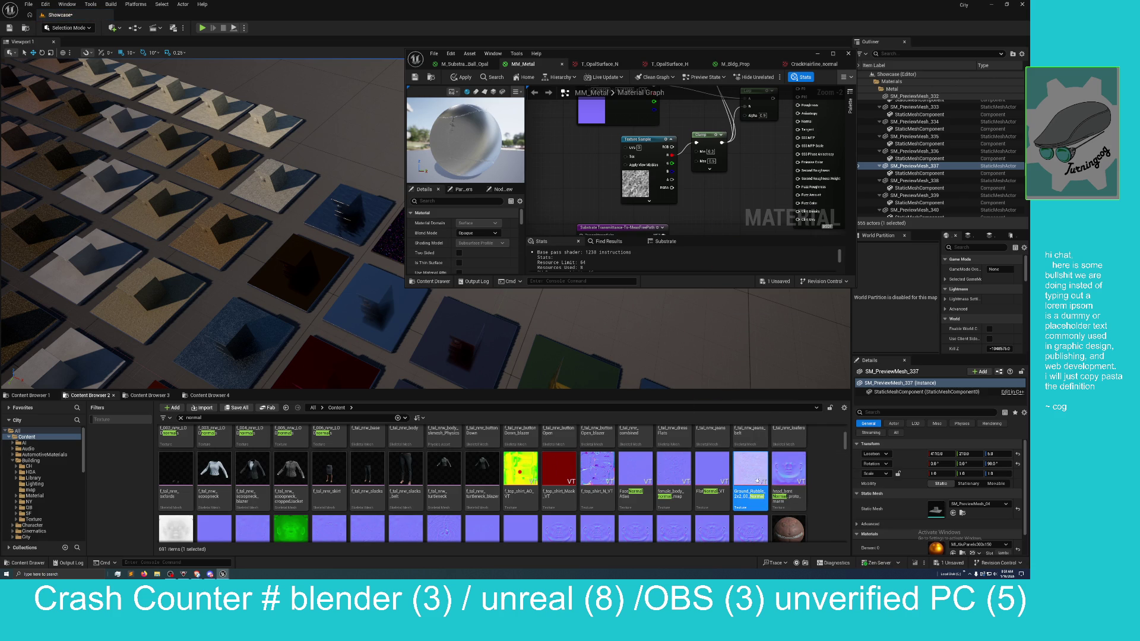
pyautogui.click(636, 177)
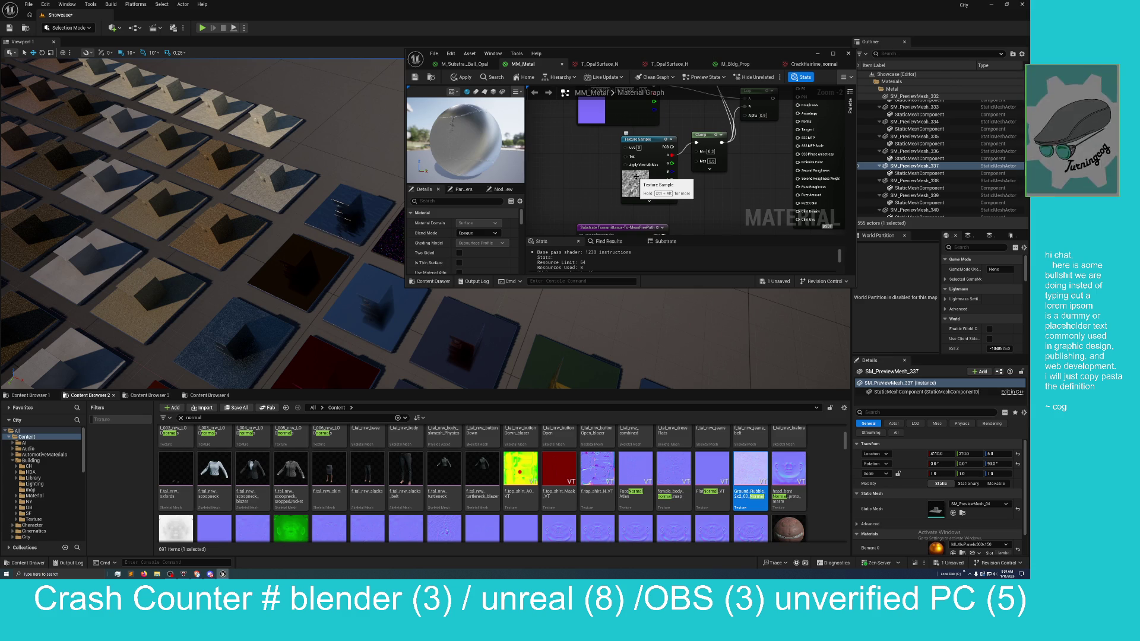
pyautogui.hotkey('ctrl', 'b')
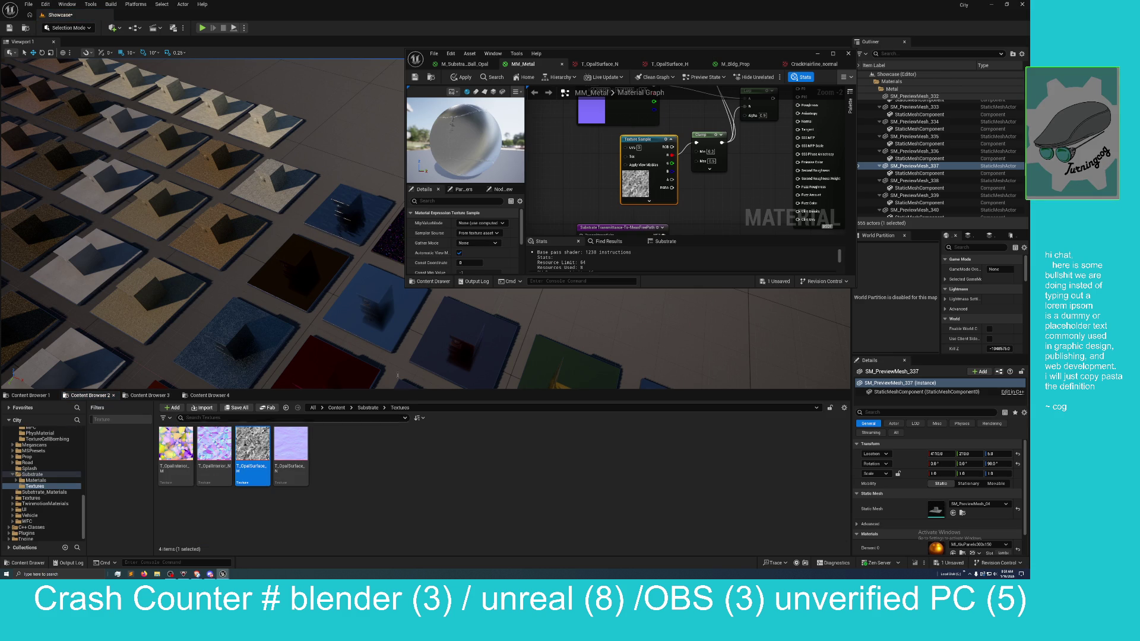
# Step: Add a T_OpalSurface_N texture sample beside the first, wire it to the small node, and maximize the editor
pyautogui.moveTo(716, 204); pyautogui.dragTo(627, 195)
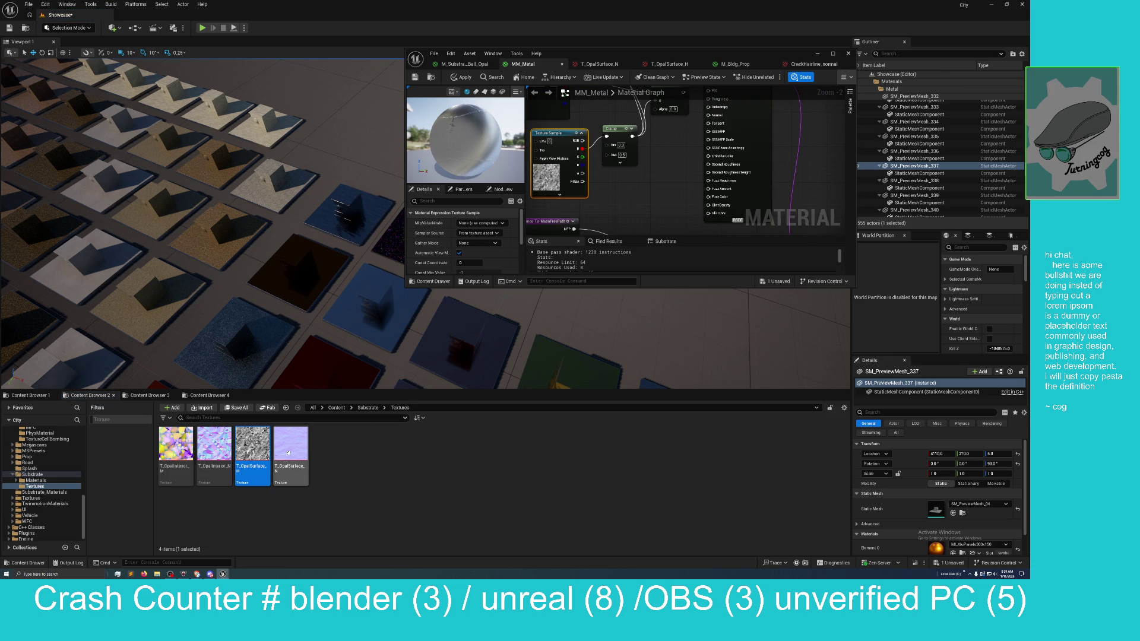
pyautogui.moveTo(290, 451)
pyautogui.mouseDown()
pyautogui.moveTo(487, 332)
pyautogui.moveTo(617, 197)
pyautogui.mouseUp()
pyautogui.scroll(-4, 648, 183)
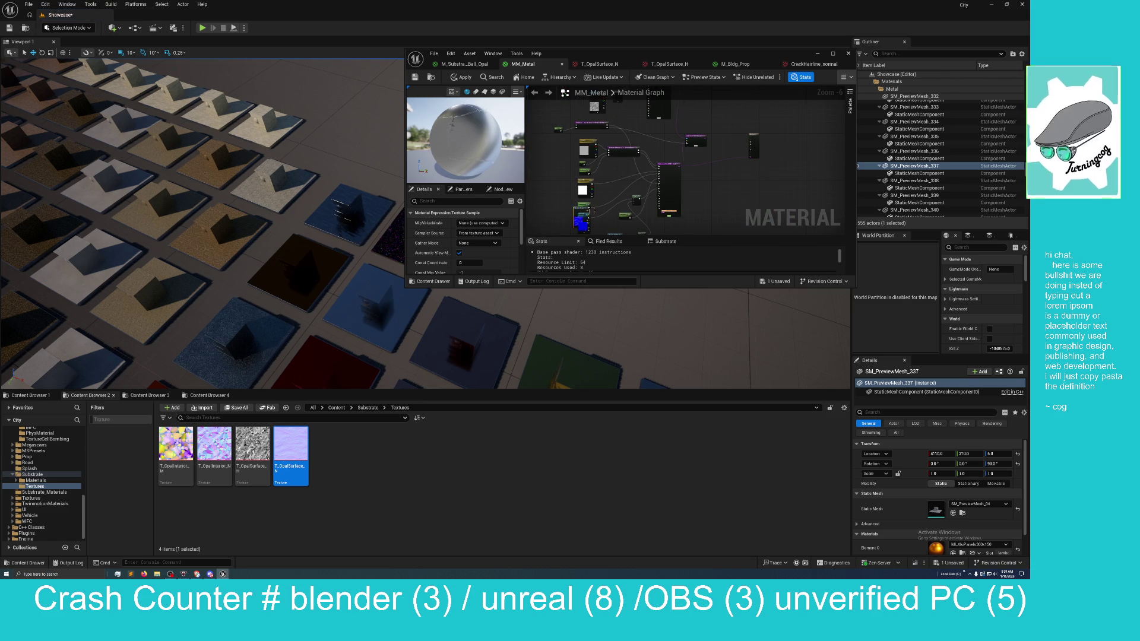
pyautogui.moveTo(655, 237)
pyautogui.mouseDown()
pyautogui.moveTo(628, 171)
pyautogui.moveTo(709, 172)
pyautogui.mouseUp()
pyautogui.scroll(3, 628, 171)
pyautogui.moveTo(611, 127)
pyautogui.mouseDown()
pyautogui.moveTo(688, 166)
pyautogui.moveTo(637, 186)
pyautogui.mouseUp()
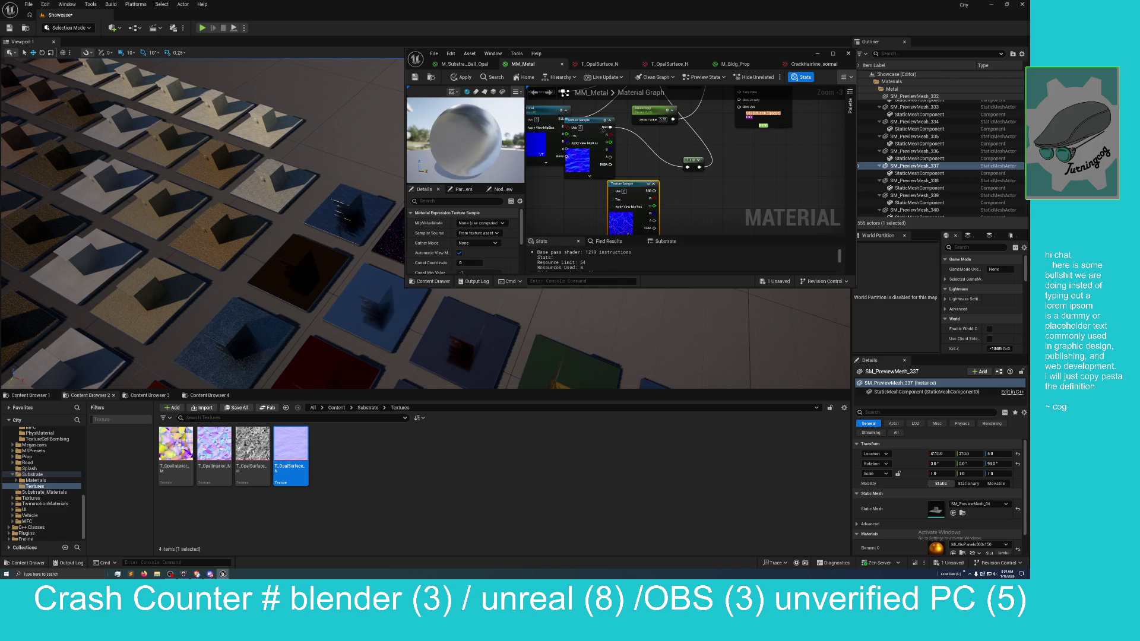
pyautogui.moveTo(592, 121); pyautogui.dragTo(568, 188)
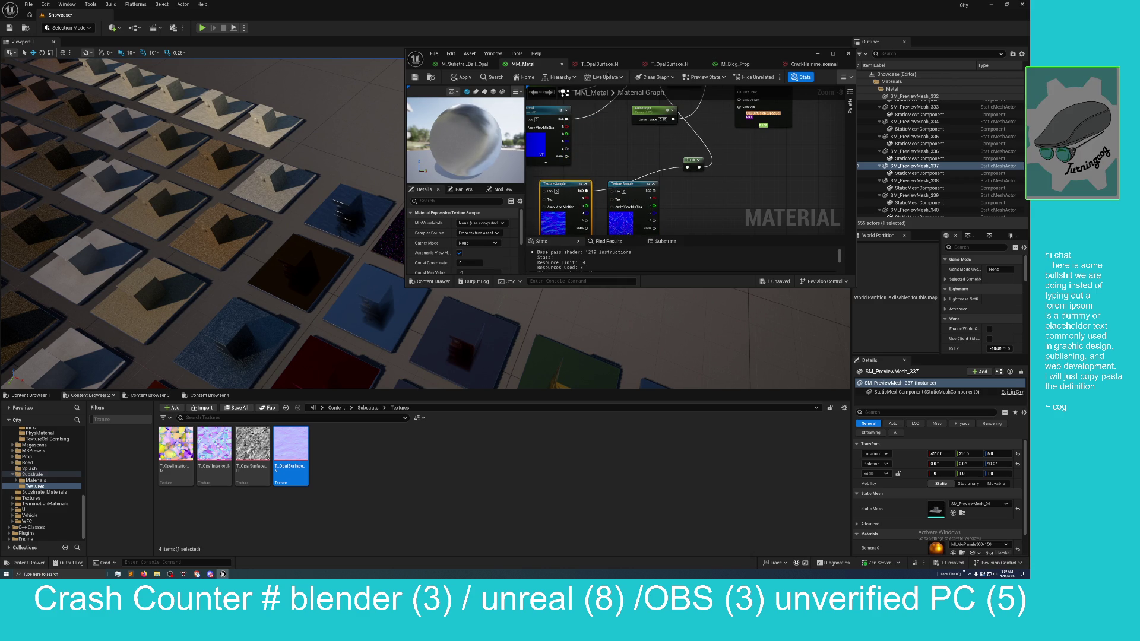
pyautogui.doubleClick(631, 52)
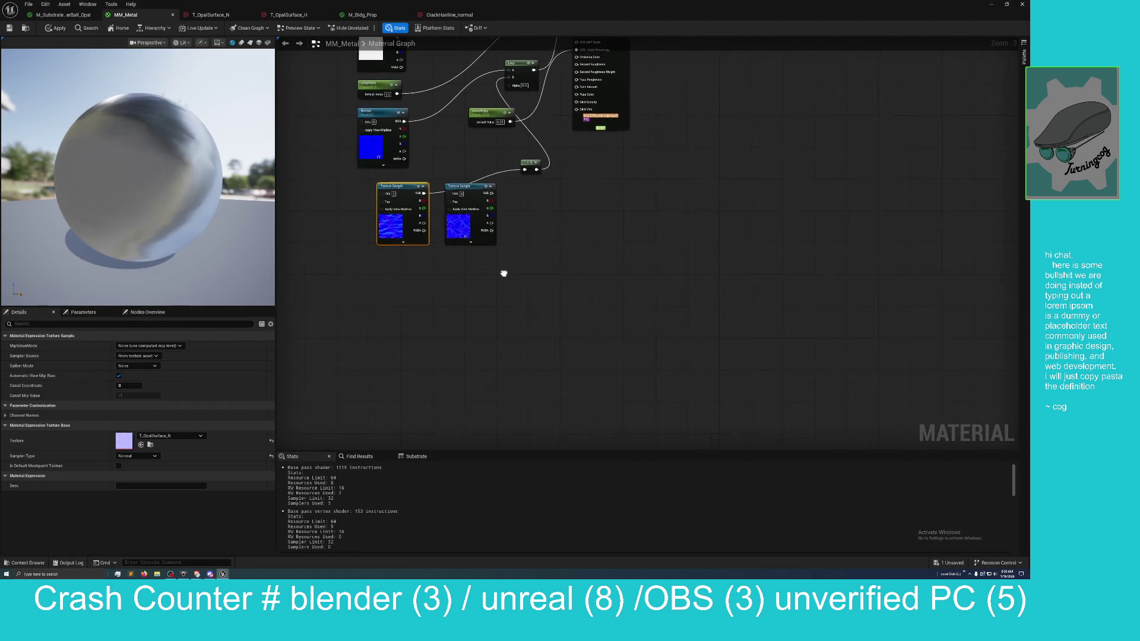
pyautogui.moveTo(156, 220); pyautogui.dragTo(156, 220)
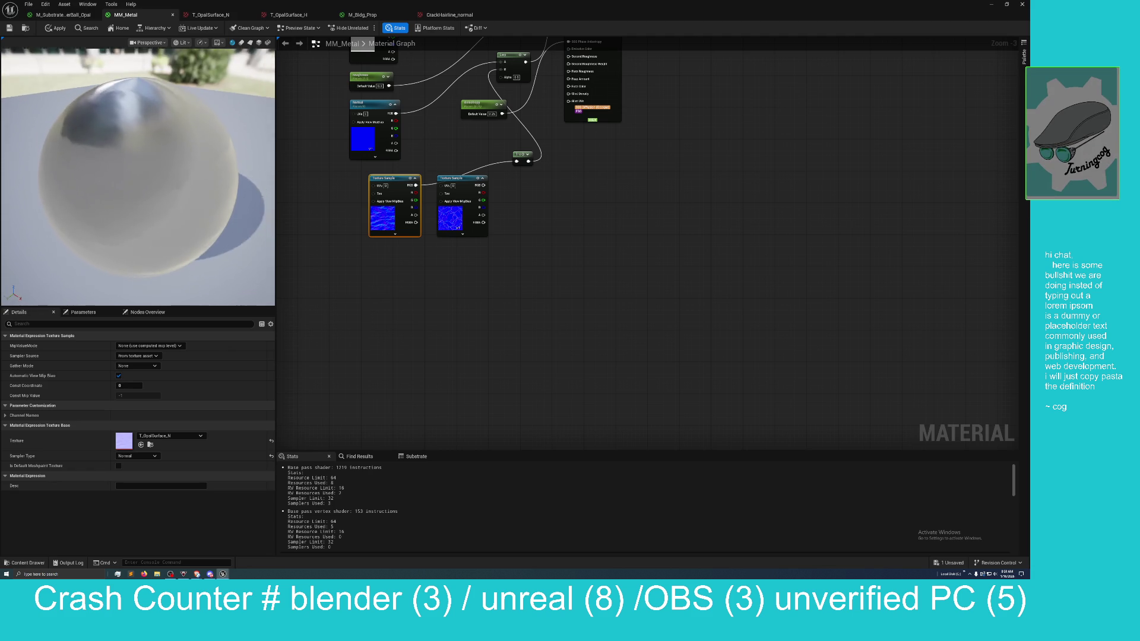
pyautogui.moveTo(156, 220); pyautogui.dragTo(156, 221)
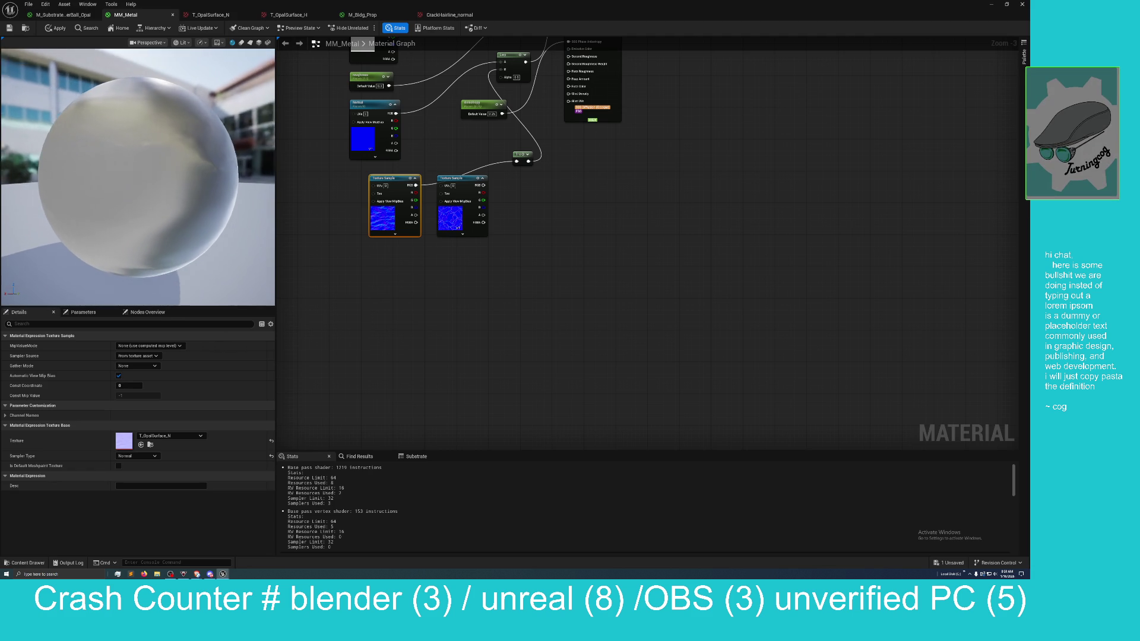
pyautogui.moveTo(156, 221); pyautogui.dragTo(156, 221)
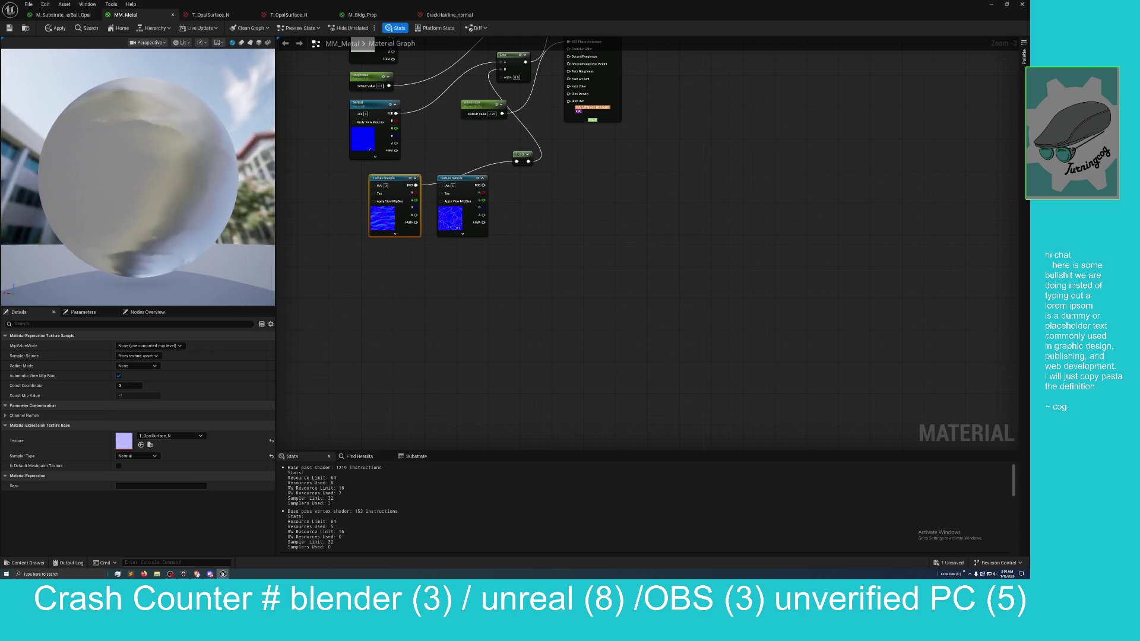
pyautogui.moveTo(156, 220); pyautogui.dragTo(156, 220)
pyautogui.moveTo(500, 228)
pyautogui.mouseDown()
pyautogui.moveTo(511, 285)
pyautogui.moveTo(503, 338)
pyautogui.mouseUp()
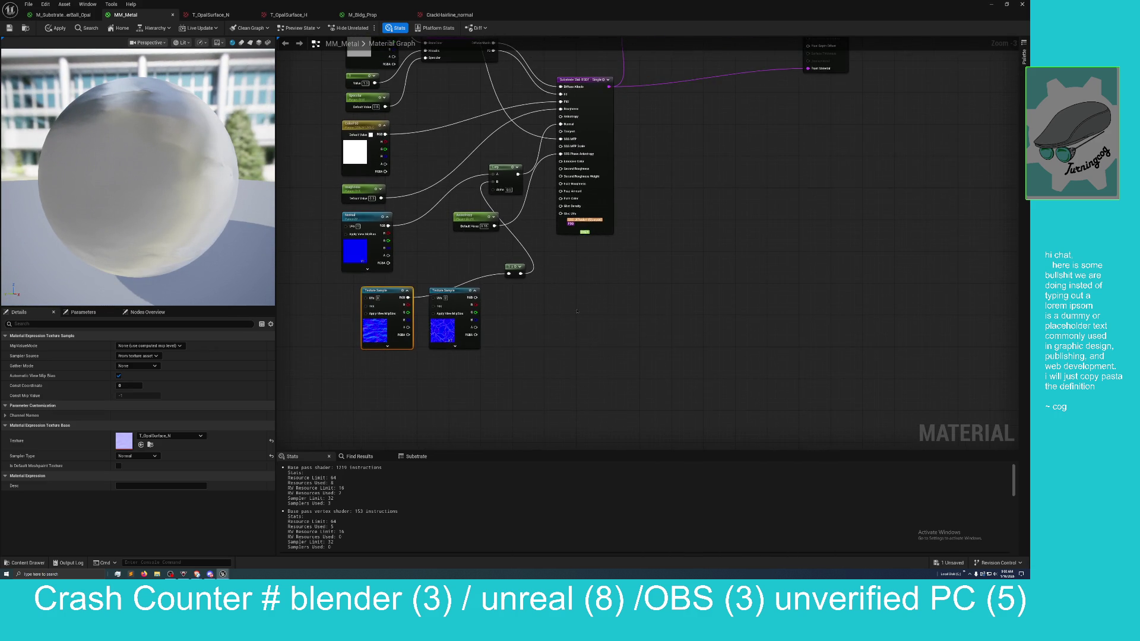
pyautogui.scroll(-1, 576, 313)
pyautogui.moveTo(485, 293); pyautogui.dragTo(472, 347)
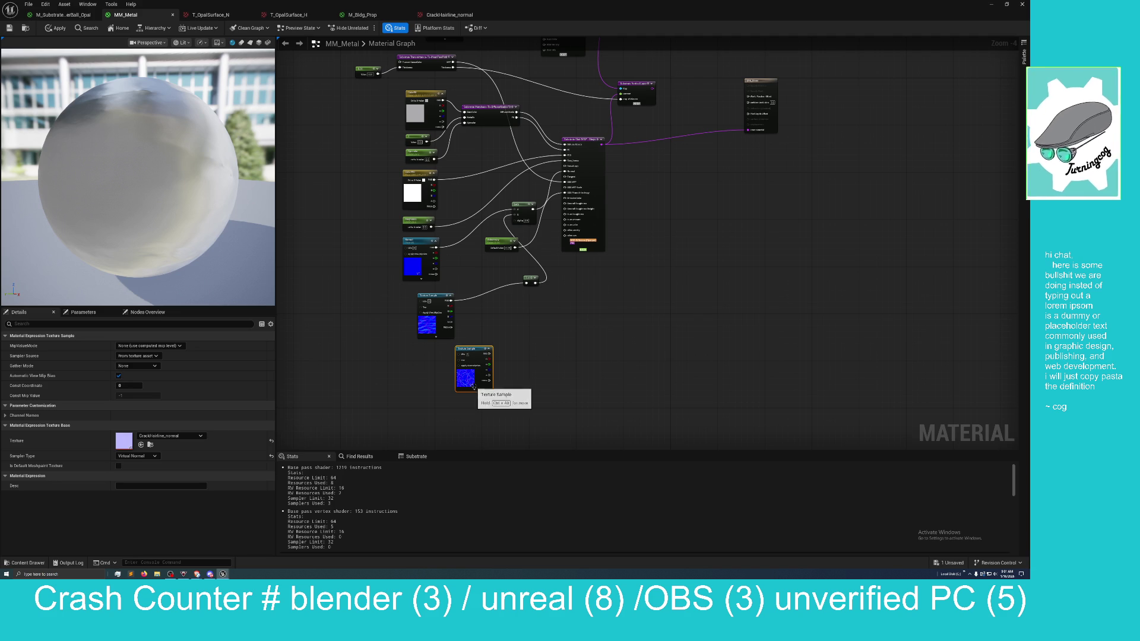
# Step: Rotate the preview lighting and bring up the node search on the empty canvas
pyautogui.moveTo(157, 183); pyautogui.dragTo(157, 184)
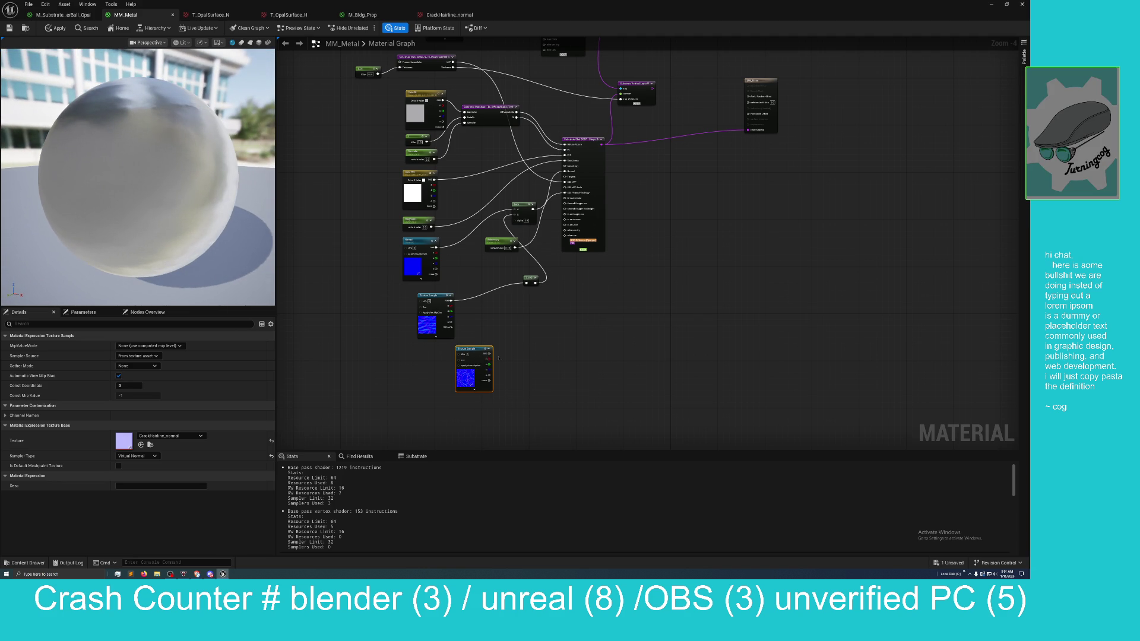
pyautogui.rightClick(502, 353)
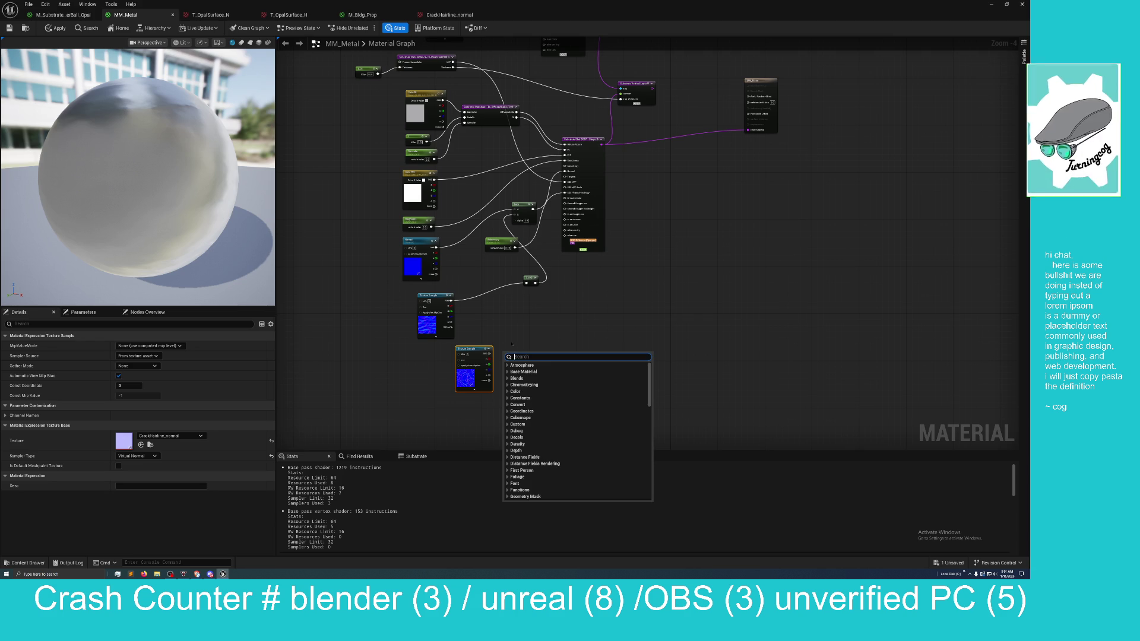
# Step: Add an OffsetAndScaleTo1 node and feed the crack texture's RGB into it
pyautogui.write('scale')
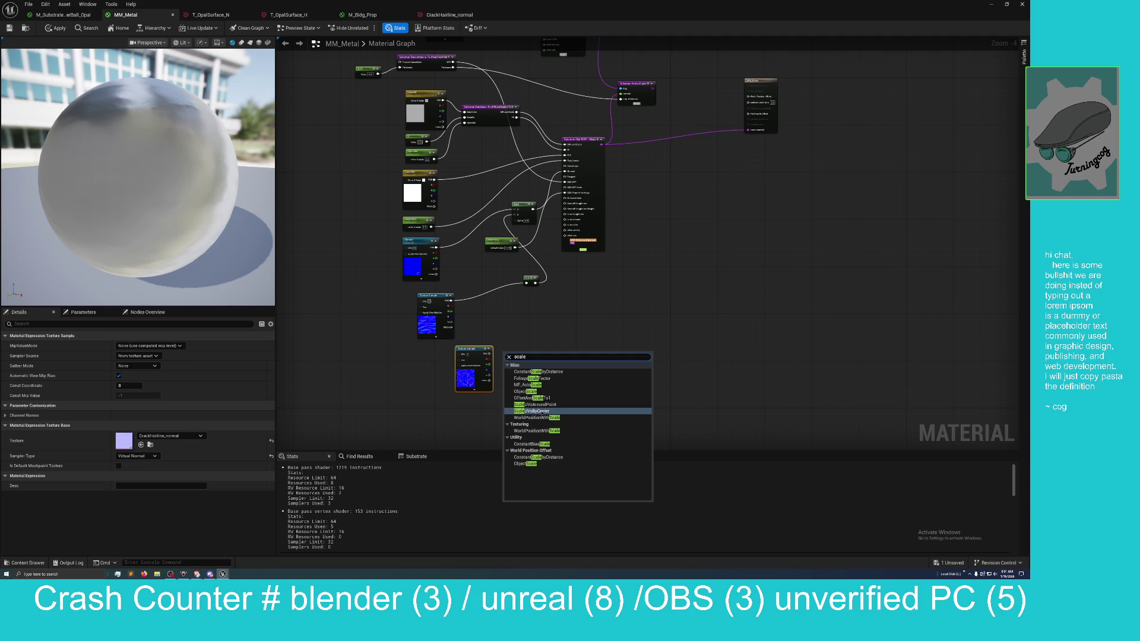
pyautogui.click(539, 332)
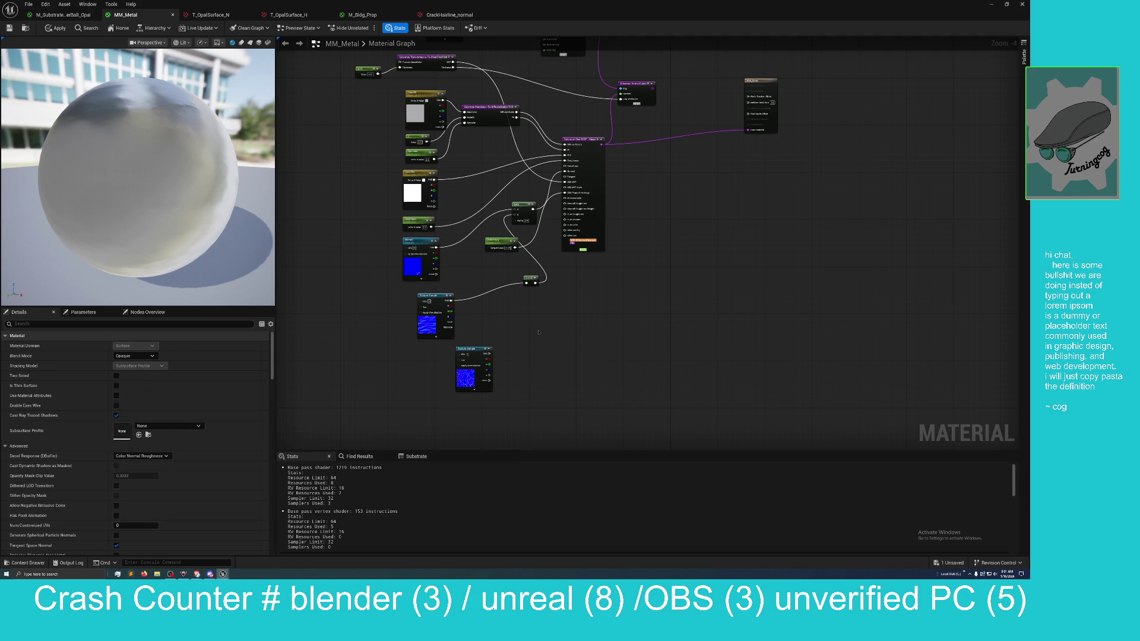
pyautogui.rightClick(538, 332)
pyautogui.write('scale')
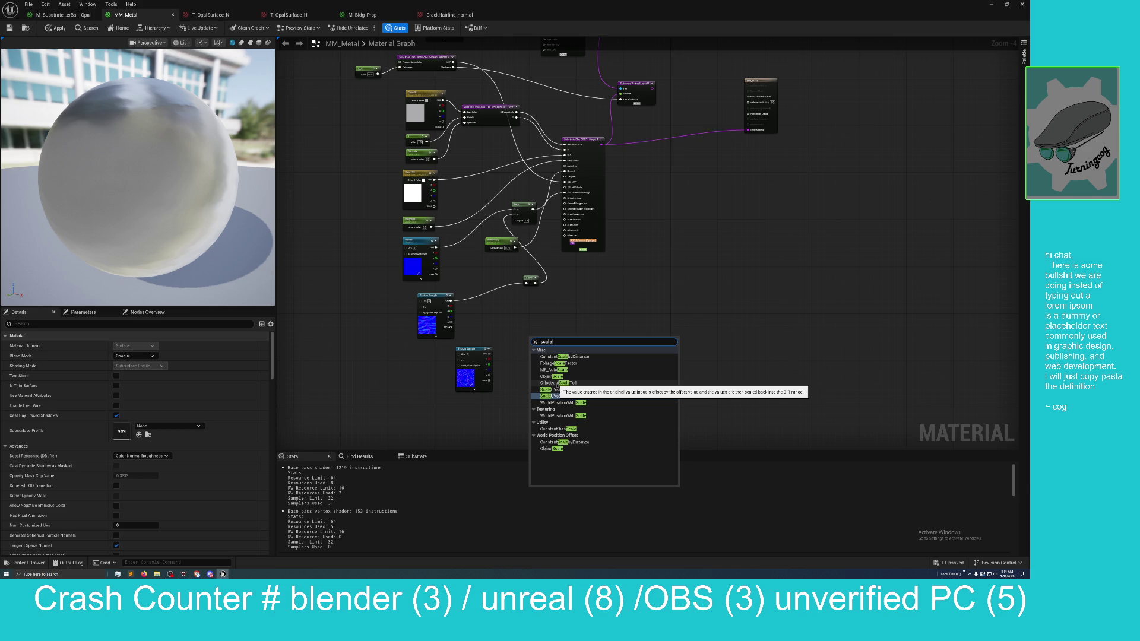
pyautogui.click(555, 382)
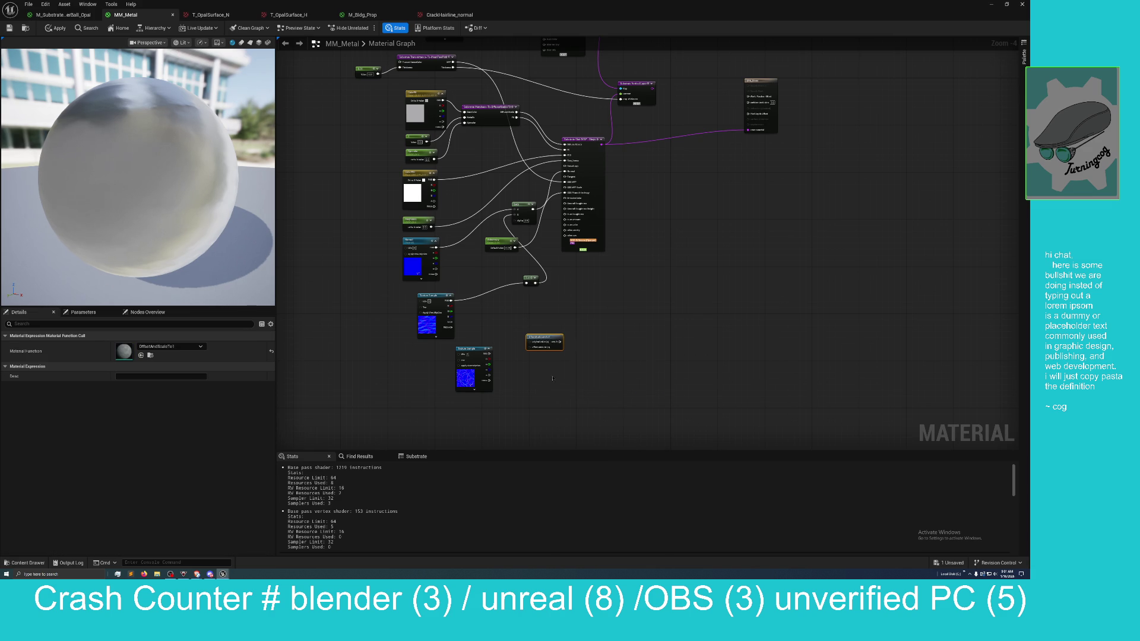
pyautogui.scroll(3, 536, 375)
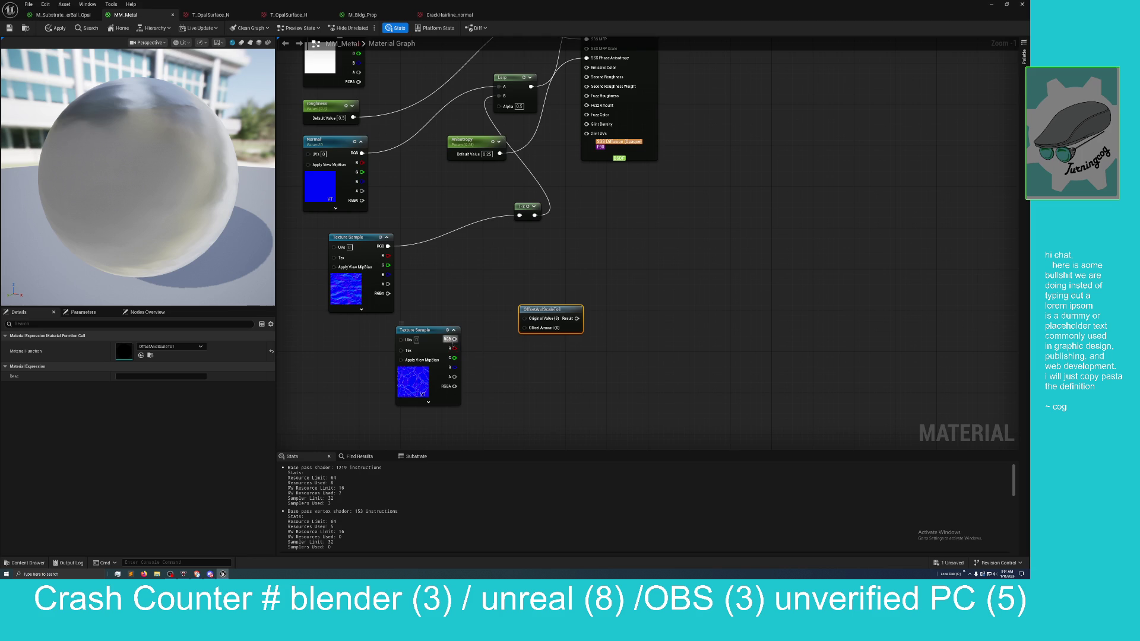
pyautogui.moveTo(453, 339)
pyautogui.mouseDown()
pyautogui.moveTo(524, 318)
pyautogui.moveTo(453, 266)
pyautogui.mouseUp()
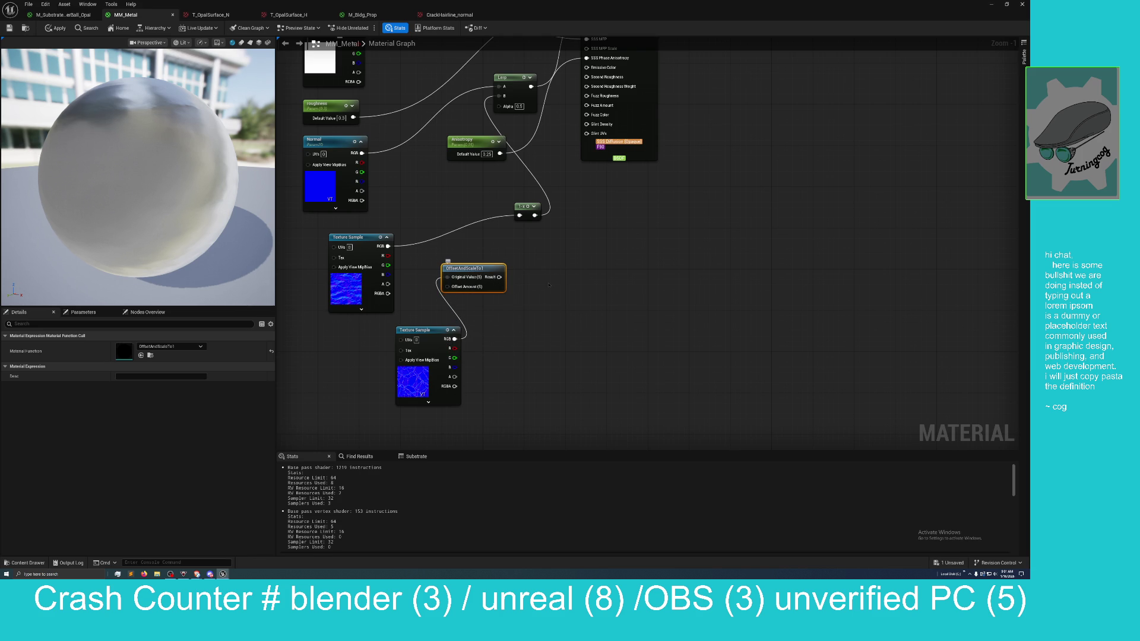
# Step: Add a Lerp and feed OffsetAndScaleTo1's result into its B input
pyautogui.rightClick(540, 264)
pyautogui.write('lerp')
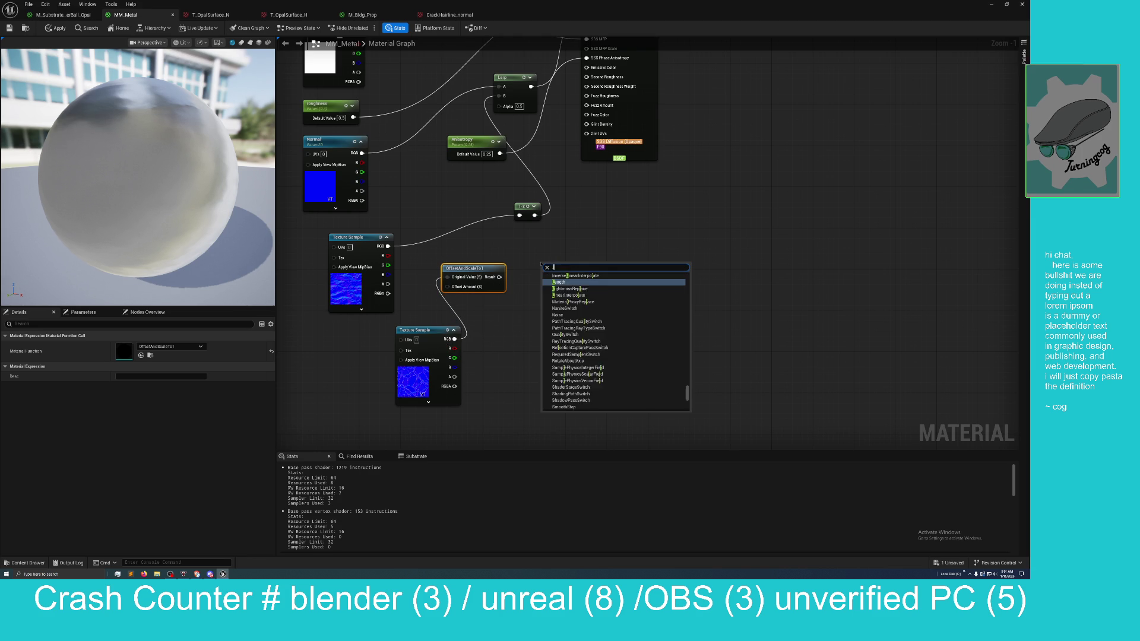
pyautogui.press('Return')
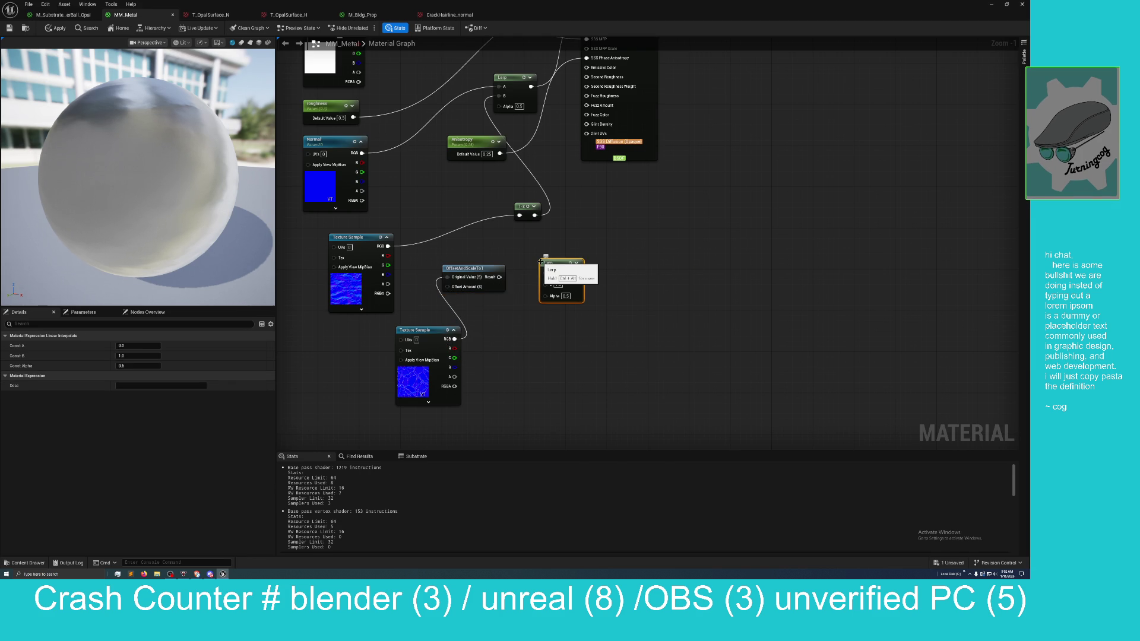
pyautogui.moveTo(540, 261)
pyautogui.mouseDown()
pyautogui.moveTo(570, 232)
pyautogui.moveTo(514, 261)
pyautogui.mouseUp()
pyautogui.moveTo(445, 315)
pyautogui.mouseDown()
pyautogui.moveTo(491, 322)
pyautogui.moveTo(511, 347)
pyautogui.mouseUp()
# Step: Connect the wire into the Substrate slab input and move the crack normal texture node left
pyautogui.scroll(-1, 487, 309)
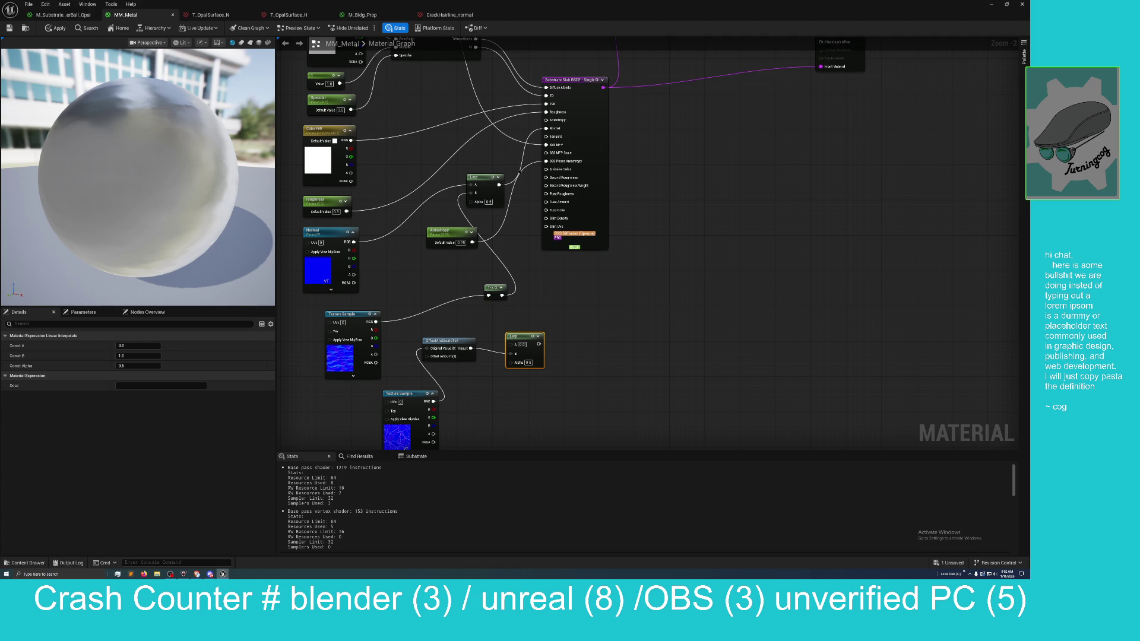
pyautogui.moveTo(508, 181)
pyautogui.mouseDown()
pyautogui.moveTo(516, 279)
pyautogui.moveTo(534, 291)
pyautogui.moveTo(510, 199)
pyautogui.moveTo(533, 327)
pyautogui.moveTo(509, 343)
pyautogui.moveTo(549, 249)
pyautogui.moveTo(544, 144)
pyautogui.mouseUp()
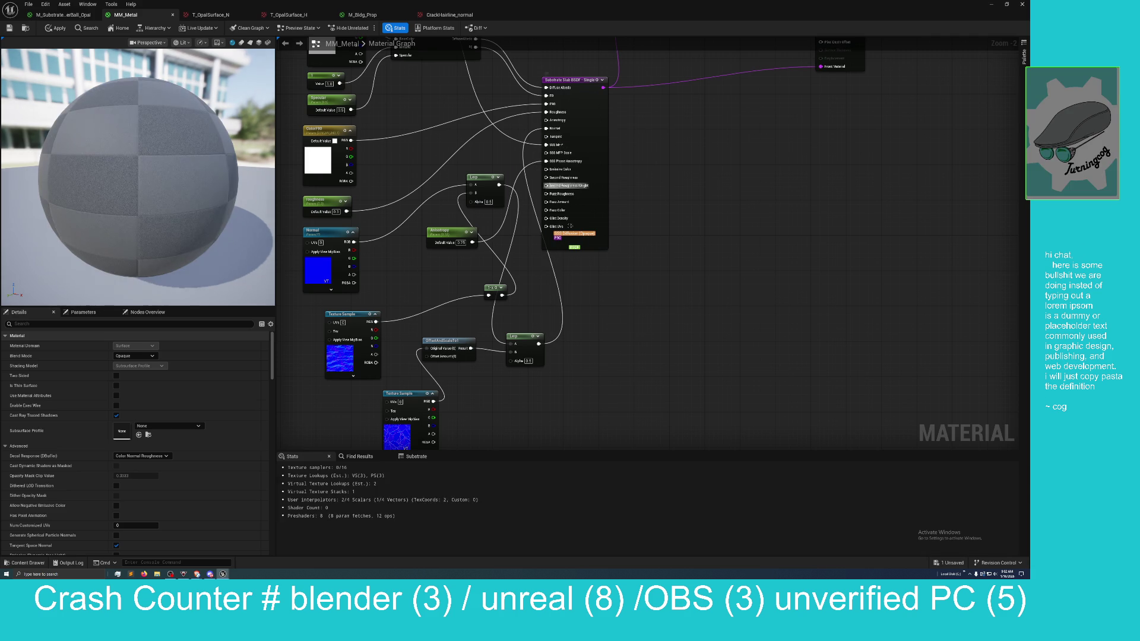
pyautogui.moveTo(598, 339); pyautogui.dragTo(619, 247)
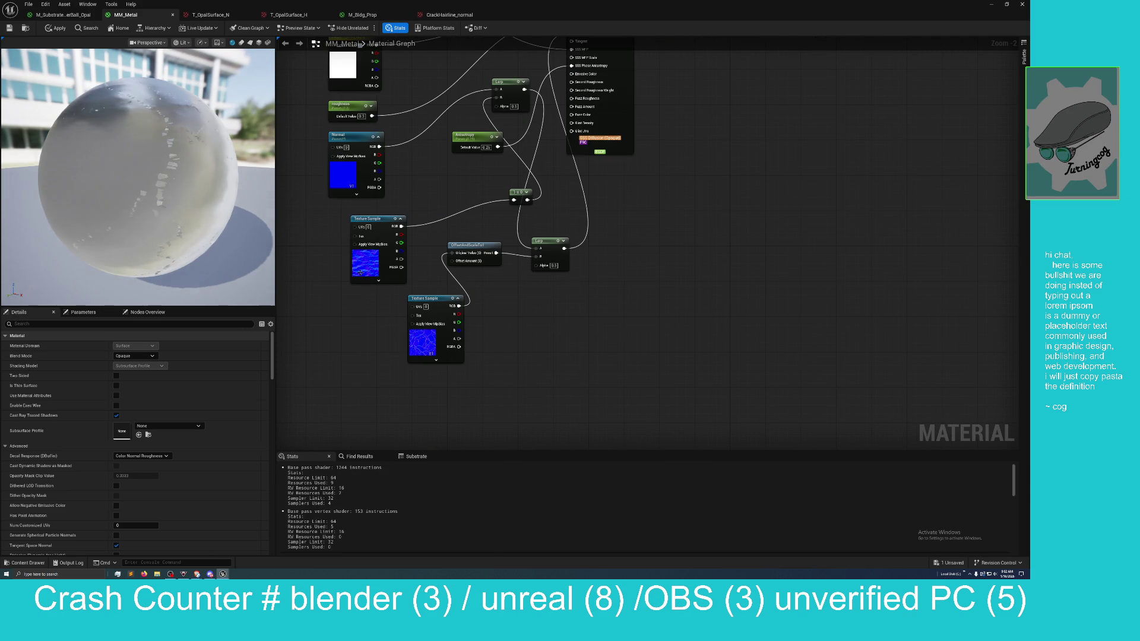
pyautogui.scroll(5, 265, 275)
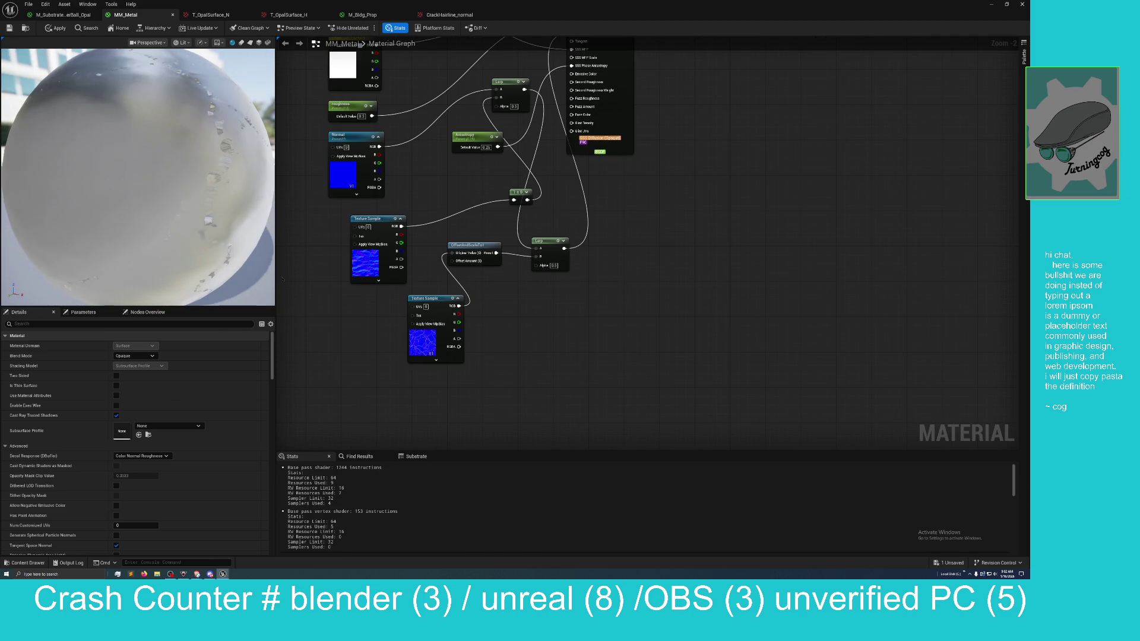
pyautogui.moveTo(428, 297); pyautogui.dragTo(370, 298)
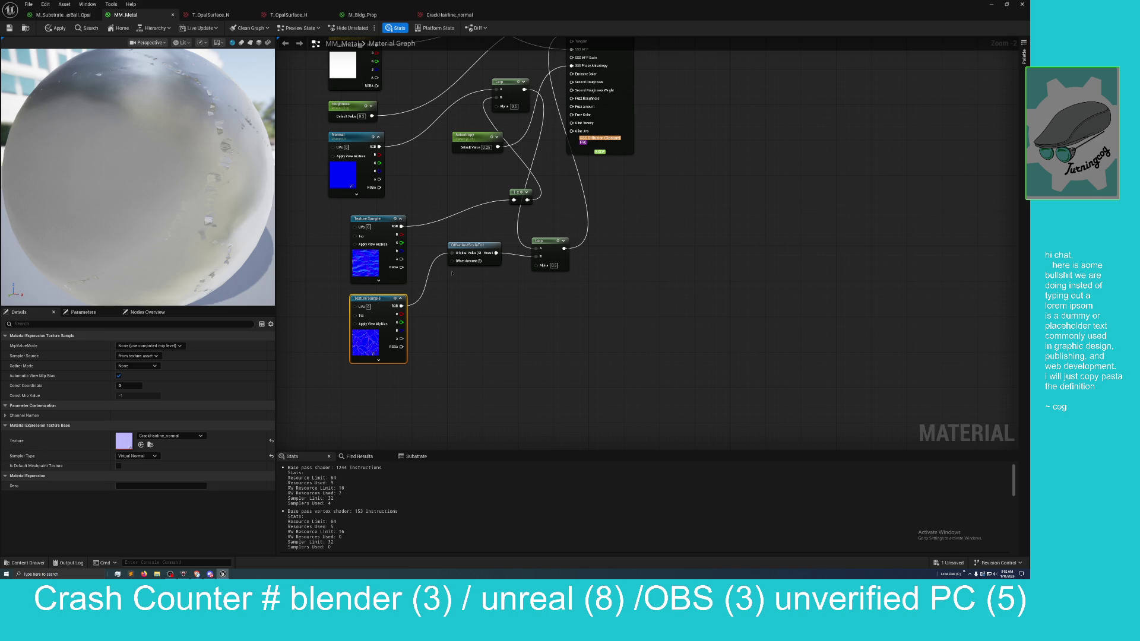
# Step: Create a Constant of 0.09 wired into OffsetAndScale's Offset Amount
pyautogui.moveTo(452, 261); pyautogui.dragTo(446, 286)
pyautogui.write('constant')
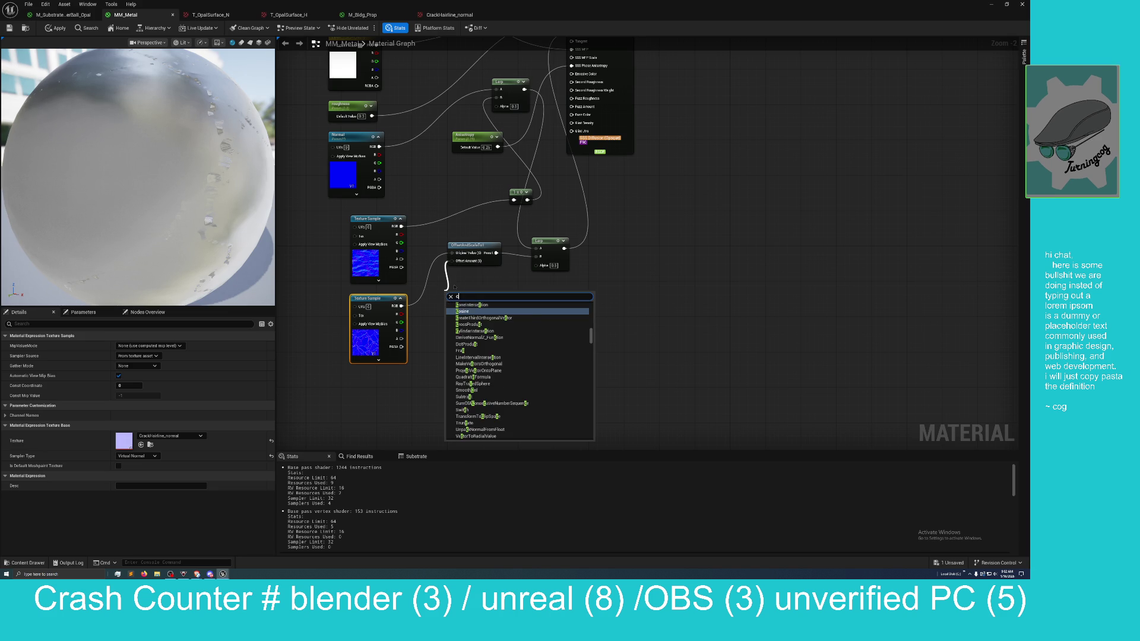
pyautogui.press('Return')
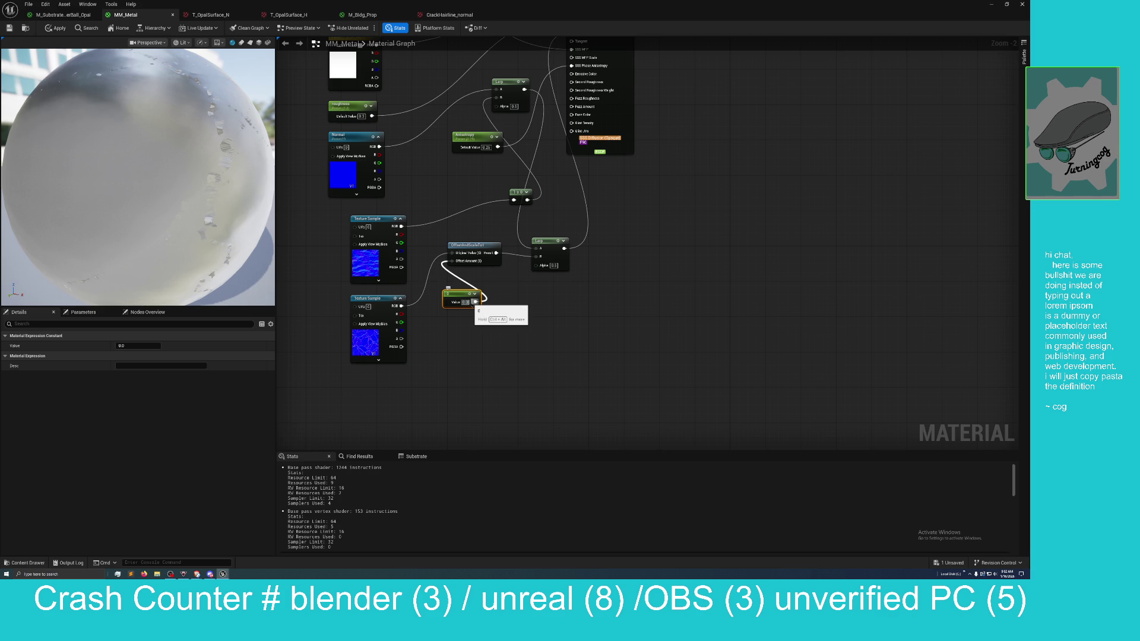
pyautogui.write('0.09')
pyautogui.press('Return')
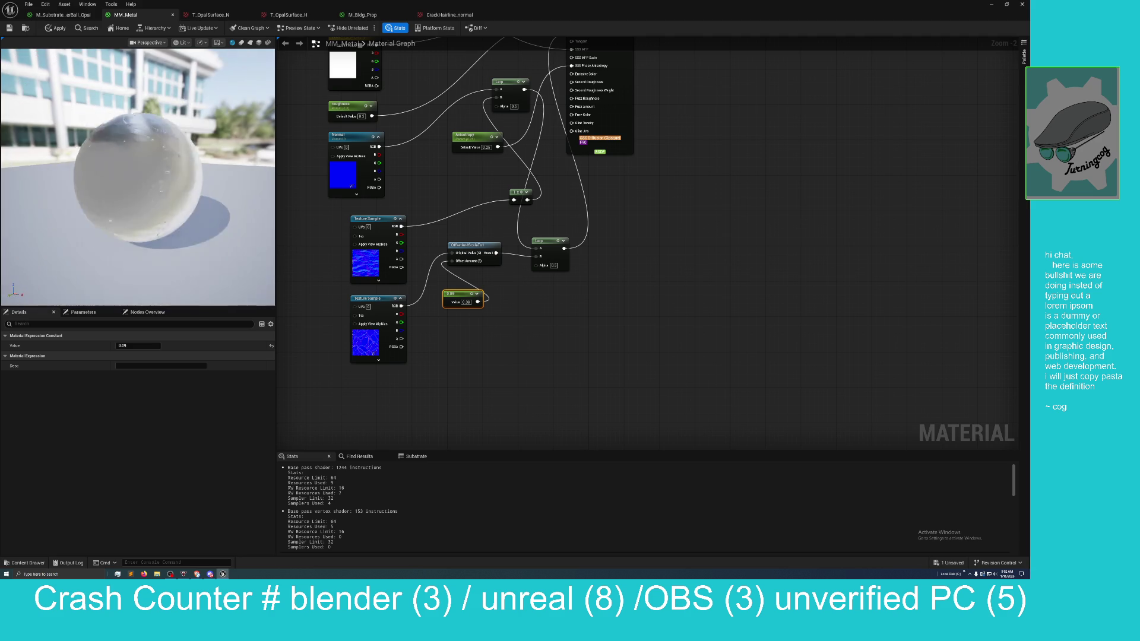
pyautogui.moveTo(205, 205)
pyautogui.mouseDown()
pyautogui.moveTo(142, 196)
pyautogui.moveTo(205, 205)
pyautogui.mouseUp()
pyautogui.scroll(2, 206, 205)
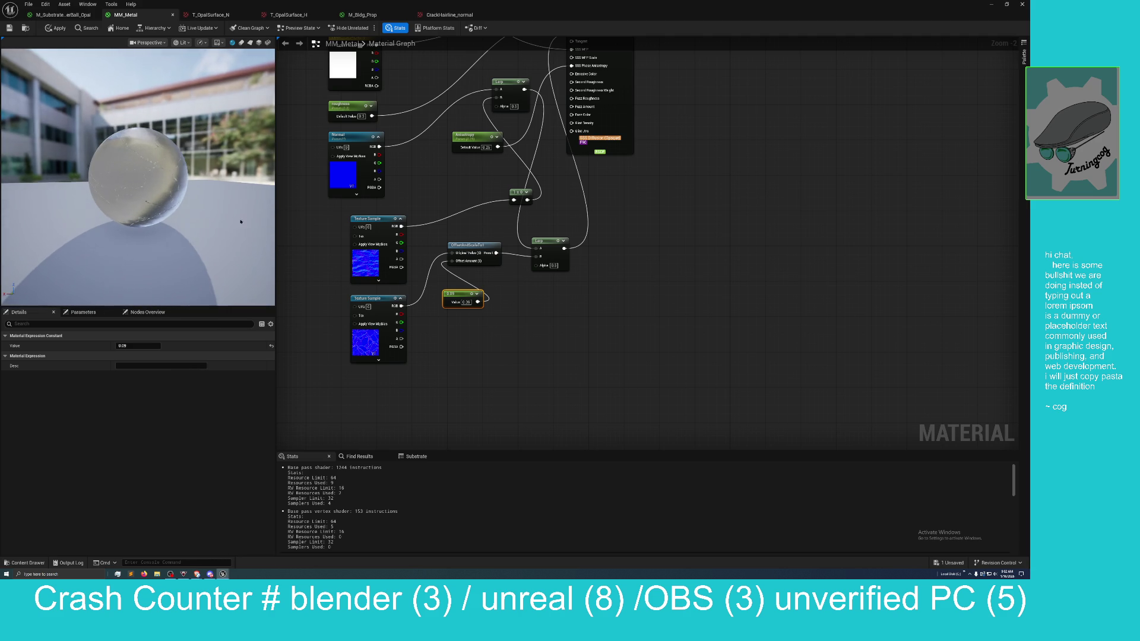
# Step: Try constant values of 0.05 and then 0.005, checking the preview sphere
pyautogui.click(465, 302)
pyautogui.write('0.05')
pyautogui.press('Return')
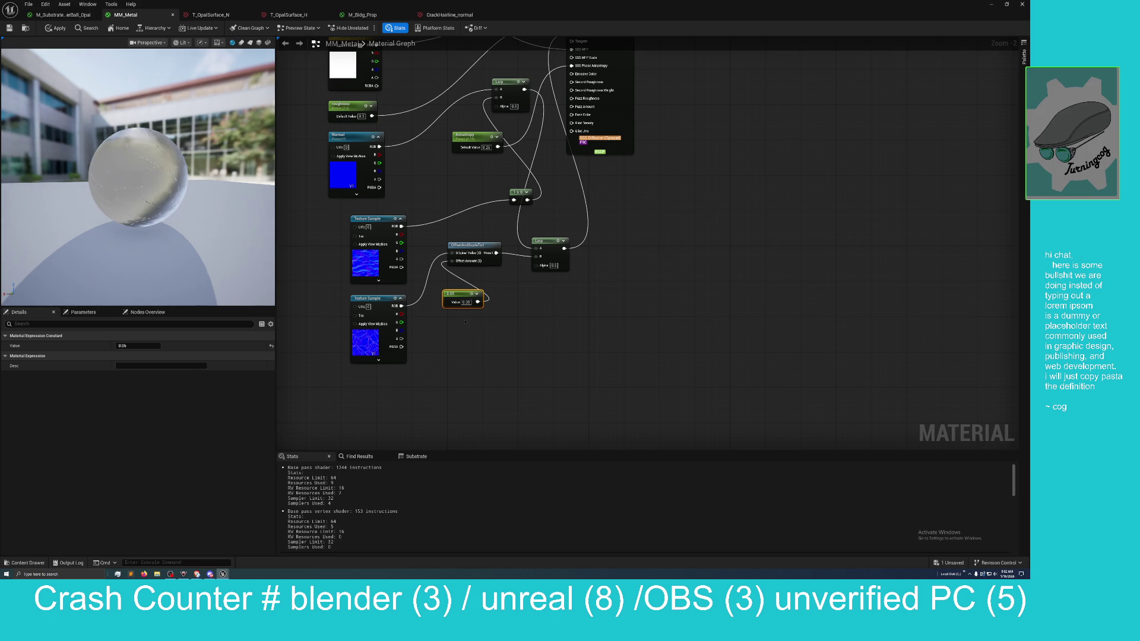
pyautogui.click(467, 303)
pyautogui.press('Return')
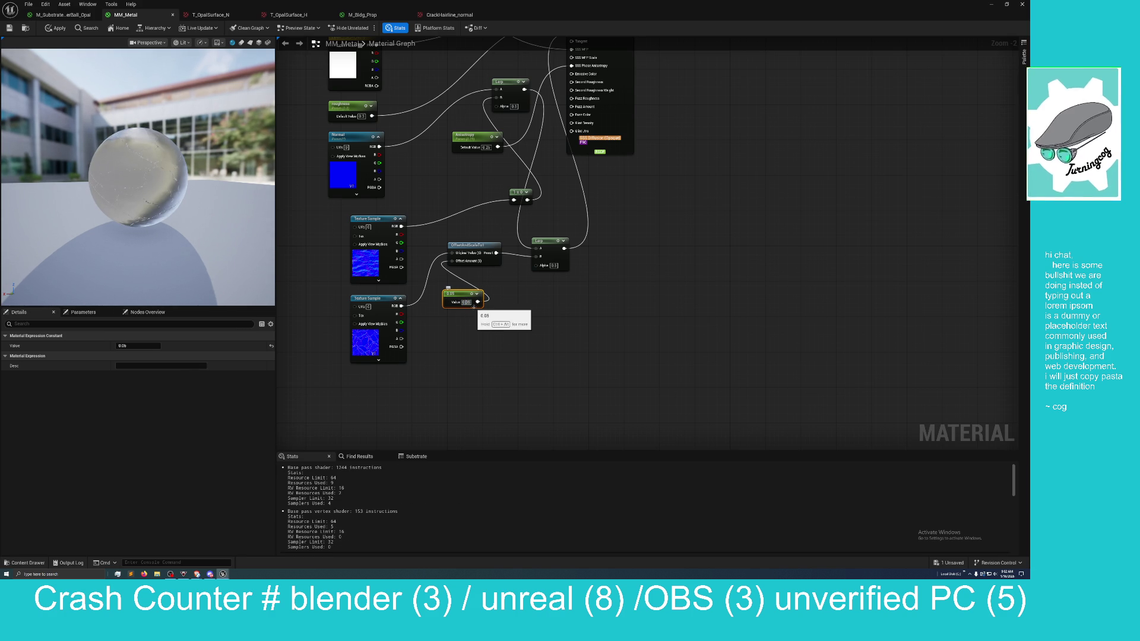
pyautogui.write('0.005')
pyautogui.press('Return')
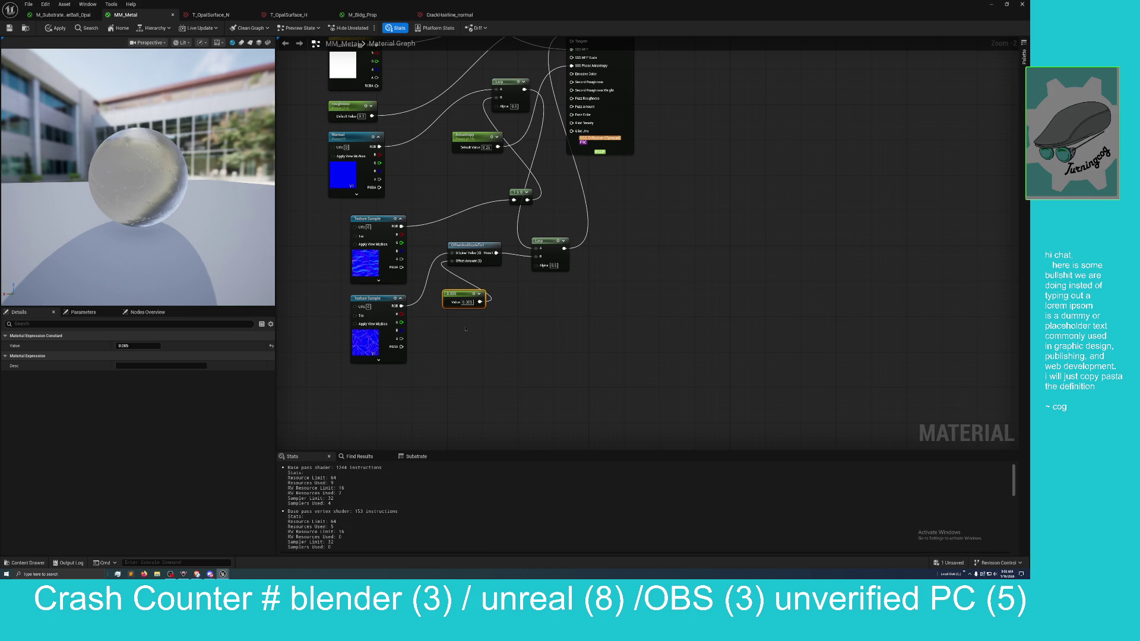
pyautogui.moveTo(207, 218)
pyautogui.mouseDown()
pyautogui.moveTo(189, 195)
pyautogui.moveTo(207, 218)
pyautogui.moveTo(130, 202)
pyautogui.mouseUp()
pyautogui.moveTo(206, 212)
pyautogui.mouseDown()
pyautogui.moveTo(190, 206)
pyautogui.moveTo(206, 212)
pyautogui.mouseUp()
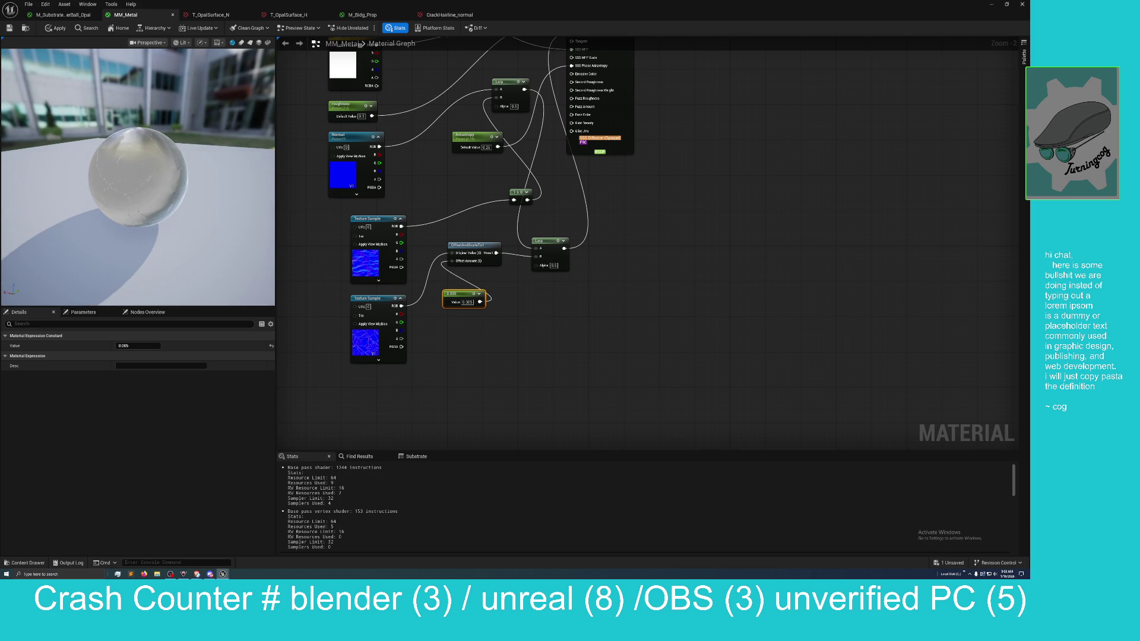
# Step: Rewire around the blend and offset nodes and set the constant to its final 5.0
pyautogui.moveTo(542, 285); pyautogui.dragTo(556, 291)
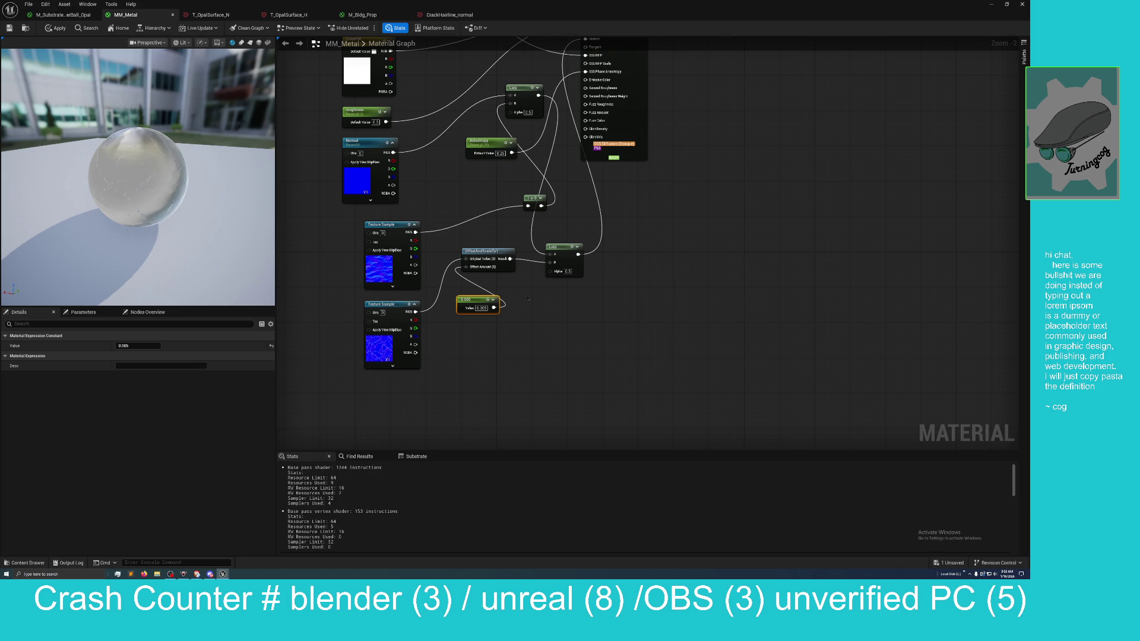
pyautogui.moveTo(541, 206); pyautogui.dragTo(550, 262)
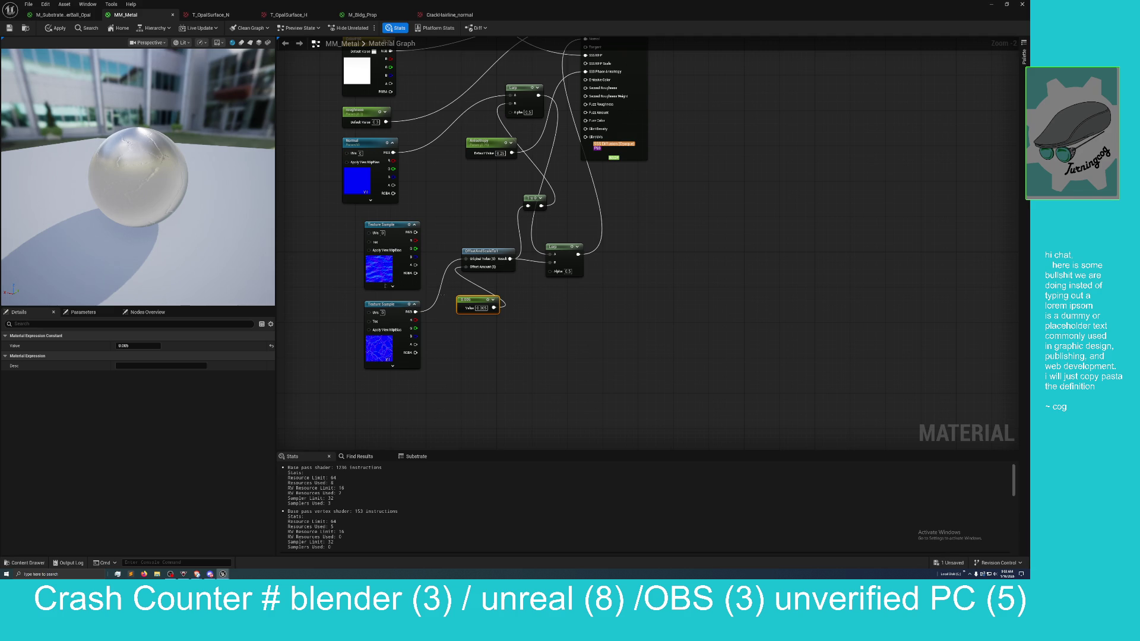
pyautogui.scroll(4, 185, 238)
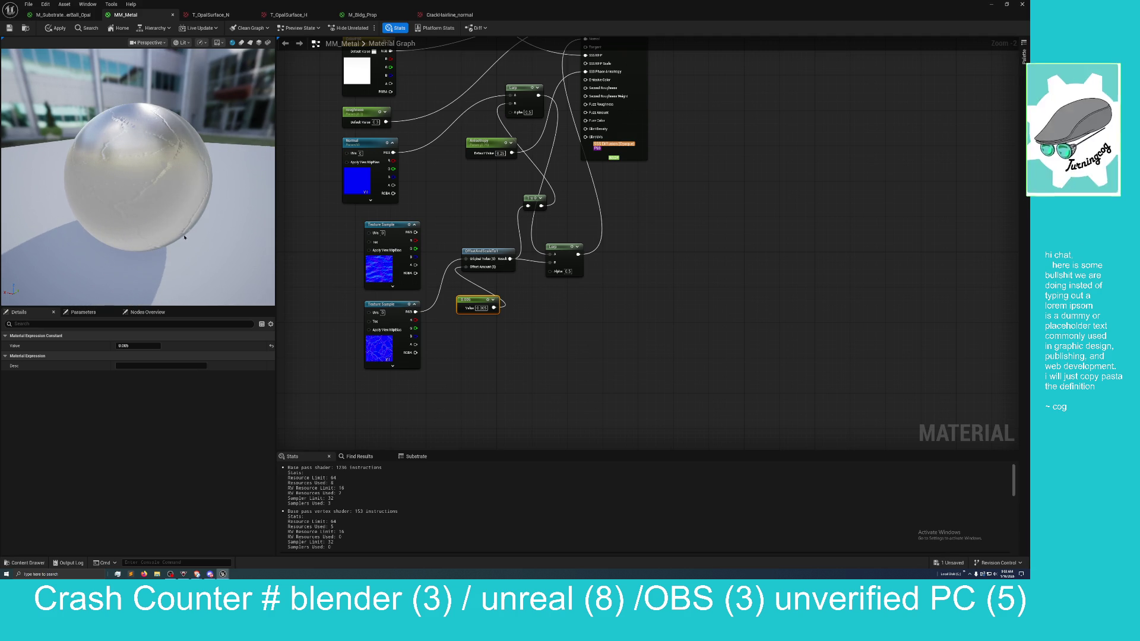
pyautogui.scroll(2, 185, 238)
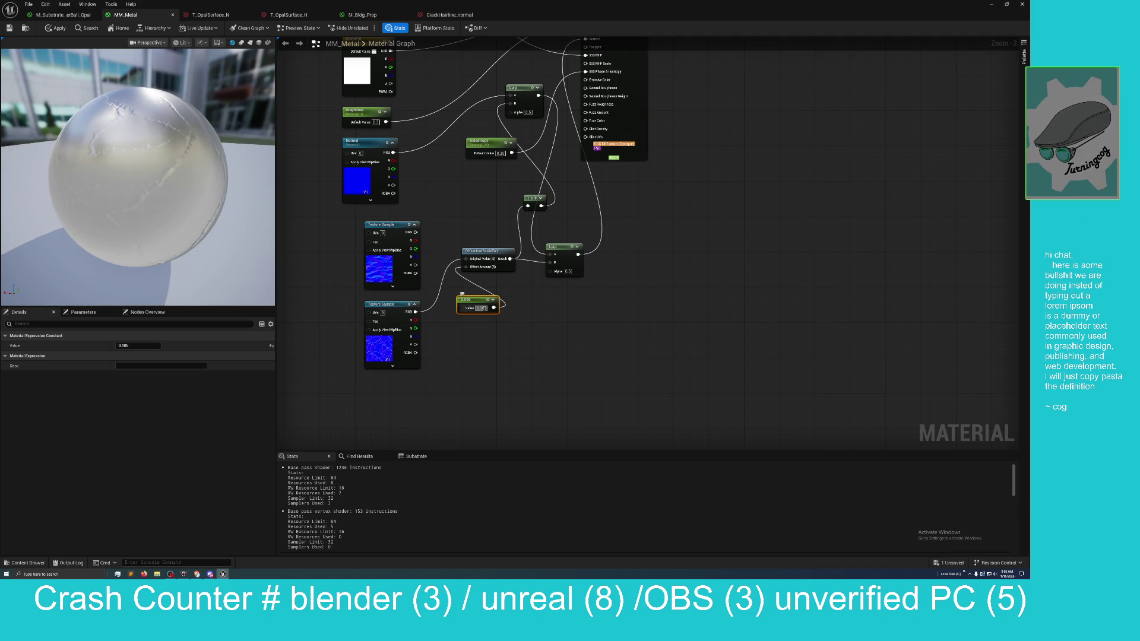
pyautogui.click(482, 308)
pyautogui.write('0.1')
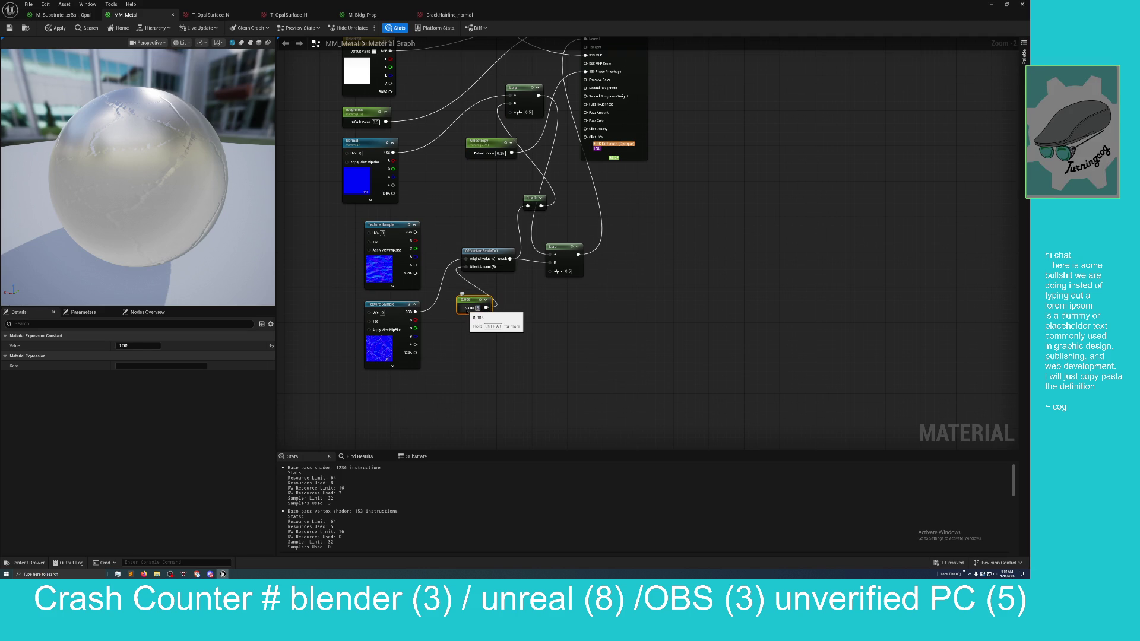
pyautogui.write('5')
pyautogui.press('Return')
pyautogui.moveTo(137, 178)
pyautogui.mouseDown()
pyautogui.moveTo(195, 157)
pyautogui.moveTo(197, 182)
pyautogui.mouseUp()
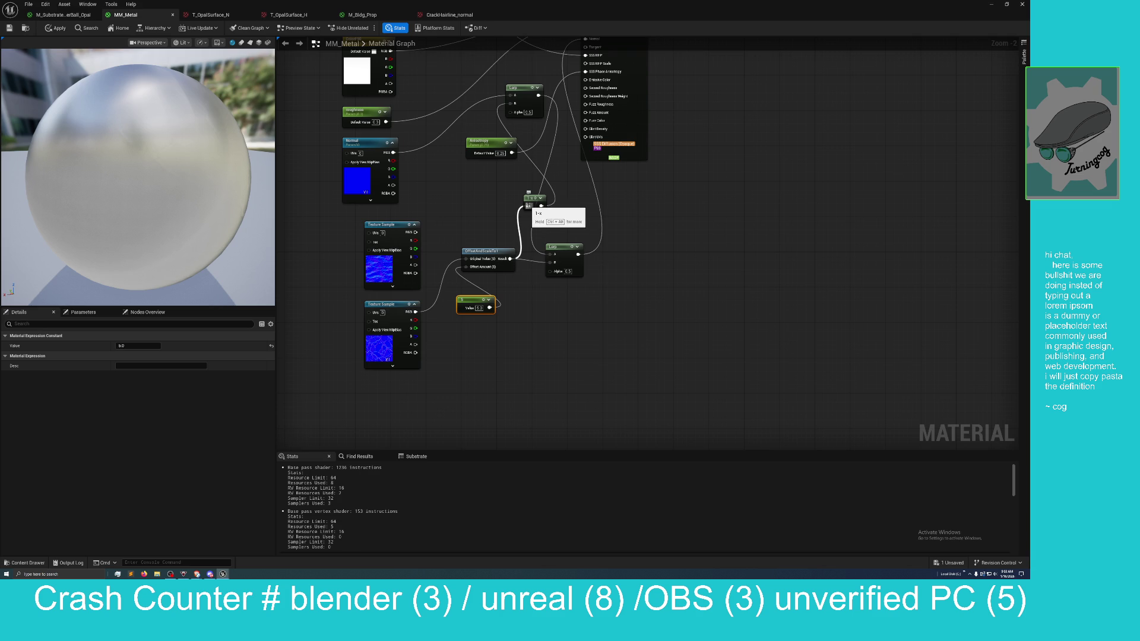
# Step: Move the Lerp node up-right and connect the upper Texture Sample's RGB to Lerp B
pyautogui.rightClick(485, 202)
pyautogui.click(506, 203)
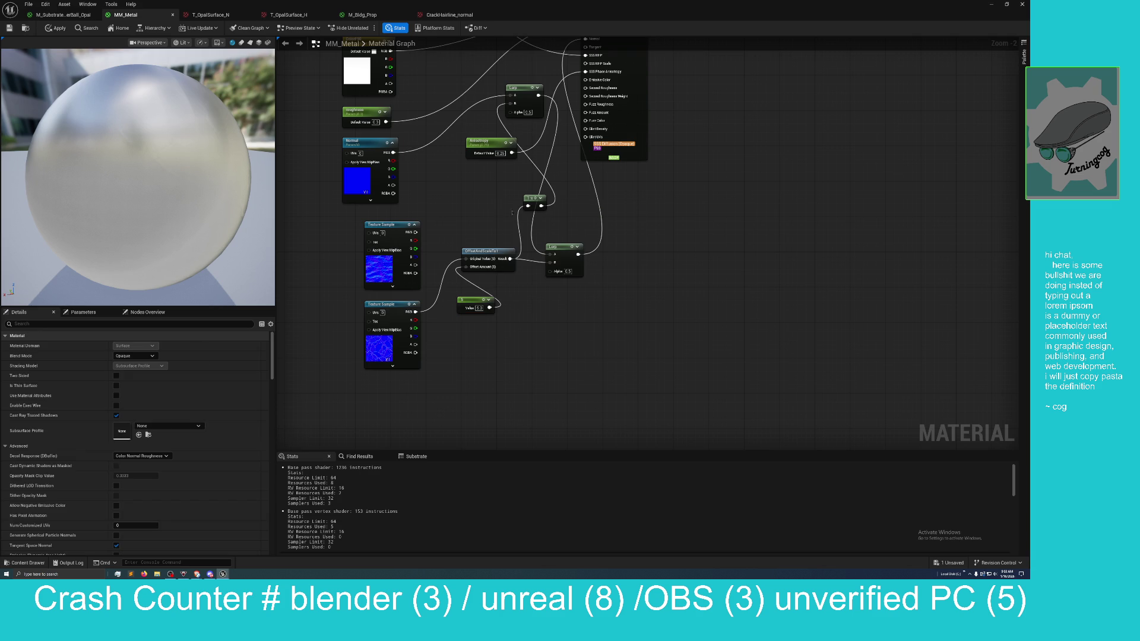
pyautogui.moveTo(566, 250)
pyautogui.mouseDown()
pyautogui.moveTo(596, 232)
pyautogui.moveTo(584, 224)
pyautogui.mouseUp()
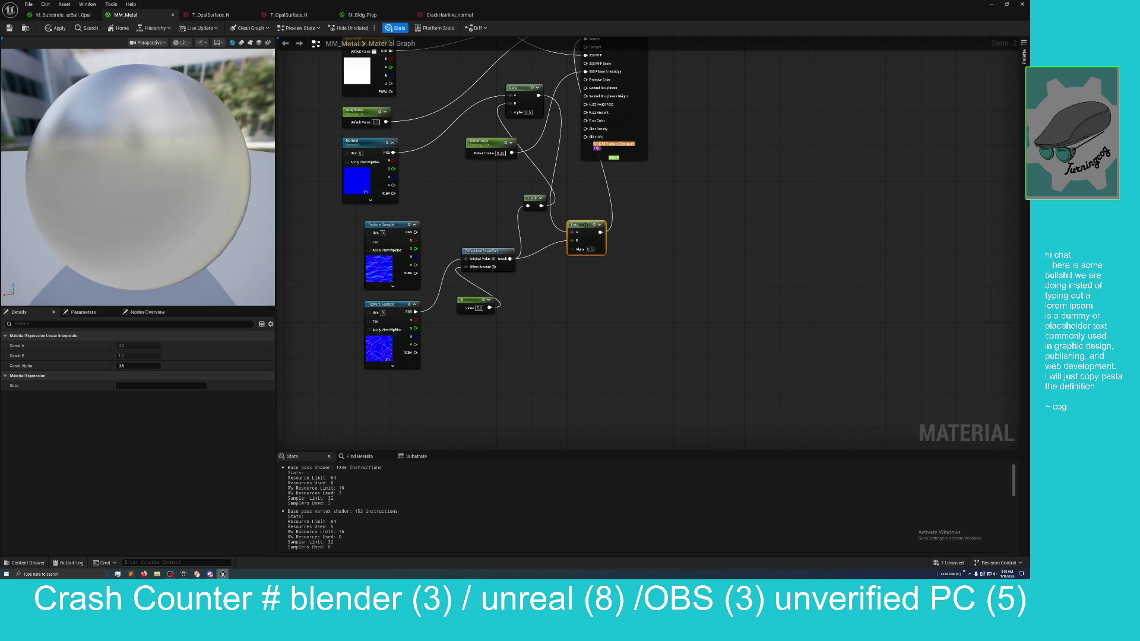
pyautogui.moveTo(415, 232); pyautogui.dragTo(572, 246)
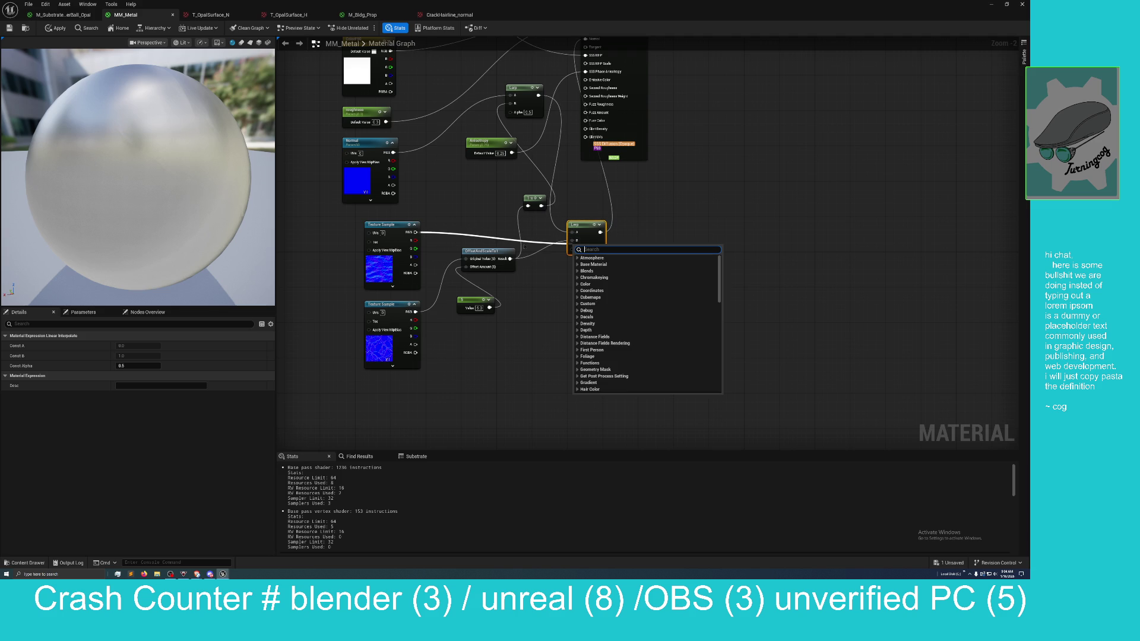
pyautogui.click(532, 248)
pyautogui.moveTo(415, 232); pyautogui.dragTo(572, 240)
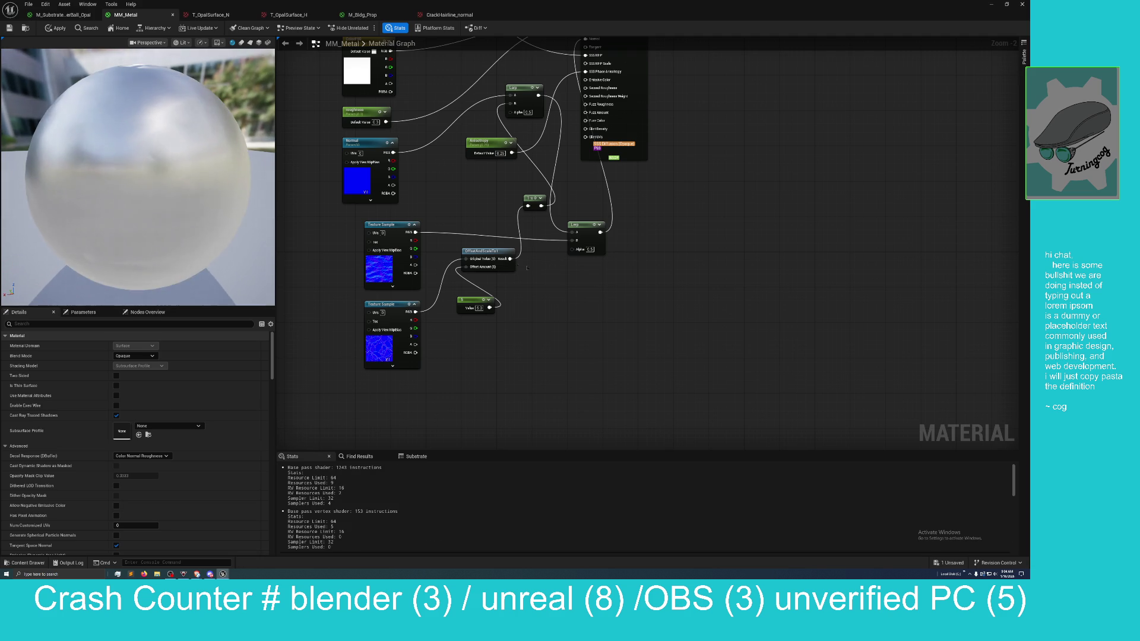
# Step: Reposition both Texture Samples, OffsetAndScale and the 5.0 Constant, then float the editor window
pyautogui.moveTo(212, 196)
pyautogui.mouseDown()
pyautogui.moveTo(212, 163)
pyautogui.moveTo(283, 164)
pyautogui.mouseUp()
pyautogui.moveTo(137, 177); pyautogui.dragTo(262, 177)
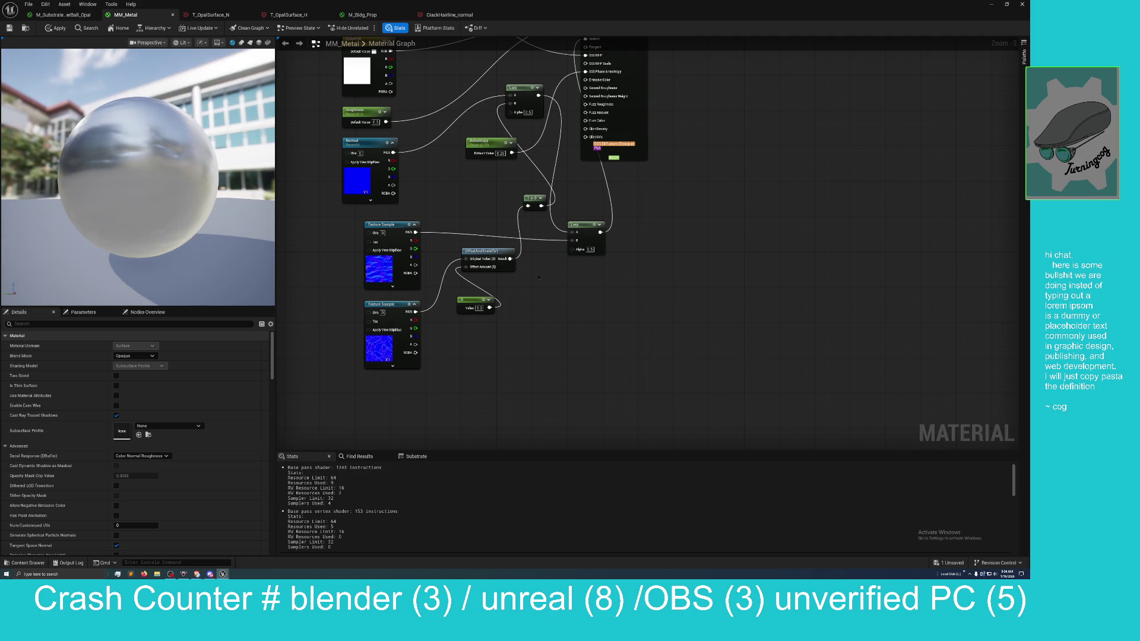
pyautogui.moveTo(589, 299); pyautogui.dragTo(627, 358)
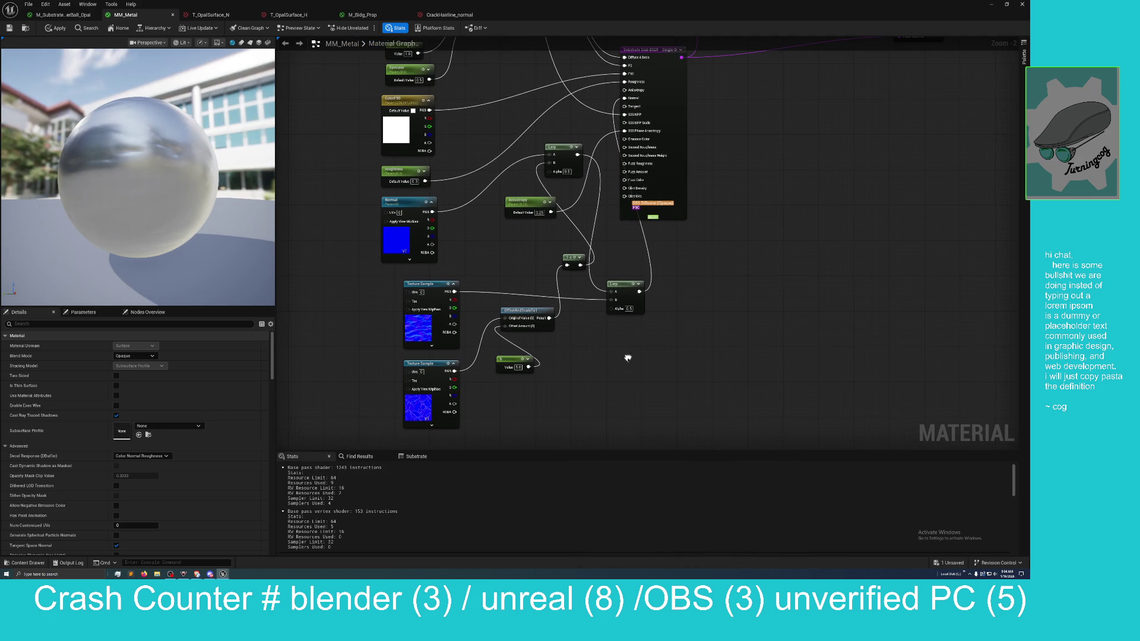
pyautogui.moveTo(431, 283)
pyautogui.mouseDown()
pyautogui.moveTo(616, 367)
pyautogui.moveTo(604, 368)
pyautogui.mouseUp()
pyautogui.moveTo(517, 321); pyautogui.dragTo(481, 293)
pyautogui.moveTo(438, 363); pyautogui.dragTo(380, 306)
pyautogui.moveTo(510, 359); pyautogui.dragTo(445, 350)
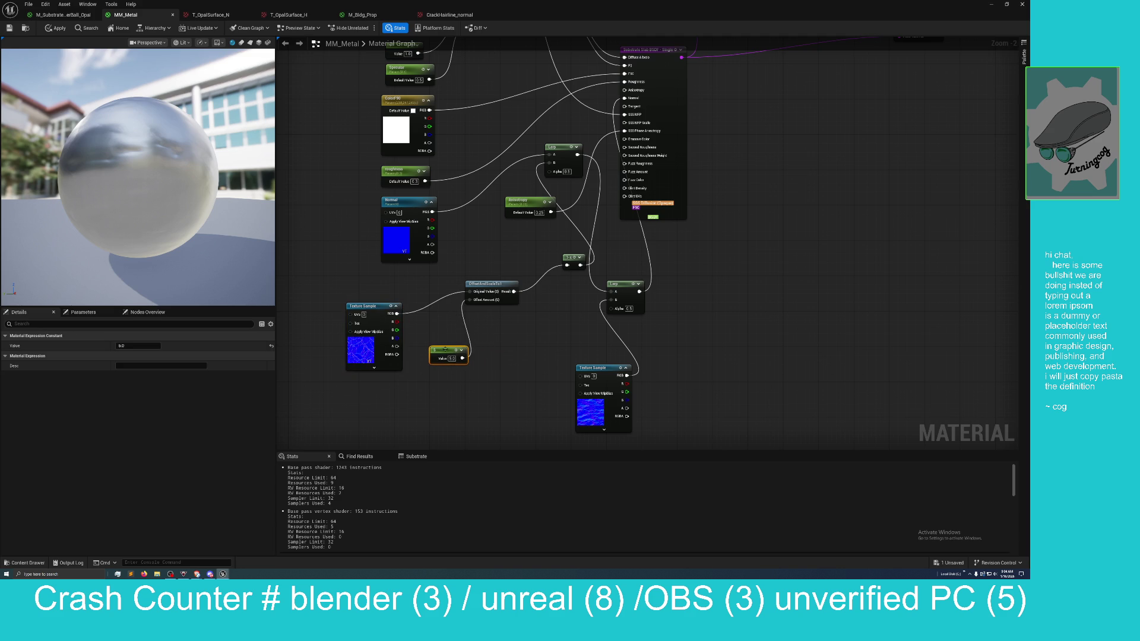
pyautogui.moveTo(203, 252)
pyautogui.mouseDown()
pyautogui.moveTo(199, 280)
pyautogui.moveTo(164, 207)
pyautogui.mouseUp()
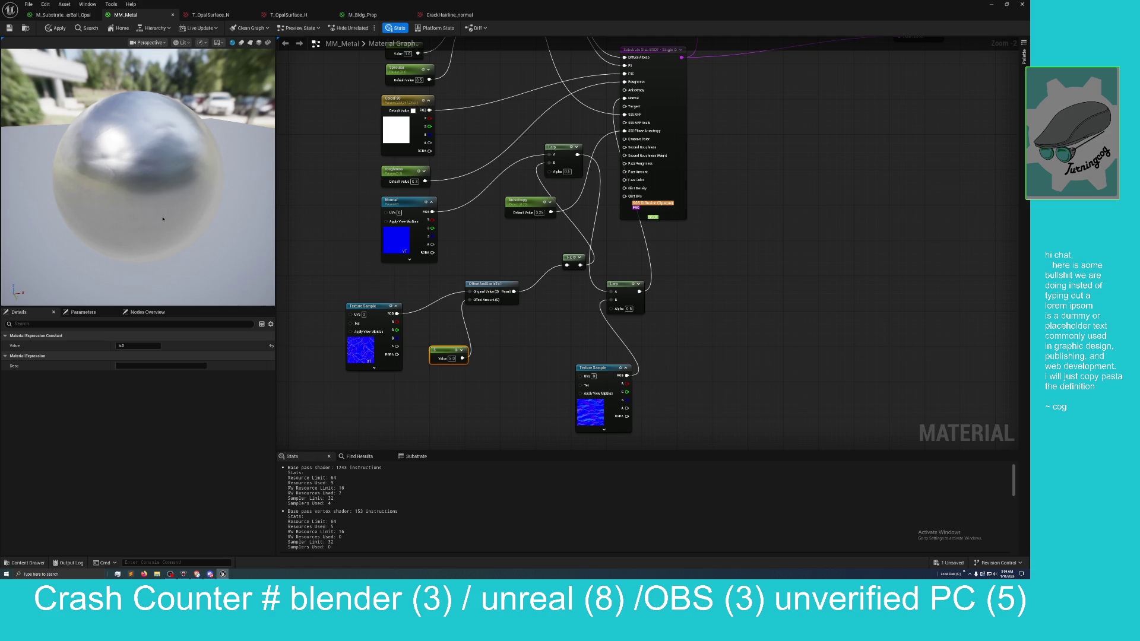
pyautogui.moveTo(524, 15)
pyautogui.mouseDown()
pyautogui.moveTo(692, 72)
pyautogui.moveTo(598, 119)
pyautogui.mouseUp()
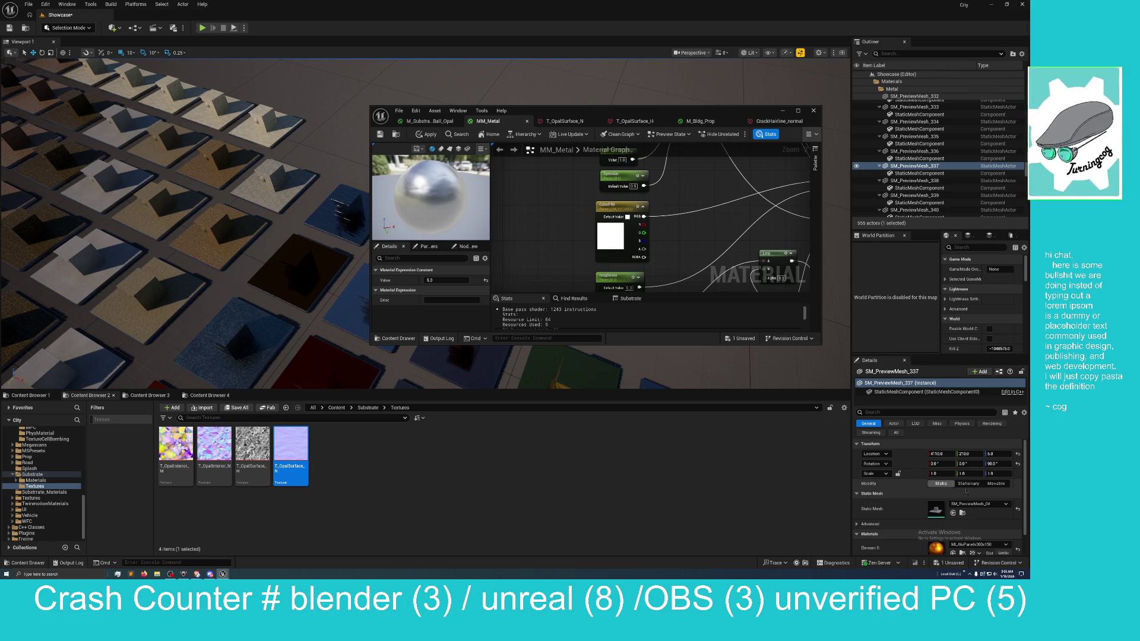
# Step: Save all unsaved content, shift the material editor right, and select the speckled preview tile
pyautogui.click(741, 339)
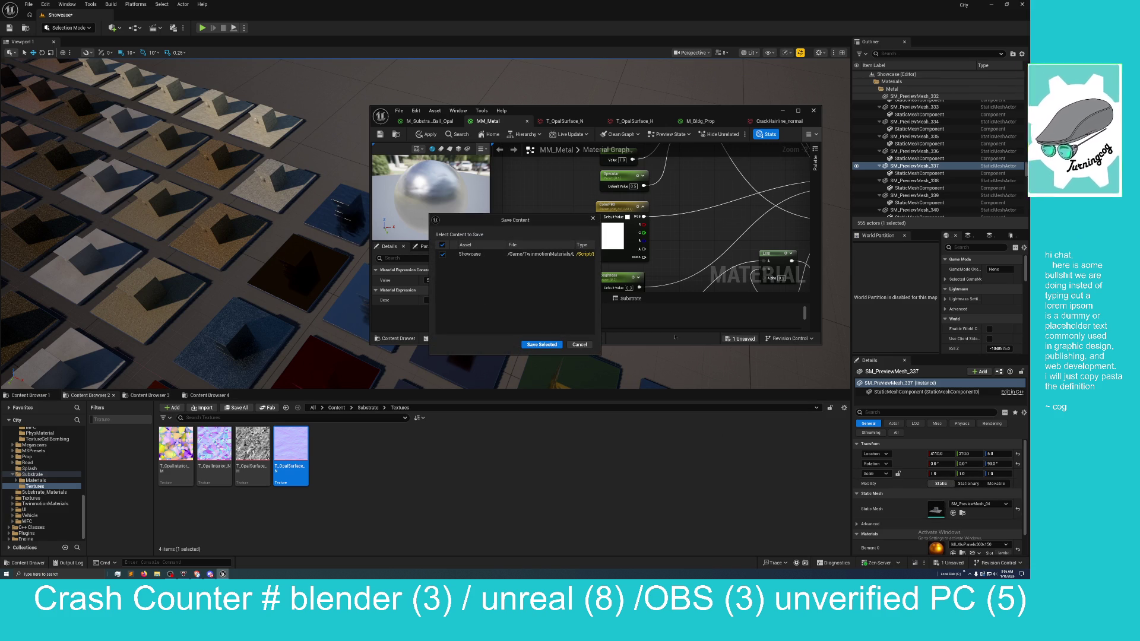
pyautogui.click(535, 345)
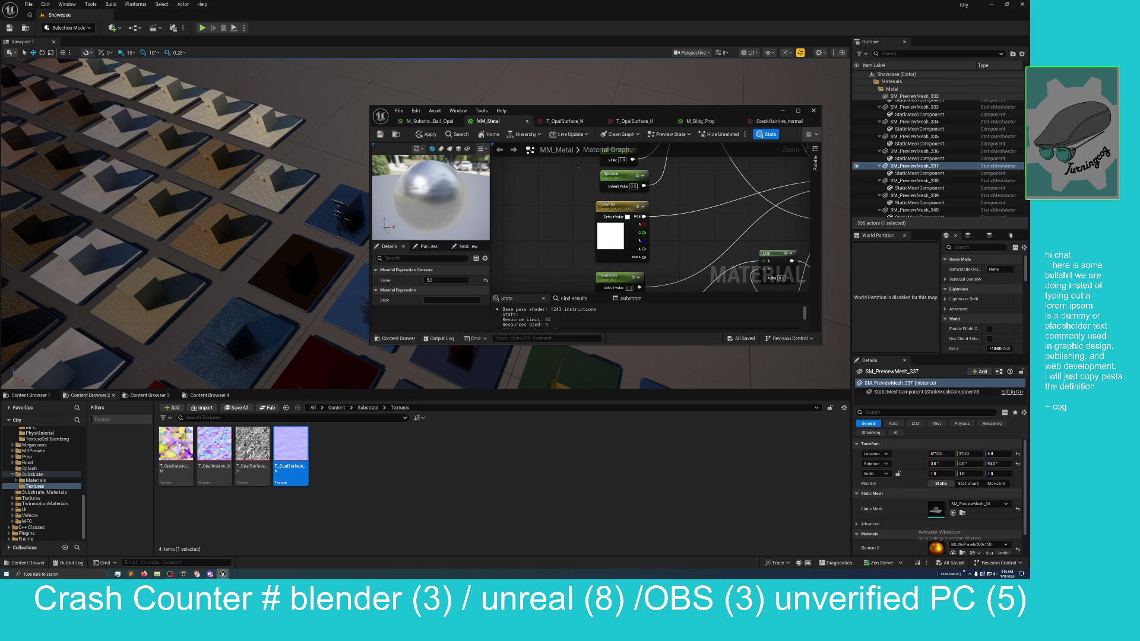
pyautogui.moveTo(590, 115)
pyautogui.mouseDown()
pyautogui.moveTo(646, 120)
pyautogui.moveTo(691, 146)
pyautogui.moveTo(686, 91)
pyautogui.moveTo(834, 133)
pyautogui.mouseUp()
pyautogui.click(410, 235)
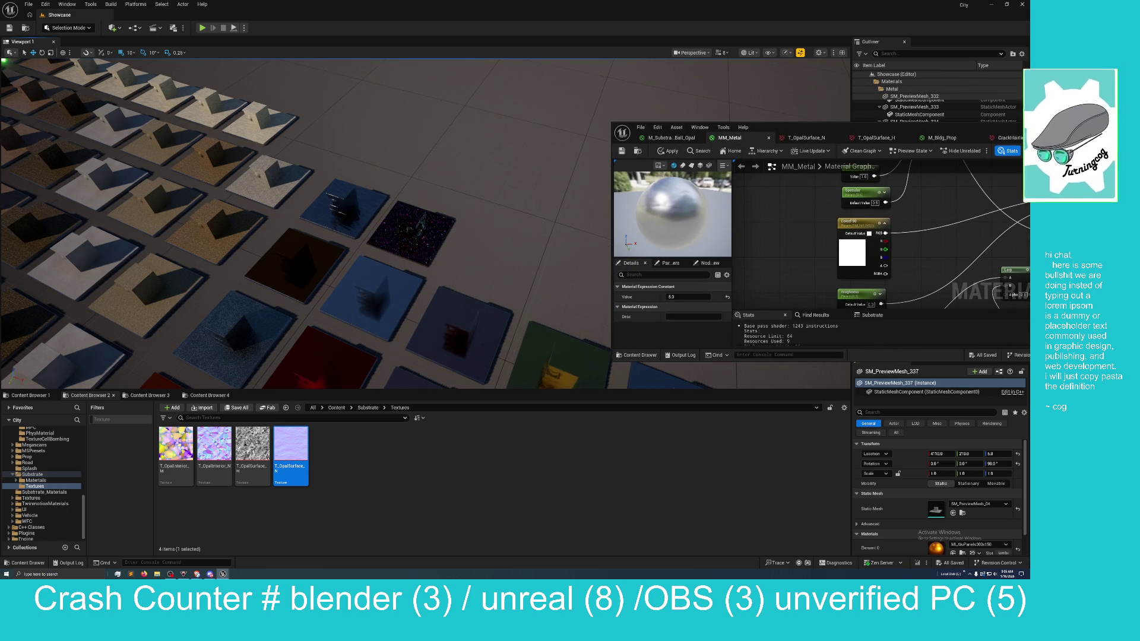
# Step: Place SM_PreviewMesh_04 in the level beside the speckled tile
pyautogui.click(962, 513)
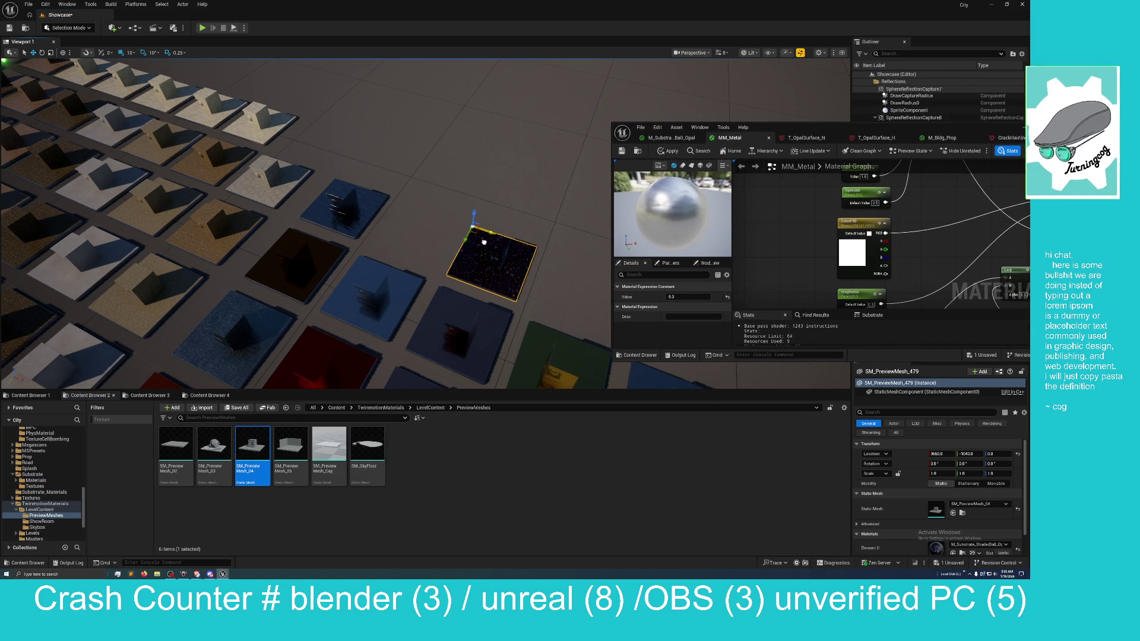
pyautogui.moveTo(409, 211); pyautogui.dragTo(412, 212)
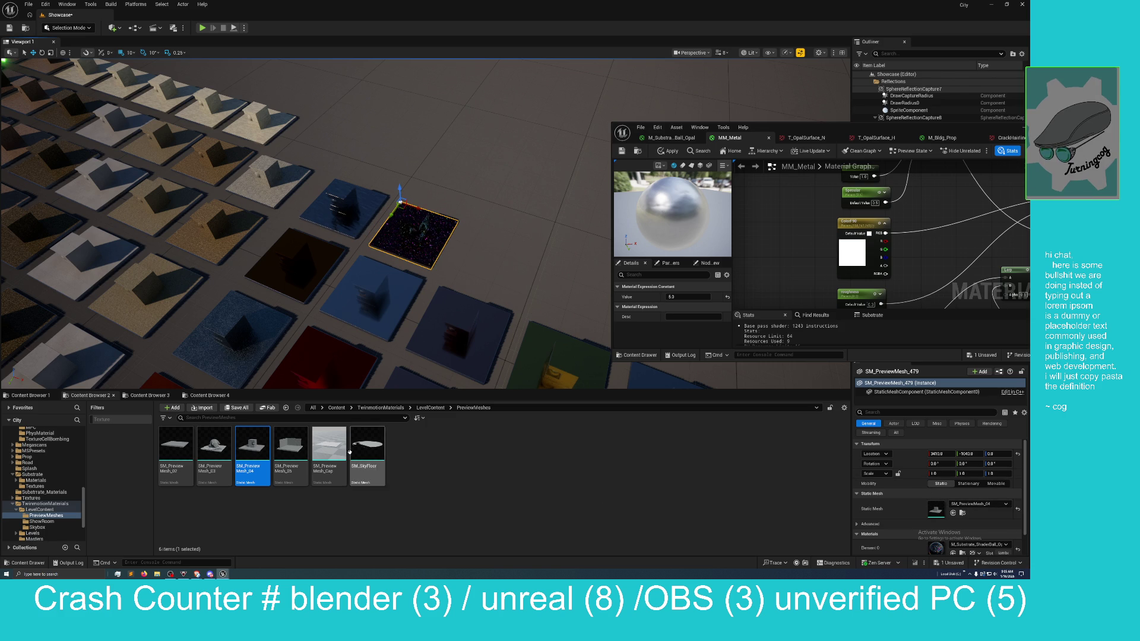
pyautogui.moveTo(236, 450)
pyautogui.mouseDown()
pyautogui.moveTo(410, 362)
pyautogui.moveTo(483, 231)
pyautogui.moveTo(472, 214)
pyautogui.mouseUp()
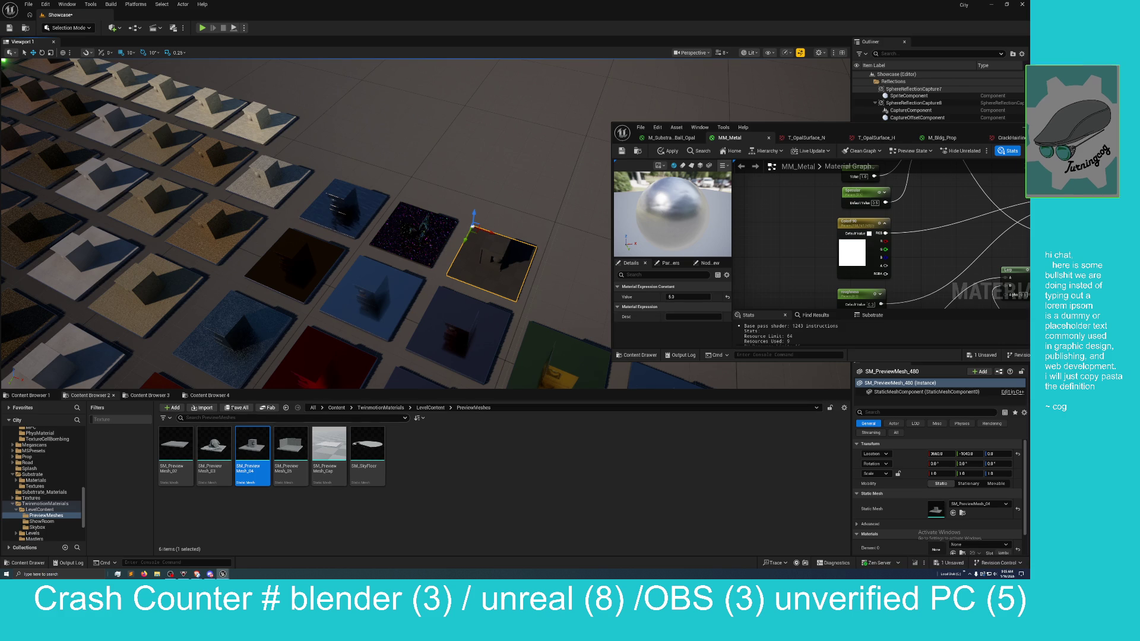
# Step: Browse to the Substrate_Materials folder and apply MM_Metal to the new tile
pyautogui.click(148, 395)
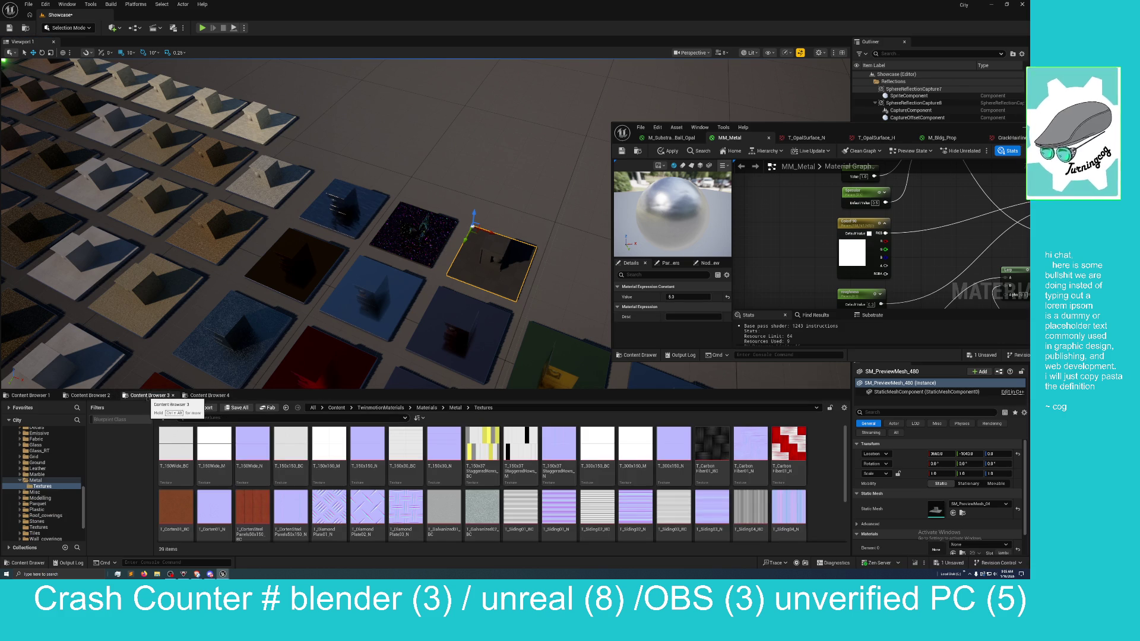
pyautogui.click(30, 395)
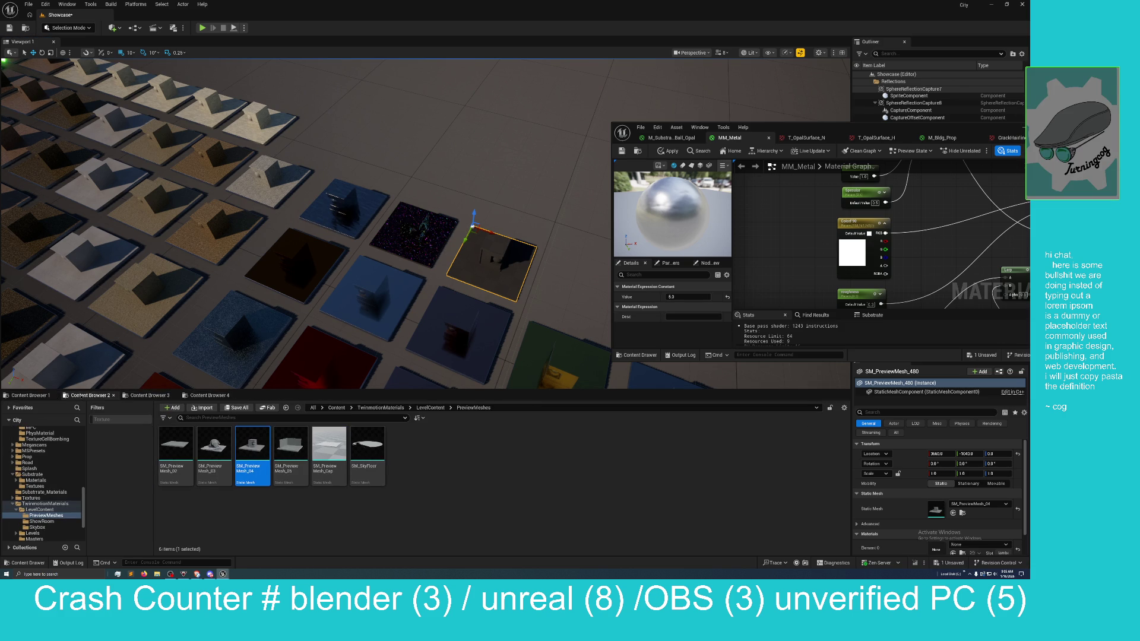
pyautogui.click(147, 395)
pyautogui.click(208, 396)
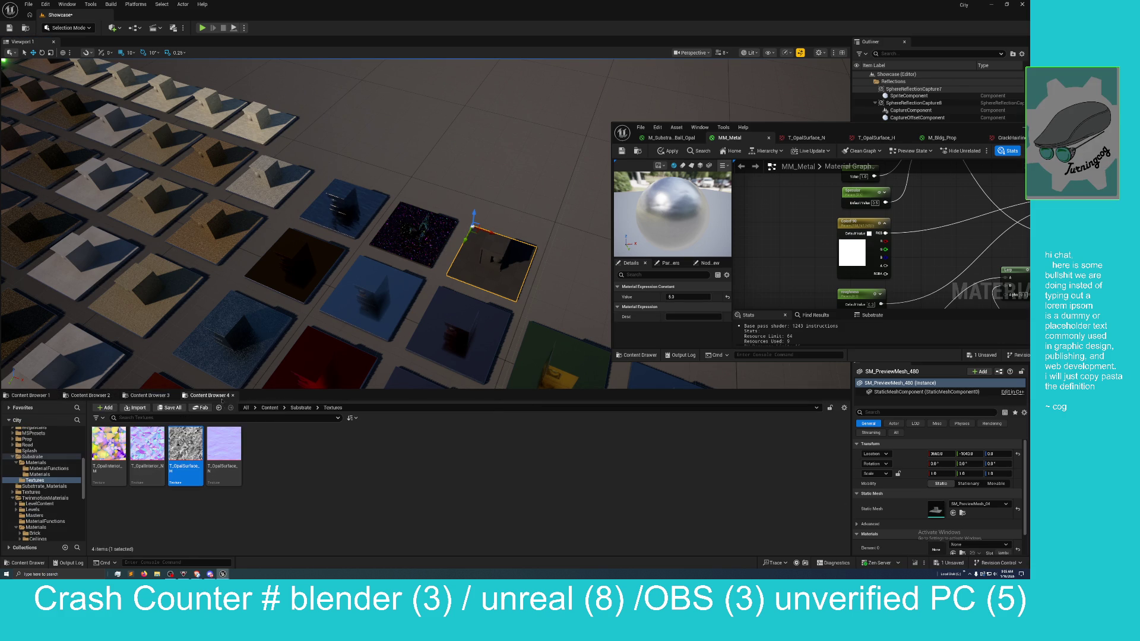
pyautogui.click(36, 396)
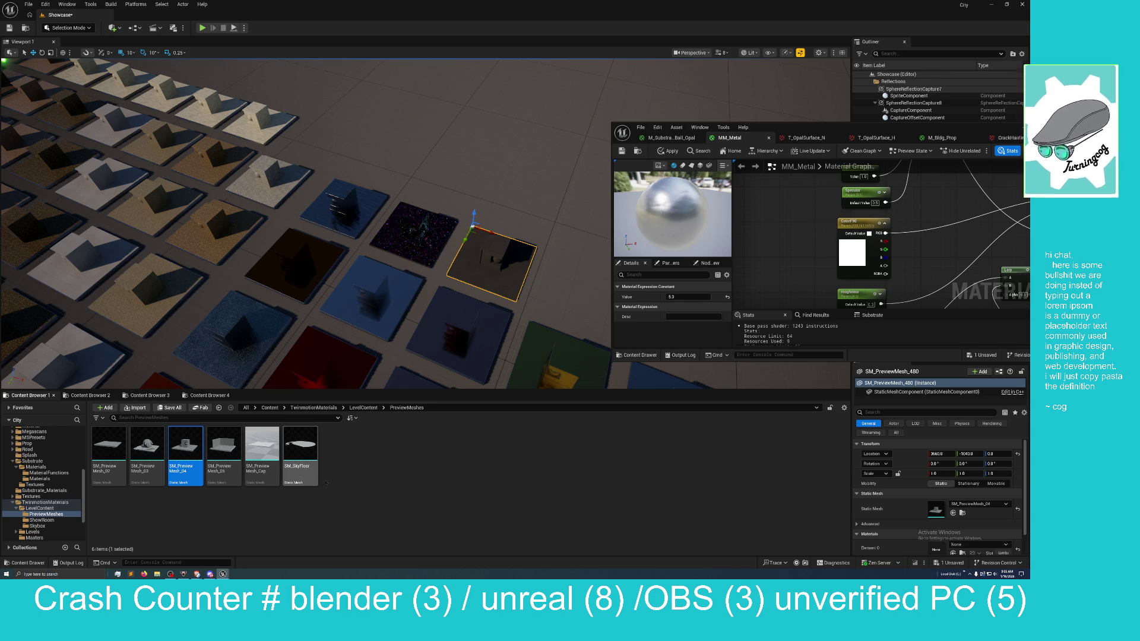
pyautogui.click(271, 408)
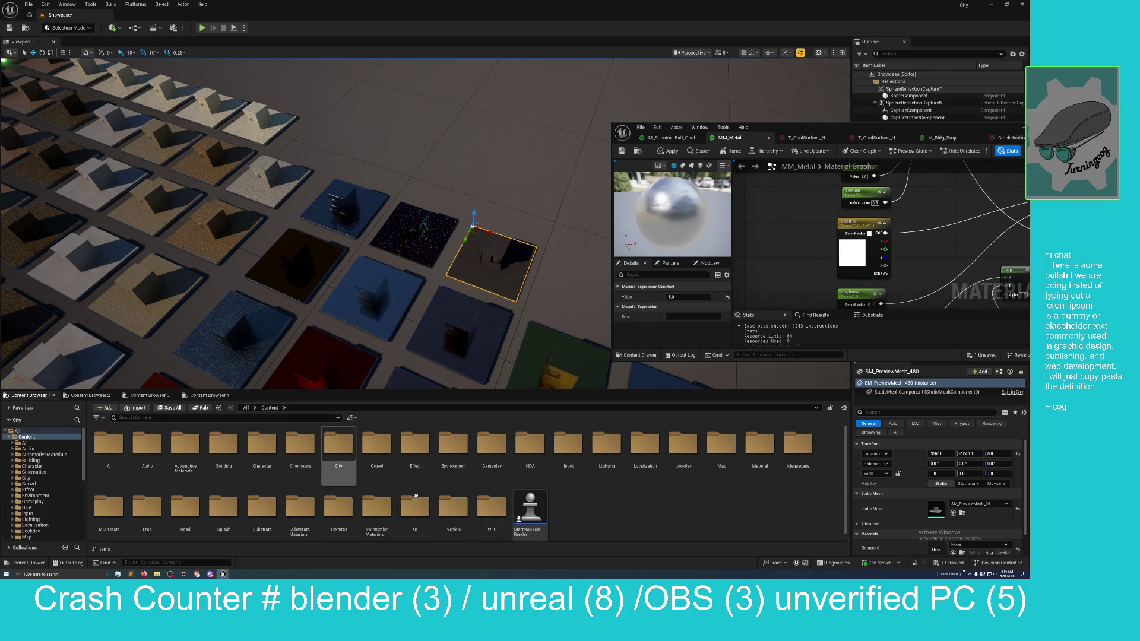
pyautogui.click(261, 504)
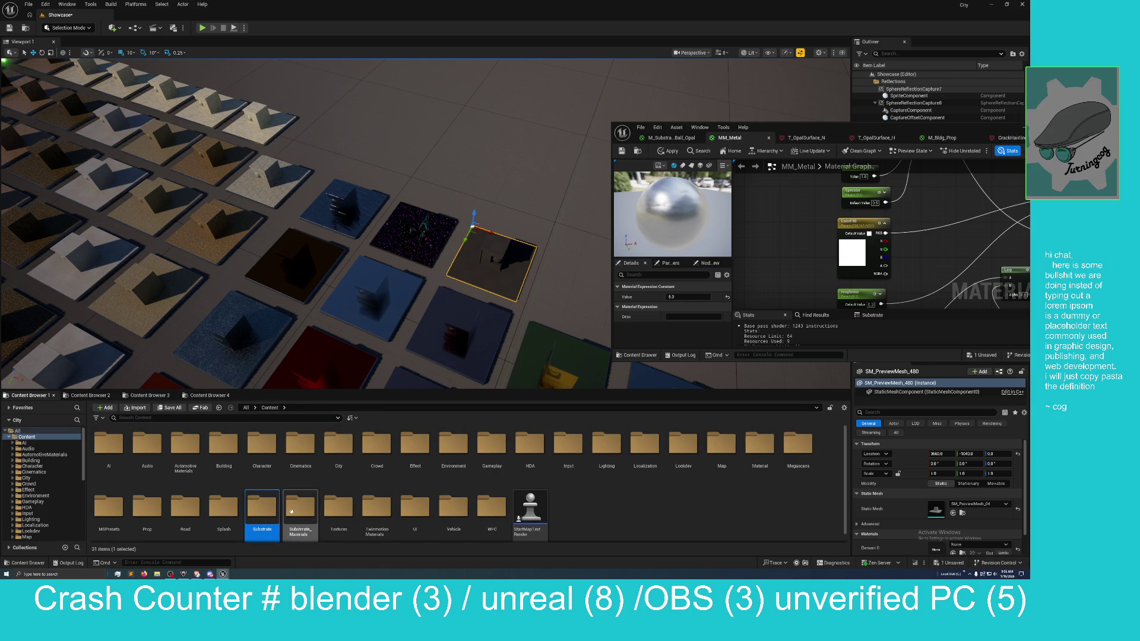
pyautogui.doubleClick(299, 504)
pyautogui.moveTo(124, 437); pyautogui.dragTo(493, 264)
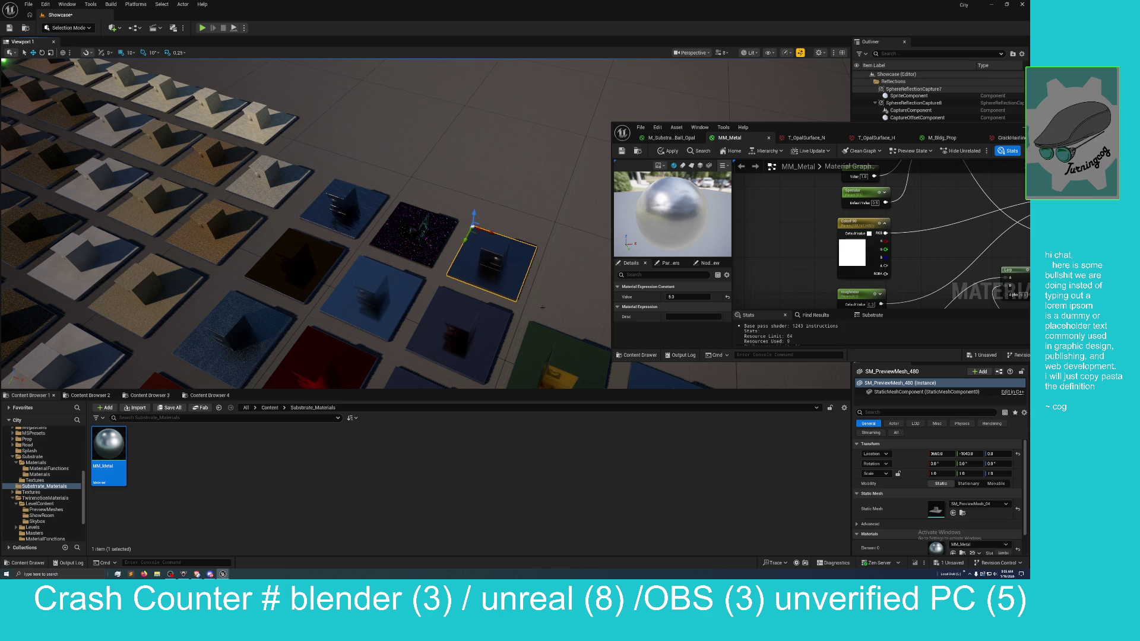
# Step: Inspect the new tile up close, then maximize the MM_Metal editor
pyautogui.moveTo(558, 300)
pyautogui.mouseDown()
pyautogui.moveTo(522, 255)
pyautogui.moveTo(546, 303)
pyautogui.moveTo(510, 276)
pyautogui.moveTo(510, 255)
pyautogui.moveTo(511, 270)
pyautogui.mouseUp()
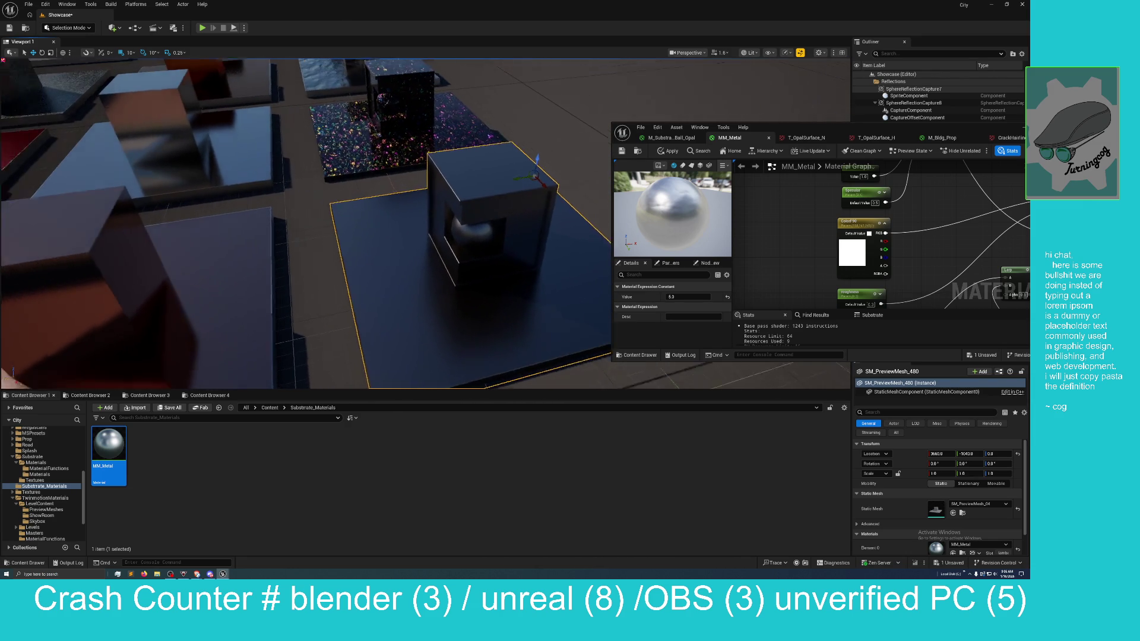
pyautogui.moveTo(511, 270); pyautogui.dragTo(510, 315)
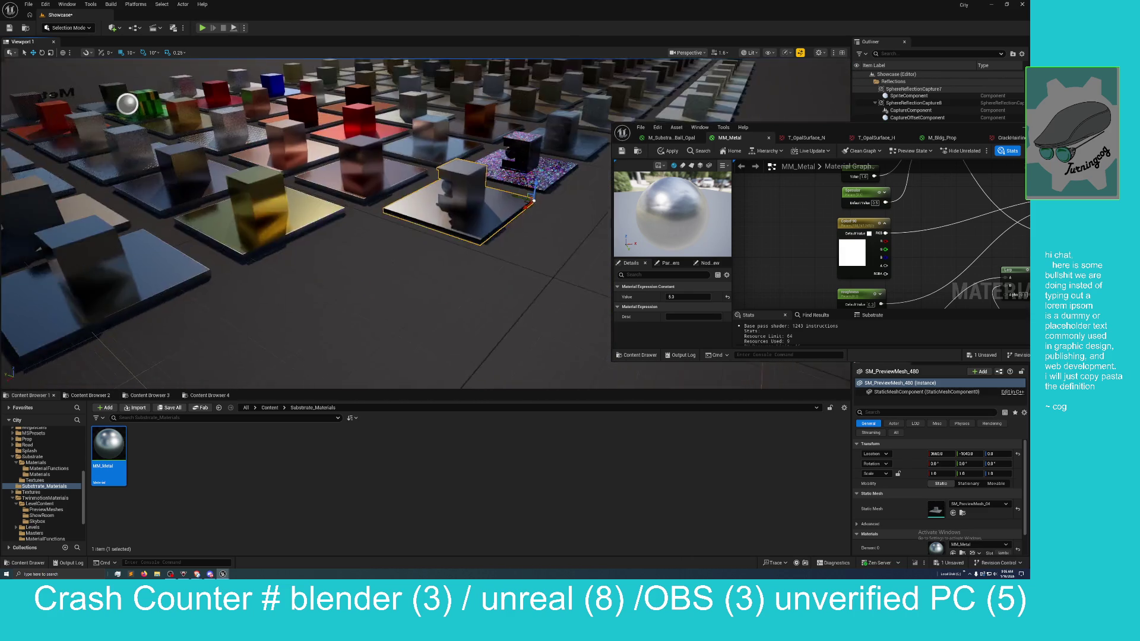
pyautogui.moveTo(510, 314); pyautogui.dragTo(510, 261)
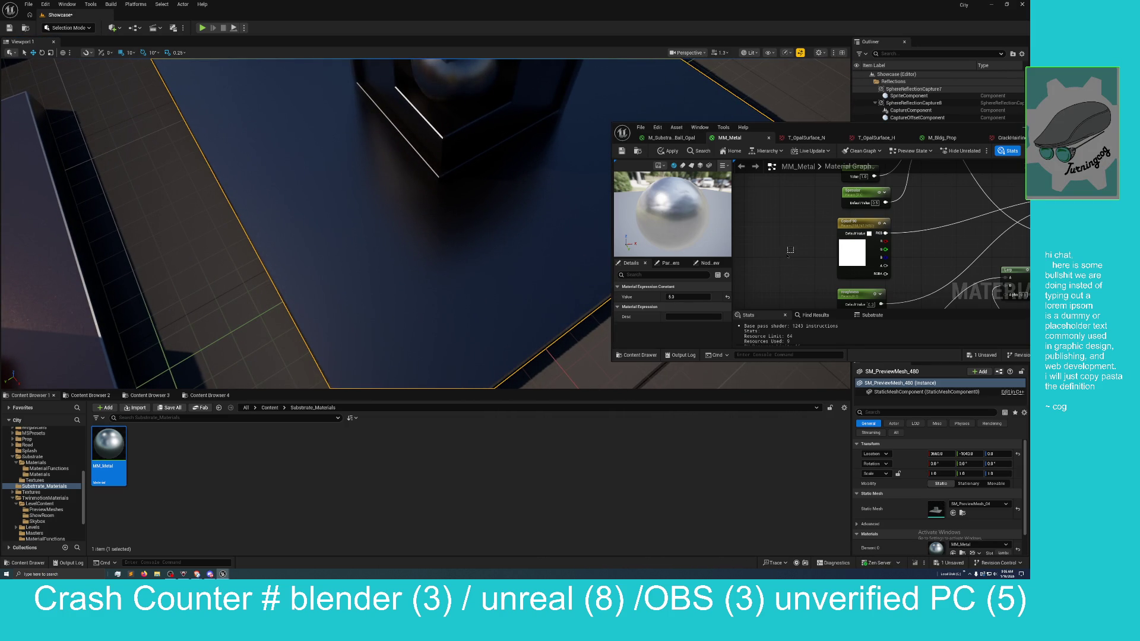
pyautogui.moveTo(813, 127)
pyautogui.mouseDown()
pyautogui.moveTo(668, 172)
pyautogui.moveTo(593, 2)
pyautogui.mouseUp()
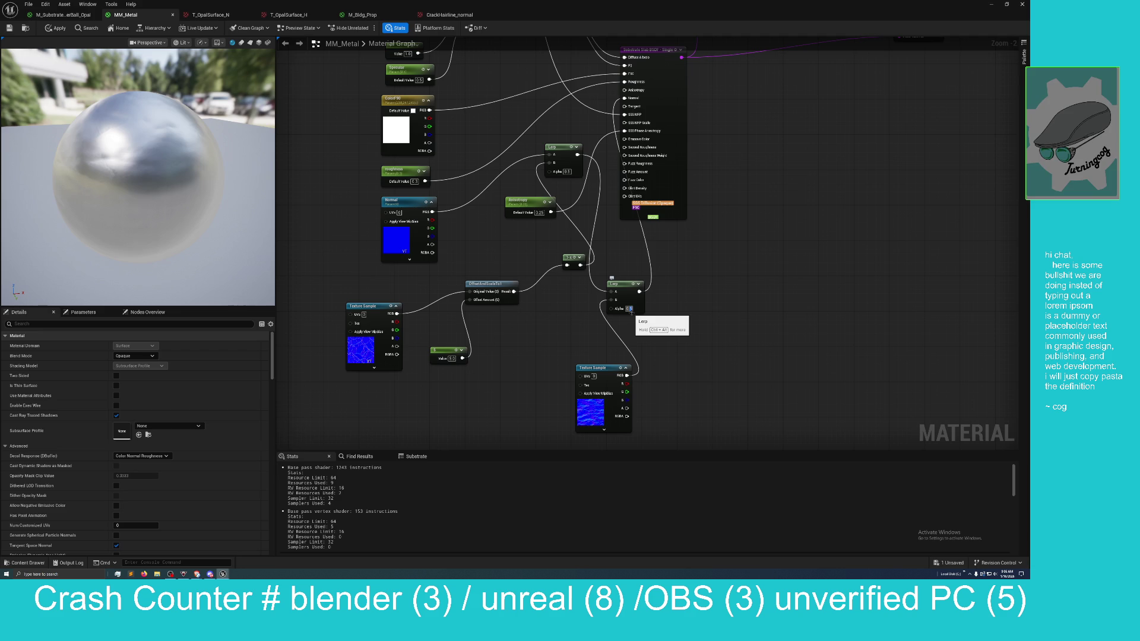
# Step: Set the blend Constant to 0.5, move the lower texture sample up-left, and float the editor
pyautogui.click(628, 308)
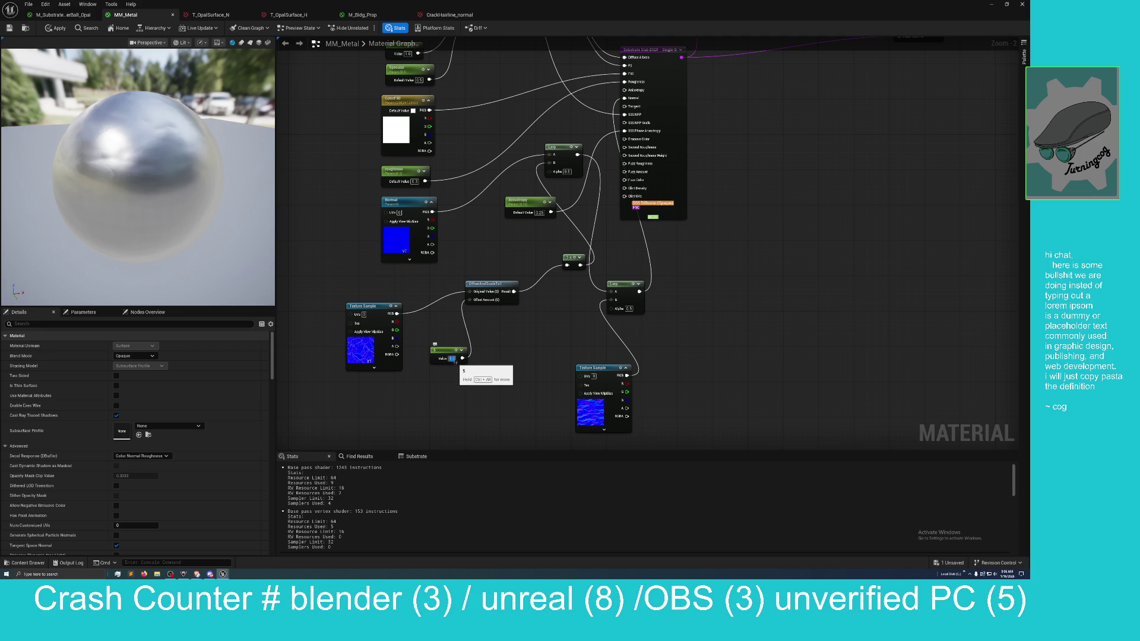
pyautogui.write('0.5')
pyautogui.press('Return')
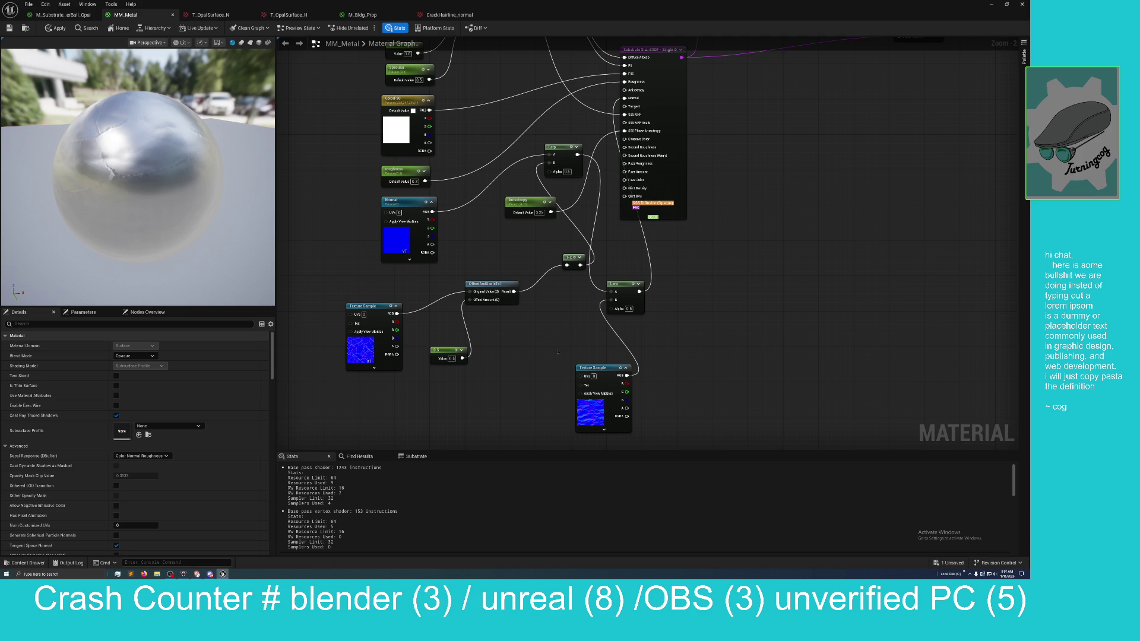
pyautogui.click(598, 366)
pyautogui.moveTo(598, 366); pyautogui.dragTo(531, 352)
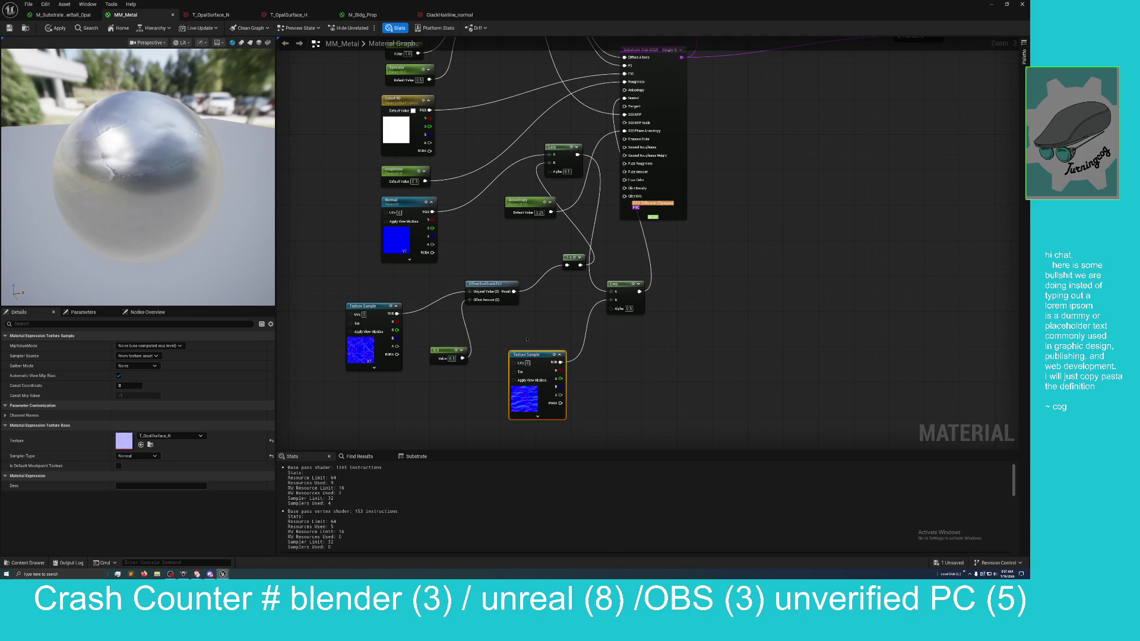
pyautogui.moveTo(465, 3)
pyautogui.mouseDown()
pyautogui.moveTo(356, 104)
pyautogui.moveTo(482, 255)
pyautogui.moveTo(475, 239)
pyautogui.mouseUp()
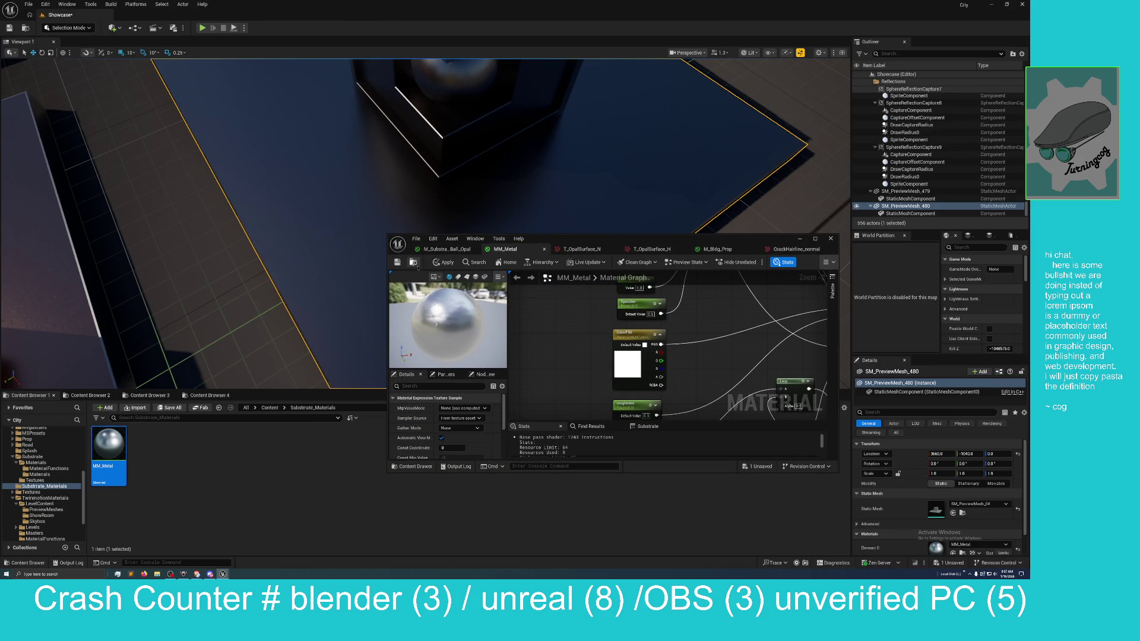
# Step: Apply and save MM_Metal, then move the editor window aside
pyautogui.click(444, 262)
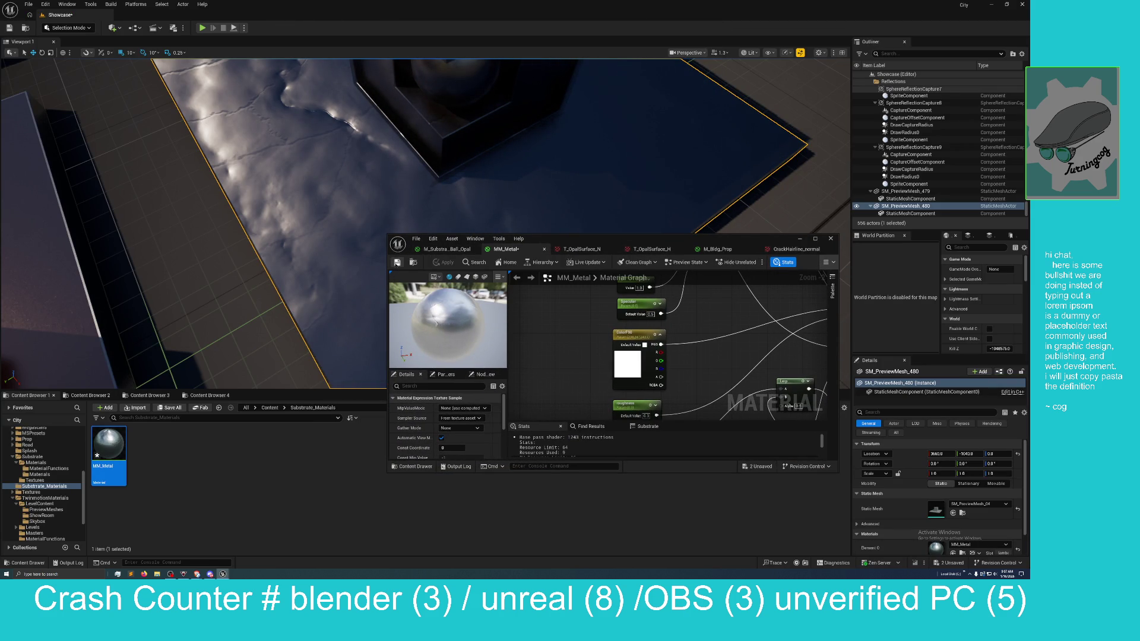
pyautogui.click(397, 262)
pyautogui.moveTo(576, 243)
pyautogui.mouseDown()
pyautogui.moveTo(647, 278)
pyautogui.moveTo(1027, 279)
pyautogui.mouseUp()
# Step: Frame the new tile and zoom in and out to inspect its crack pattern
pyautogui.press('f')
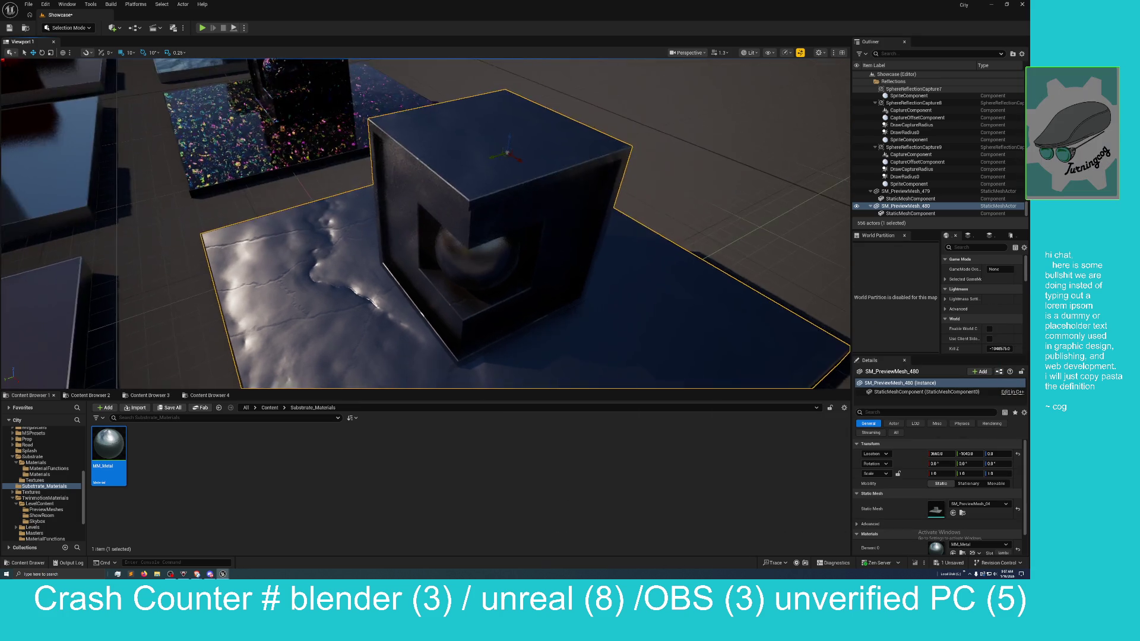
pyautogui.scroll(-5, 715, 232)
pyautogui.scroll(5, 715, 232)
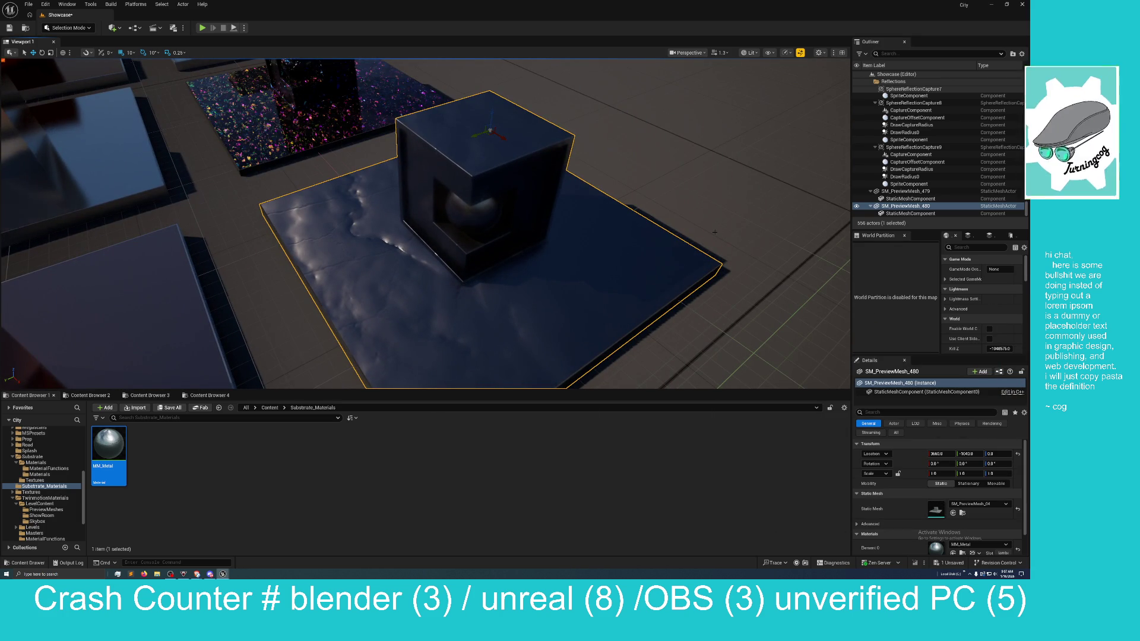
pyautogui.scroll(3, 715, 232)
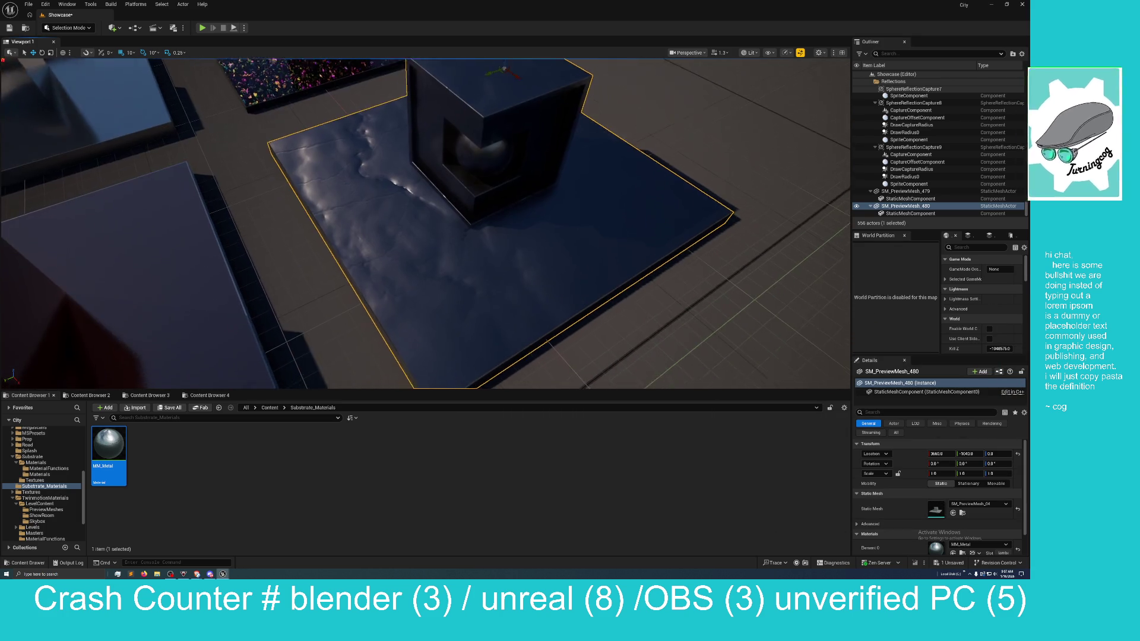
pyautogui.scroll(-3, 715, 232)
pyautogui.scroll(6, 715, 232)
pyautogui.scroll(-6, 425, 223)
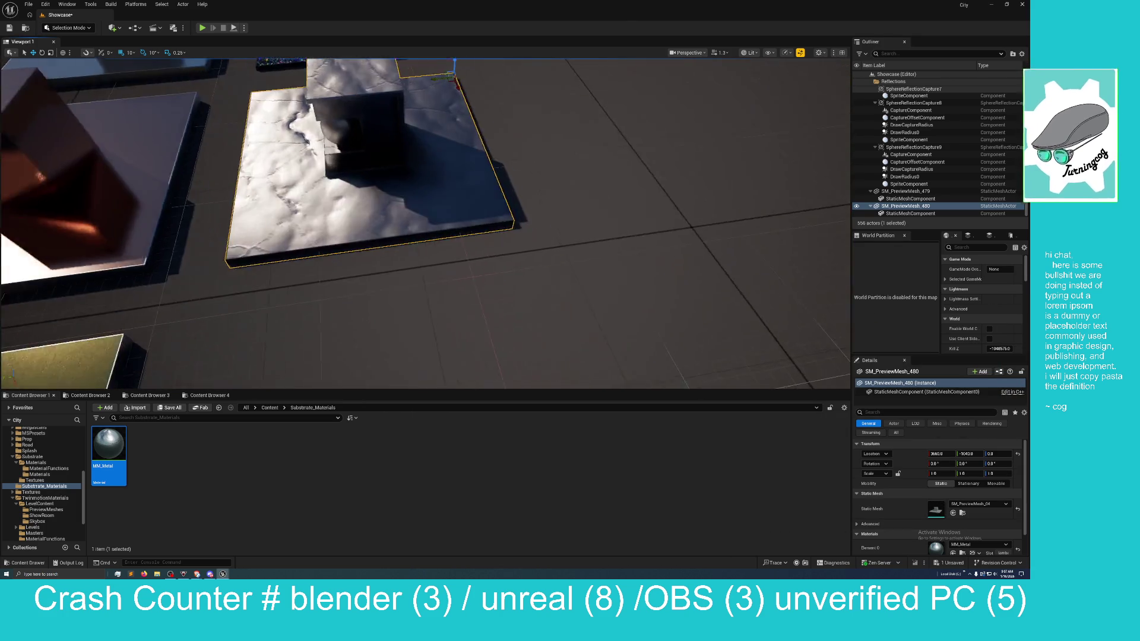
pyautogui.scroll(-2, 425, 223)
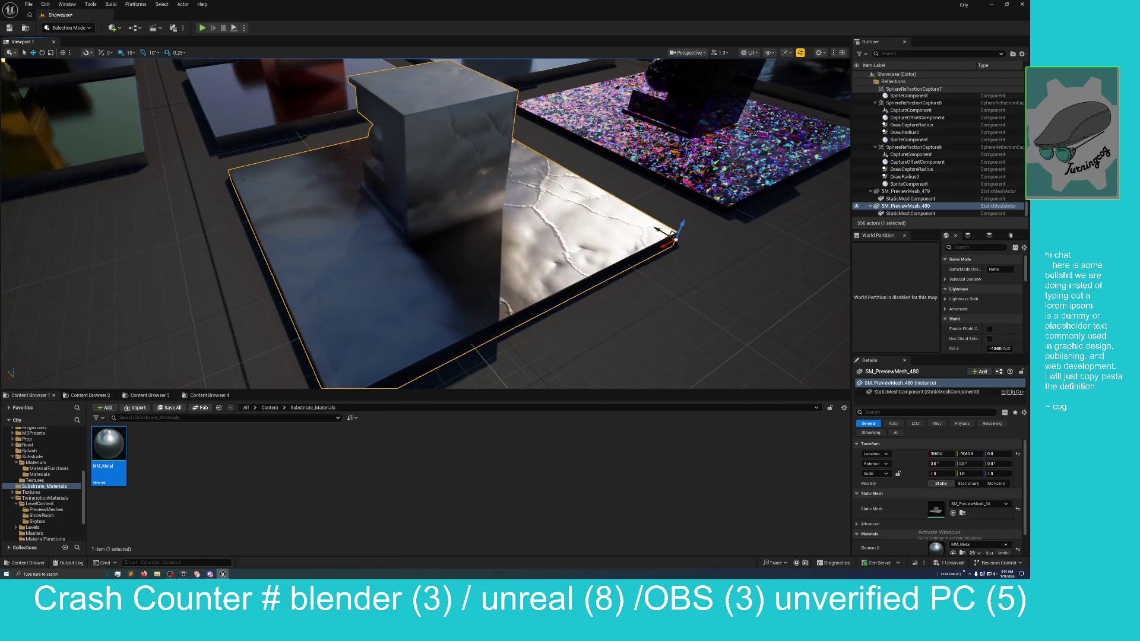
pyautogui.scroll(-3, 425, 223)
pyautogui.scroll(4, 425, 223)
pyautogui.scroll(2, 425, 224)
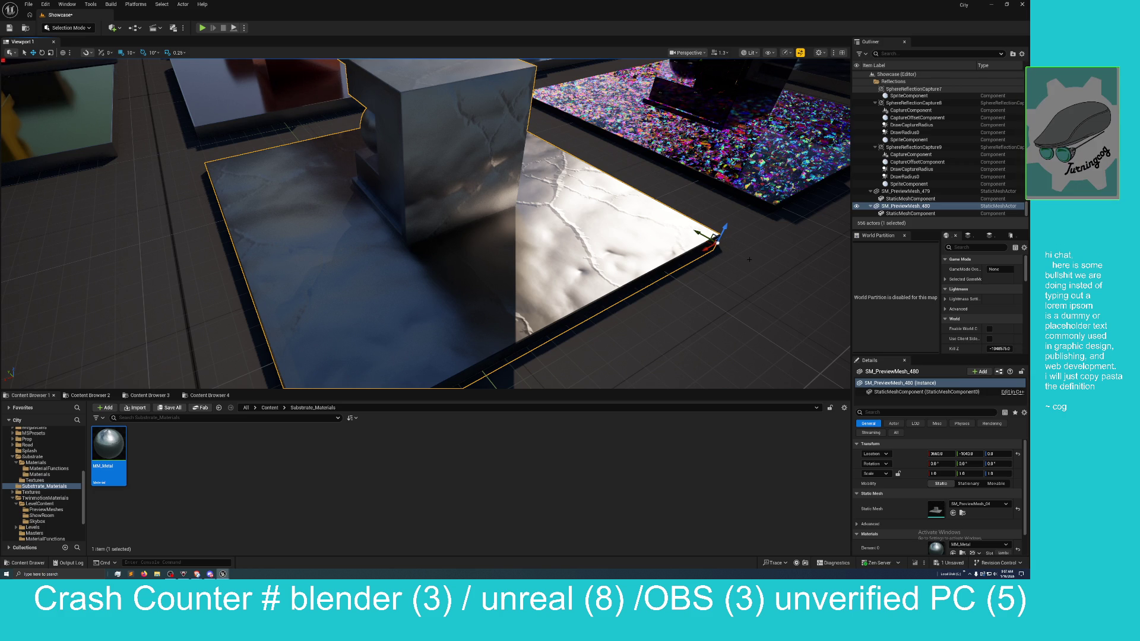
pyautogui.scroll(-10, 749, 259)
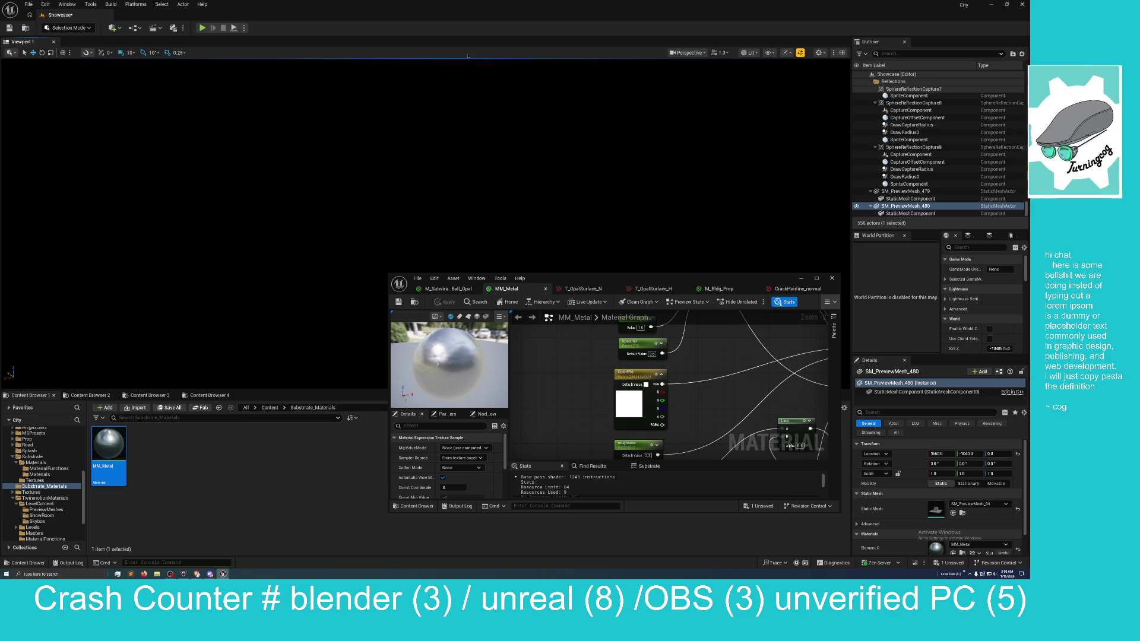
# Step: Deselect the tile, tilt the view down to the floor cubes, and move the editor aside
pyautogui.press('Escape')
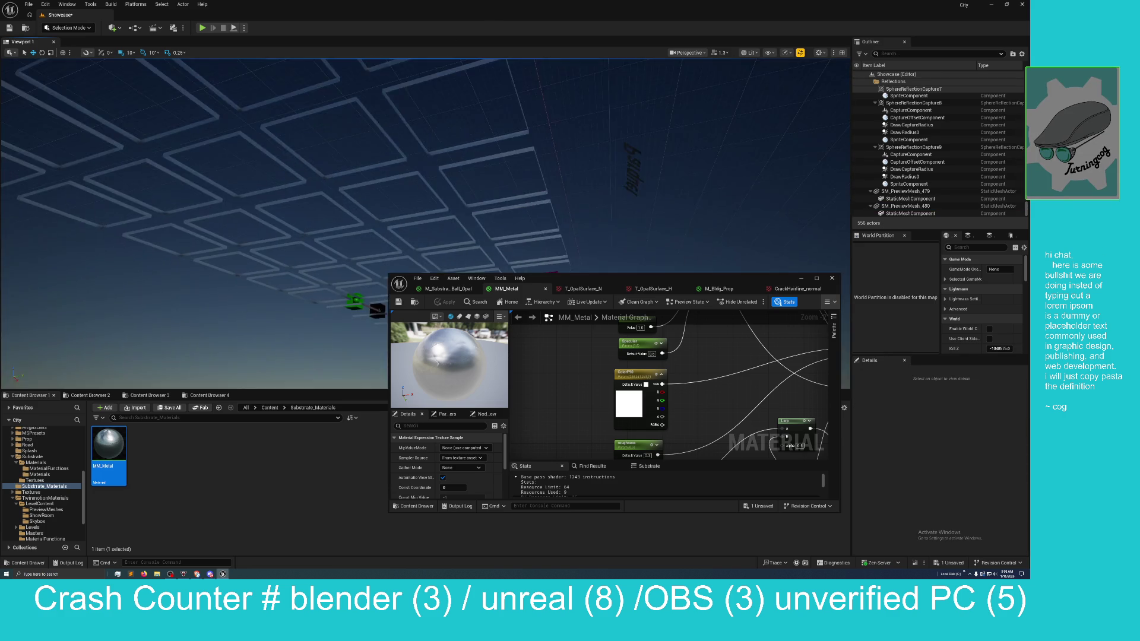
pyautogui.moveTo(425, 208); pyautogui.dragTo(415, 309)
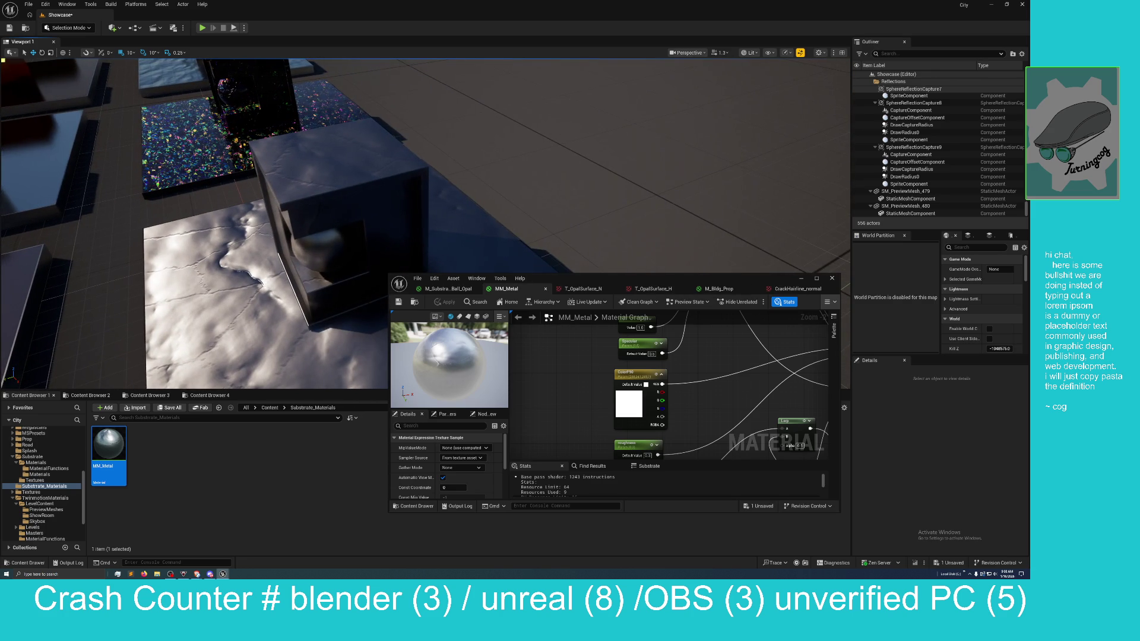
pyautogui.moveTo(663, 283)
pyautogui.mouseDown()
pyautogui.moveTo(709, 273)
pyautogui.moveTo(690, 276)
pyautogui.moveTo(762, 206)
pyautogui.mouseUp()
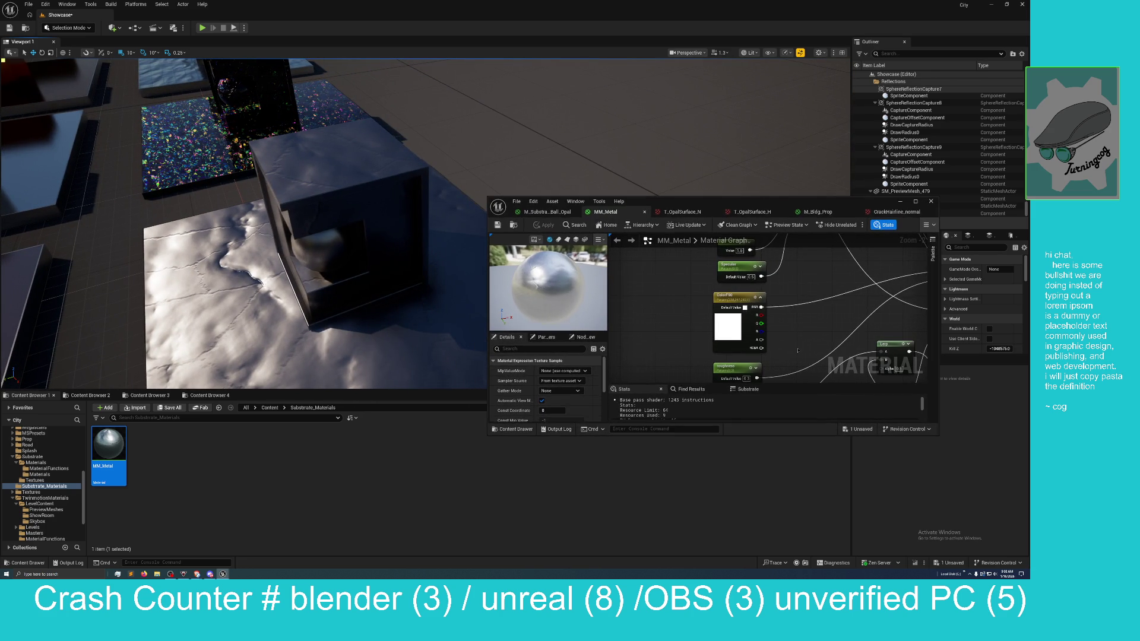
# Step: Bring the texture sample nodes into view and select the 0.5 Constant's value field
pyautogui.scroll(-4, 798, 350)
pyautogui.moveTo(798, 350); pyautogui.dragTo(712, 333)
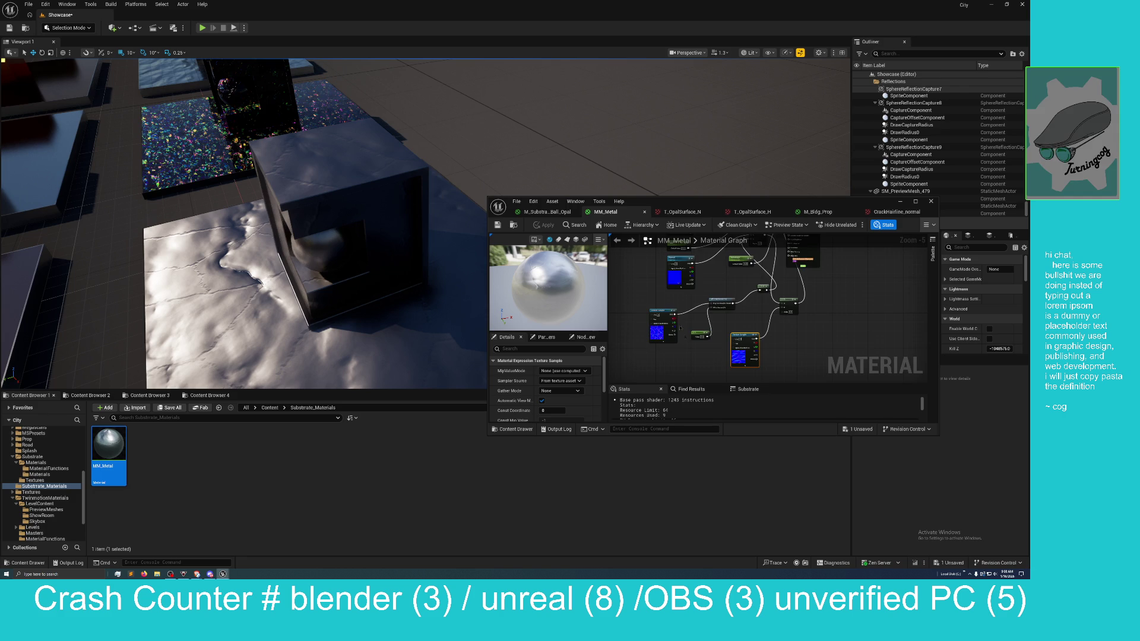
pyautogui.scroll(4, 685, 311)
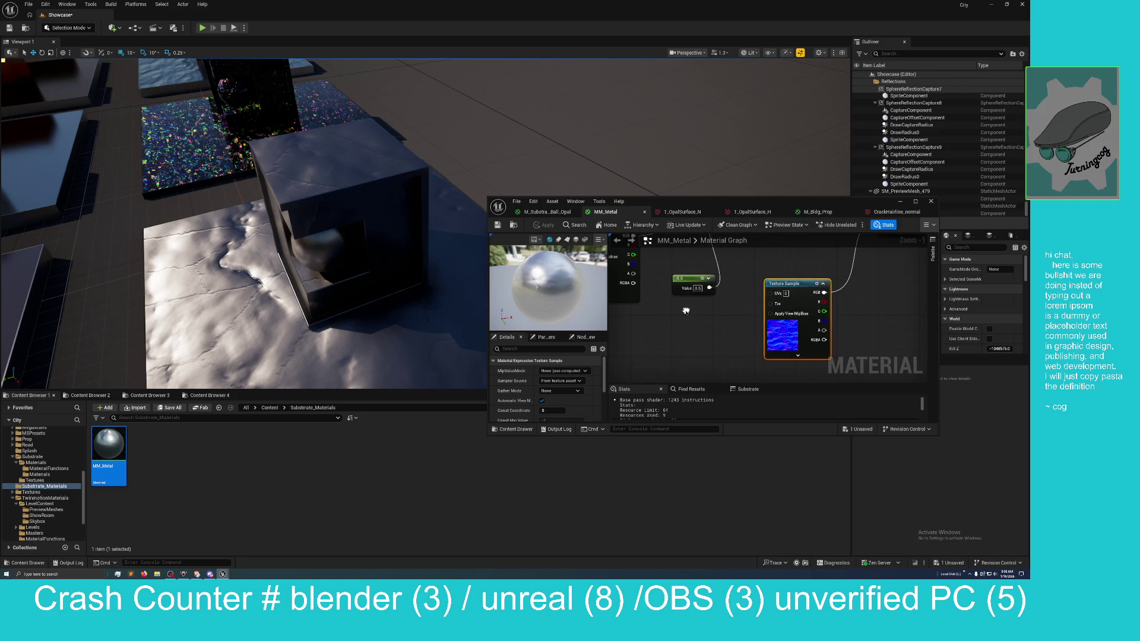
pyautogui.scroll(-3, 686, 311)
pyautogui.scroll(2, 736, 297)
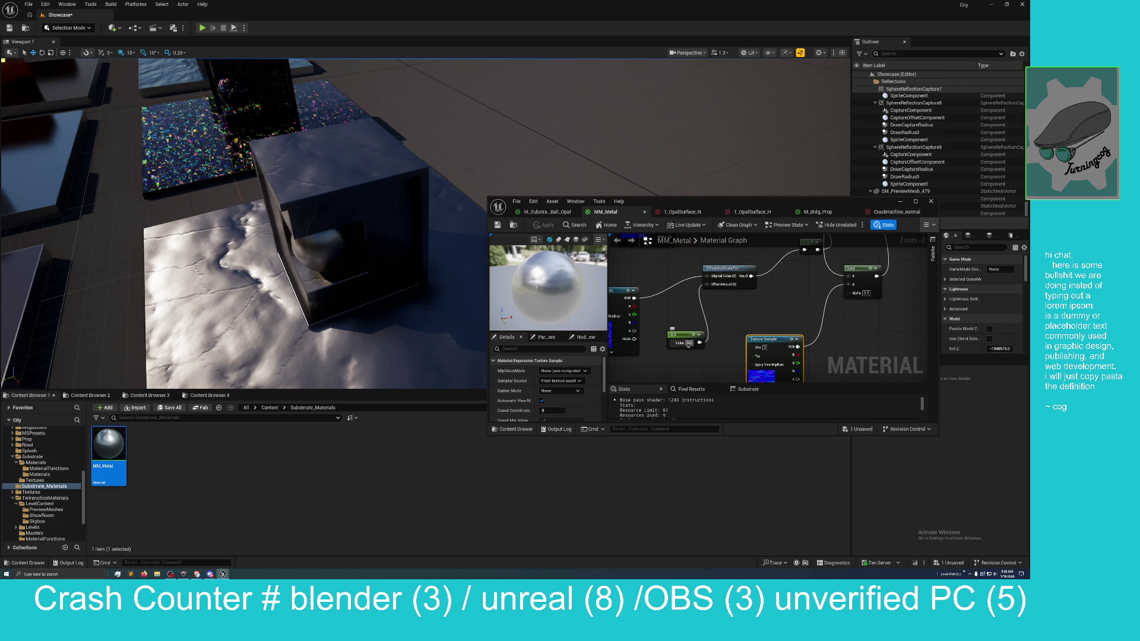
pyautogui.click(688, 343)
pyautogui.press('Return')
pyautogui.click(689, 343)
pyautogui.click(689, 343)
pyautogui.click(688, 343)
# Step: Change the Constant to 0.9 and apply it to MM_Metal
pyautogui.click(542, 225)
pyautogui.write('0.9')
pyautogui.press('Return')
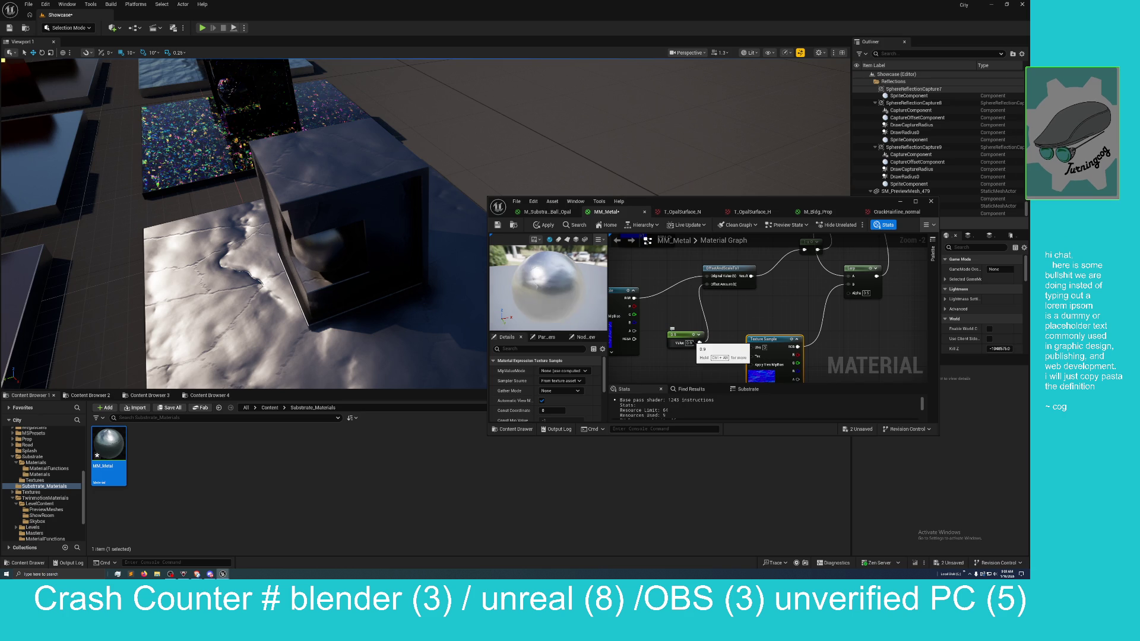
pyautogui.click(543, 225)
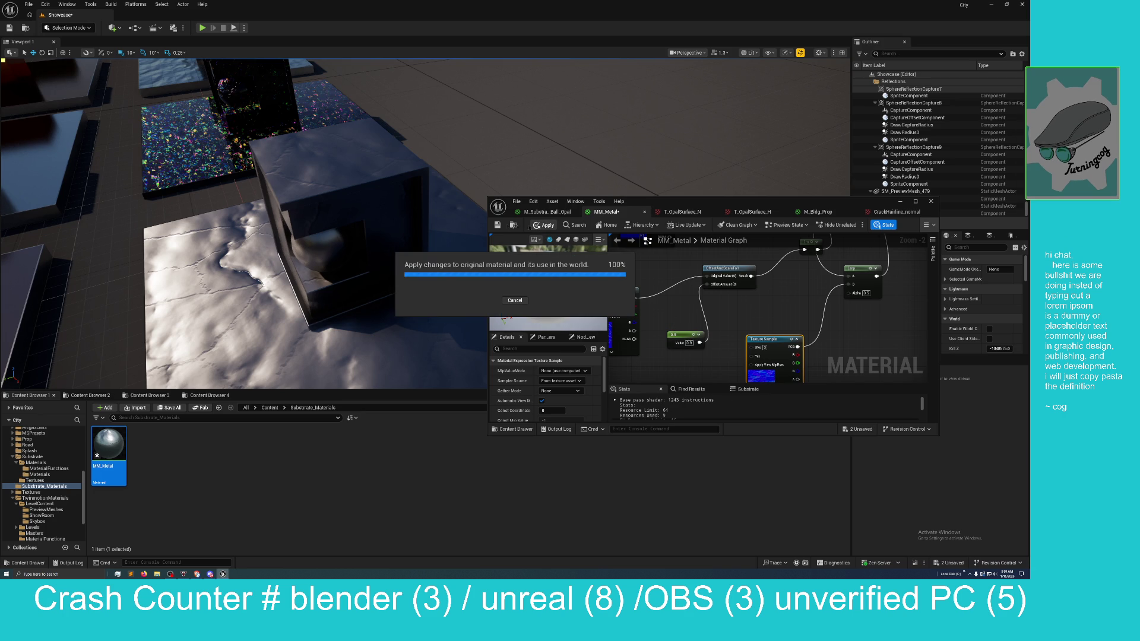
pyautogui.click(497, 224)
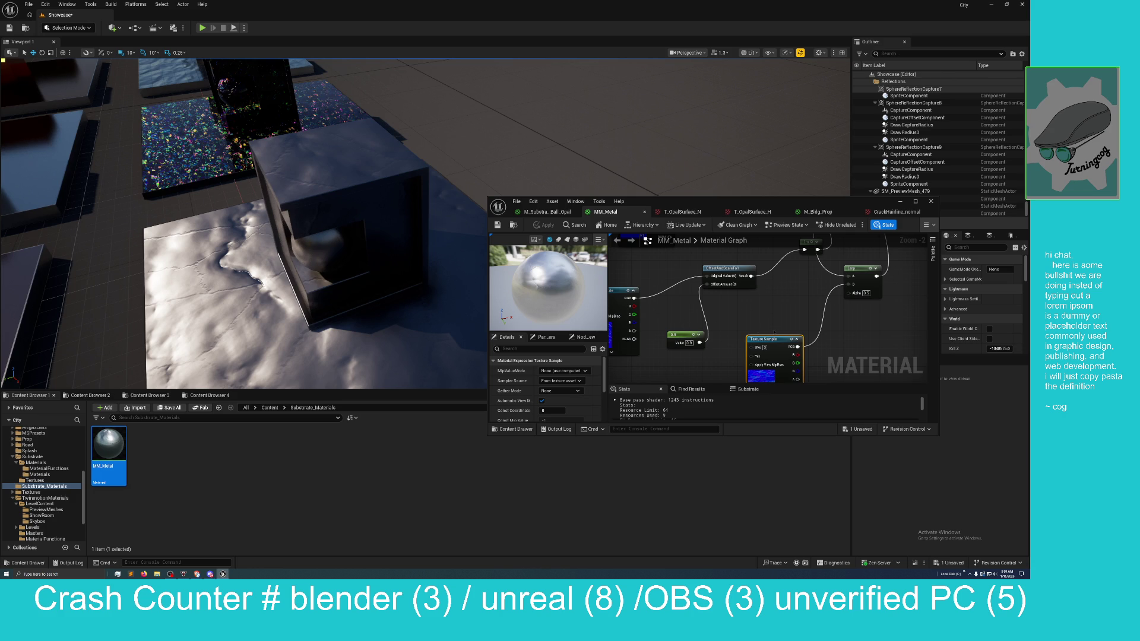
# Step: Commit the new Lerp blend amount and apply it to MM_Metal
pyautogui.moveTo(788, 319); pyautogui.dragTo(751, 314)
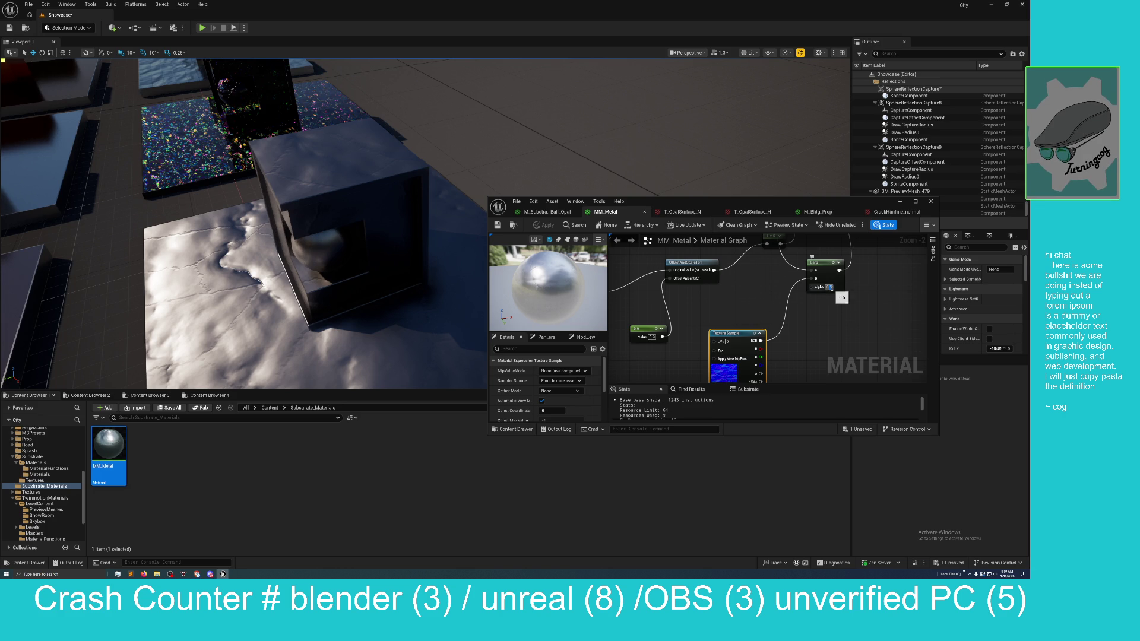
pyautogui.press('Return')
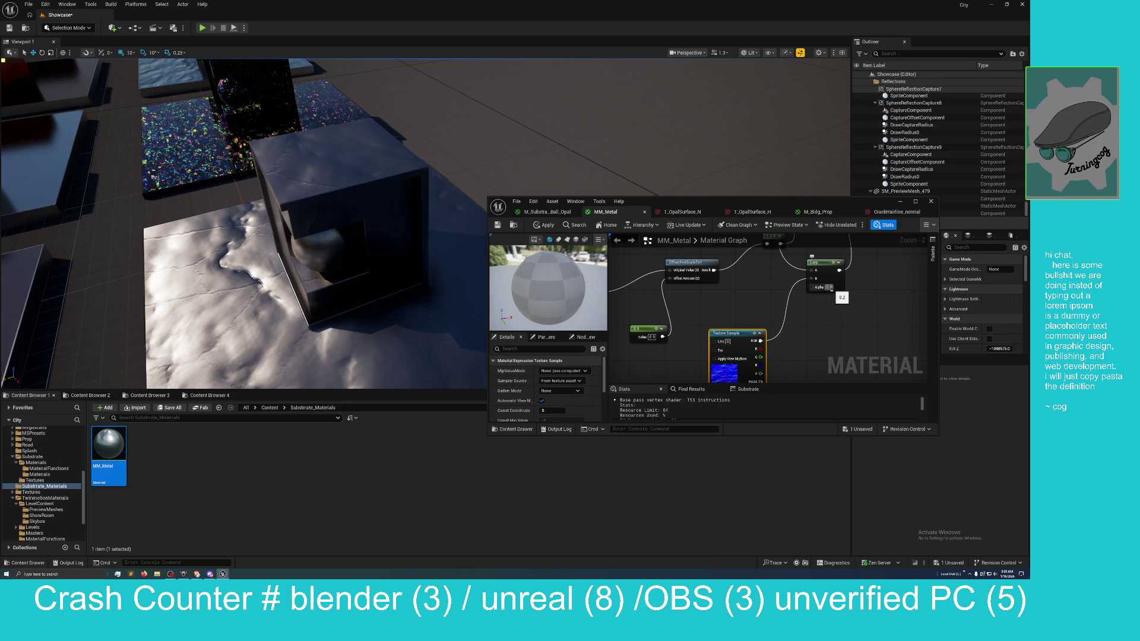
pyautogui.click(538, 225)
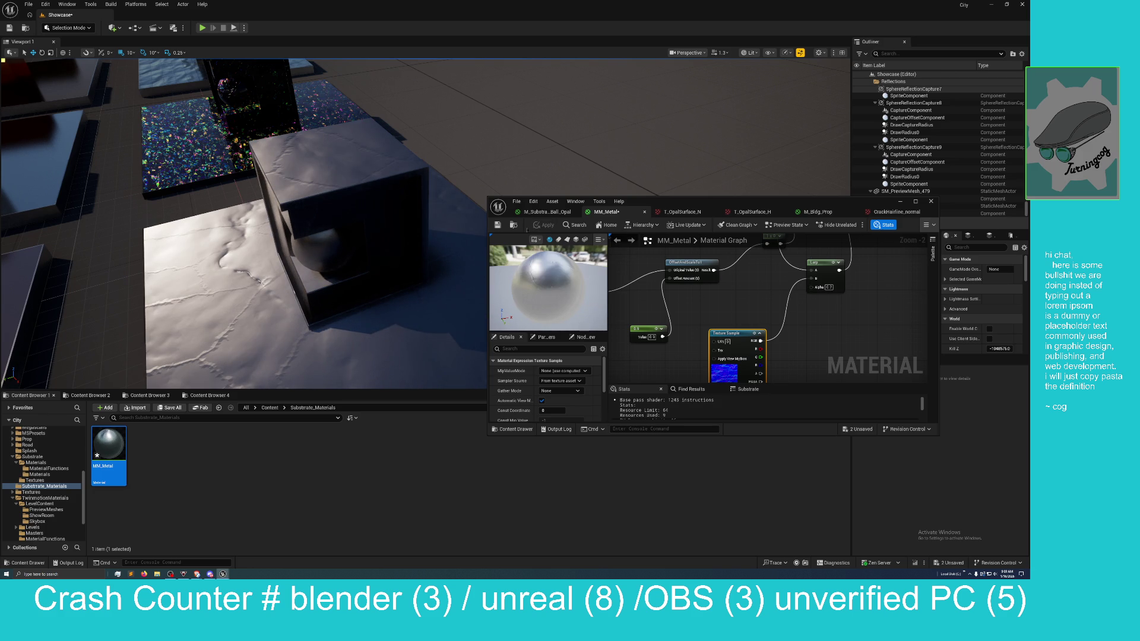
# Step: Raise the Constant from 0.9 to 1 and apply it to MM_Metal
pyautogui.moveTo(444, 239); pyautogui.dragTo(333, 169)
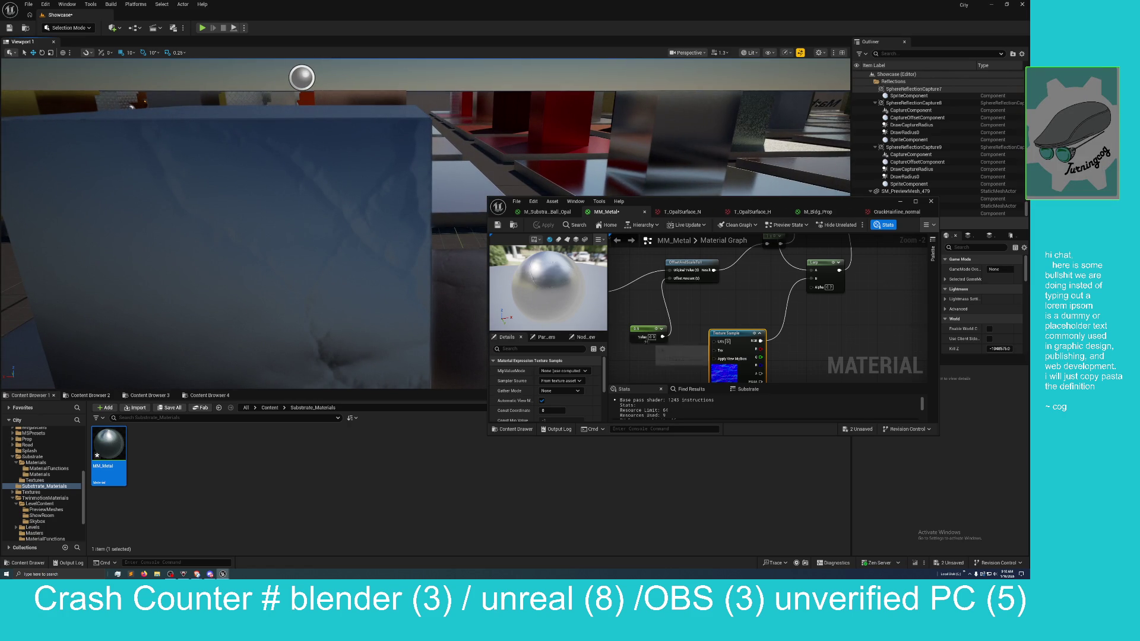
pyautogui.click(651, 336)
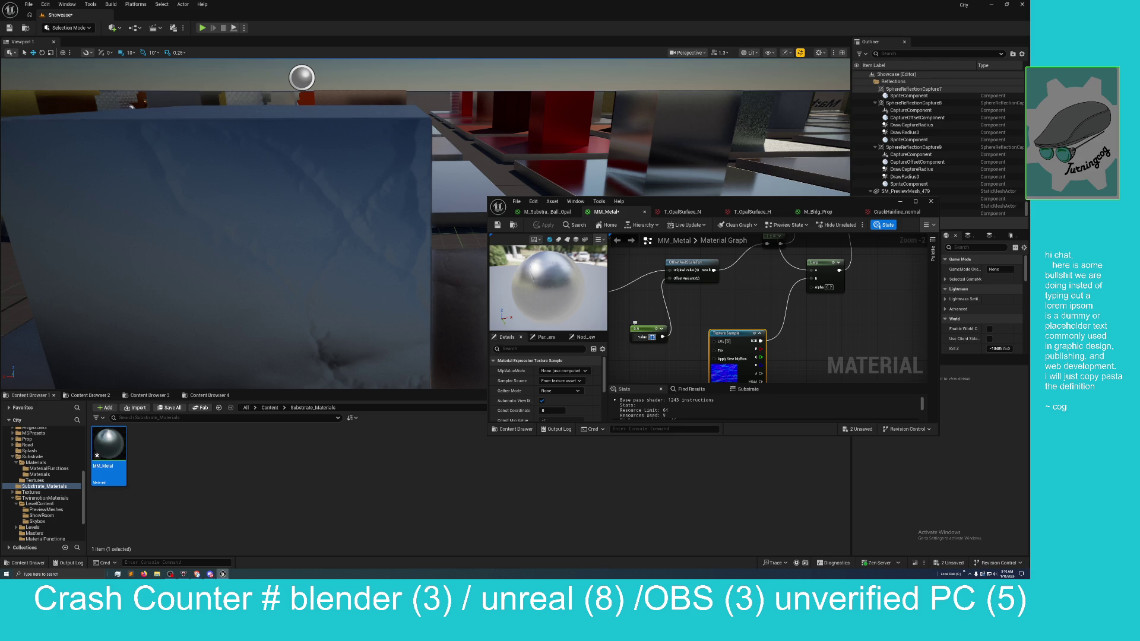
pyautogui.press('Return')
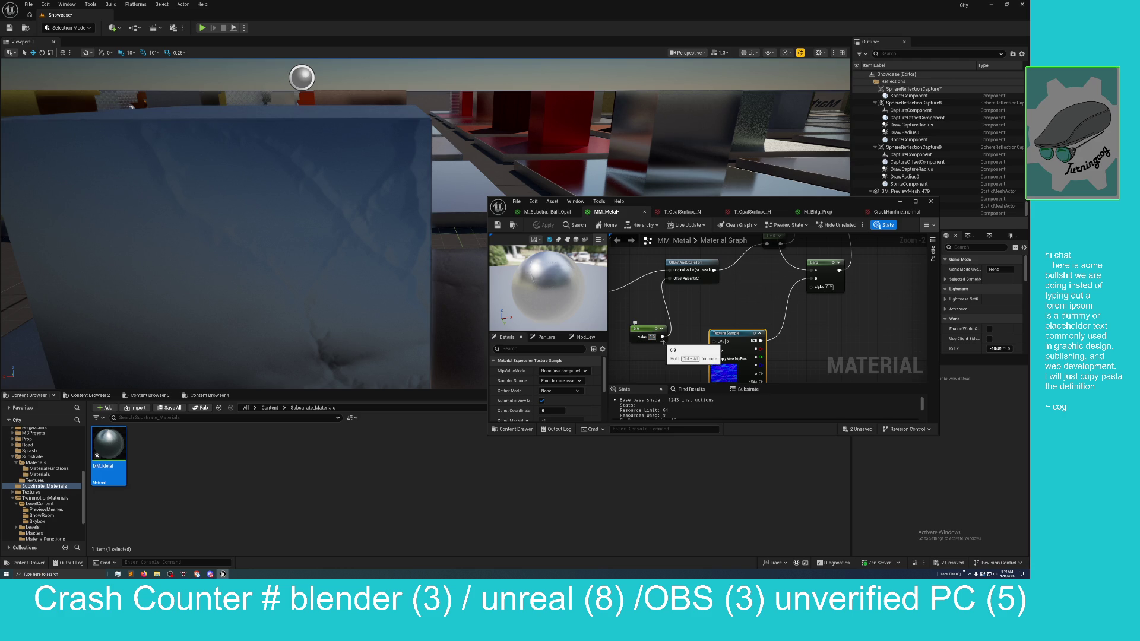
pyautogui.click(651, 337)
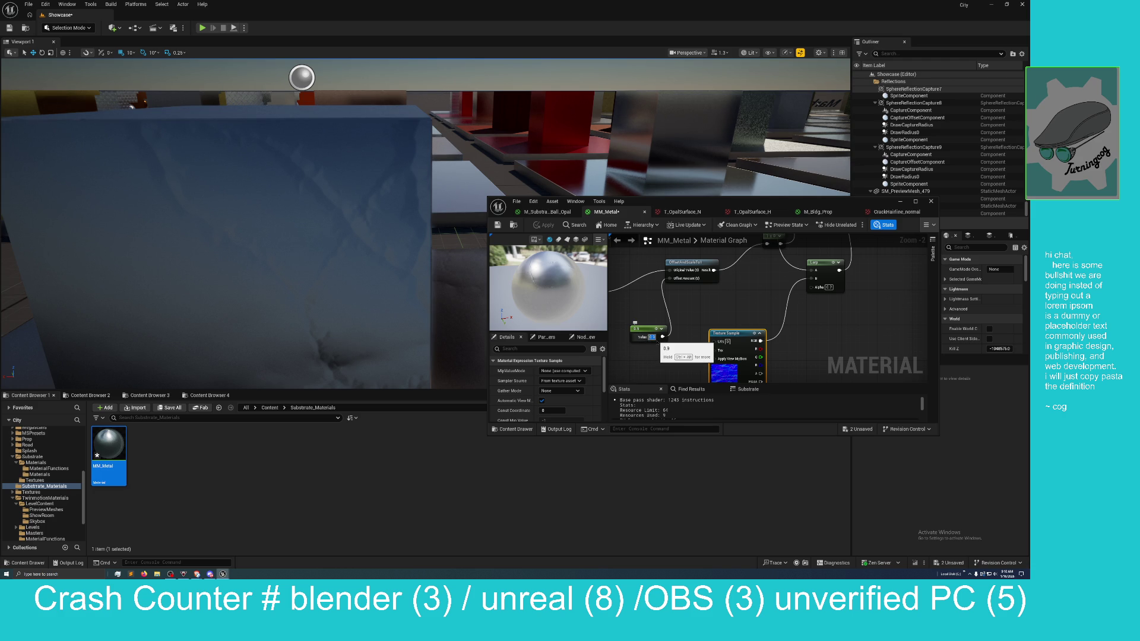
pyautogui.write('1')
pyautogui.press('Return')
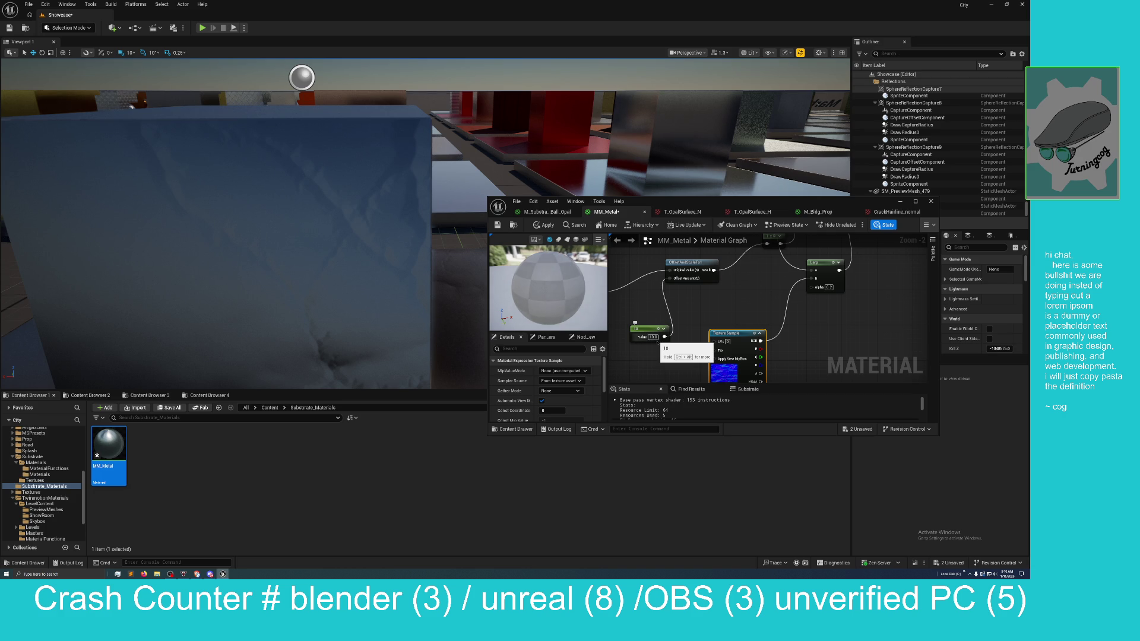
pyautogui.click(542, 224)
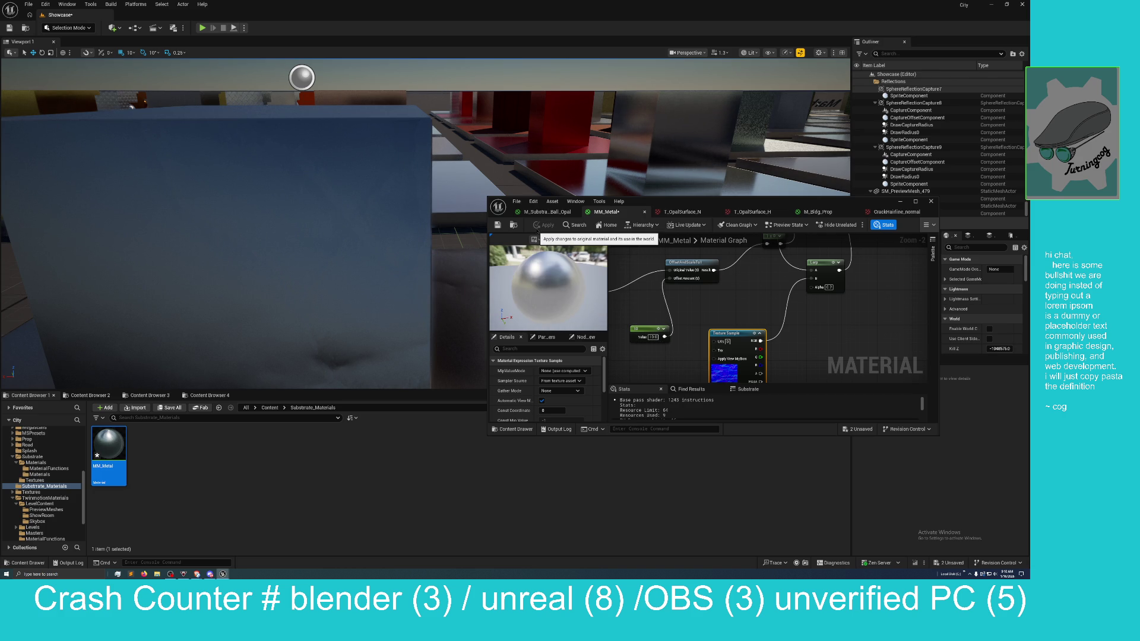
pyautogui.scroll(-10, 414, 255)
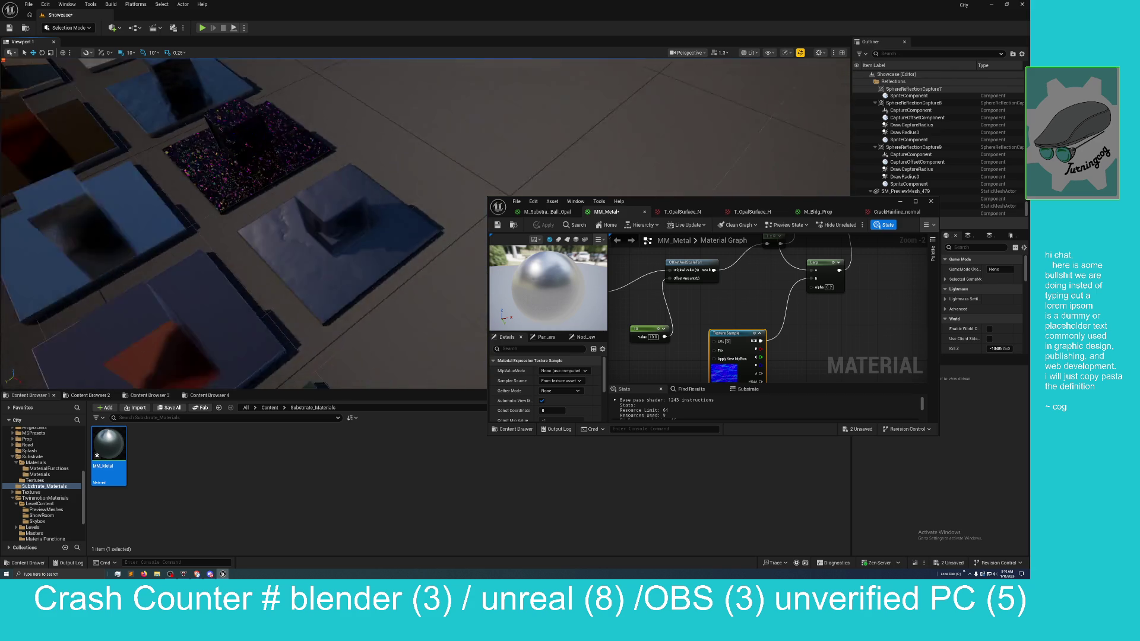
# Step: Set the Roughness parameter's default value to 0.5
pyautogui.scroll(-3, 832, 323)
pyautogui.click(767, 295)
pyautogui.moveTo(768, 274); pyautogui.dragTo(691, 350)
pyautogui.scroll(3, 788, 369)
pyautogui.moveTo(742, 346); pyautogui.dragTo(932, 281)
pyautogui.click(671, 330)
pyautogui.write('0.3')
pyautogui.press('Return')
pyautogui.click(675, 339)
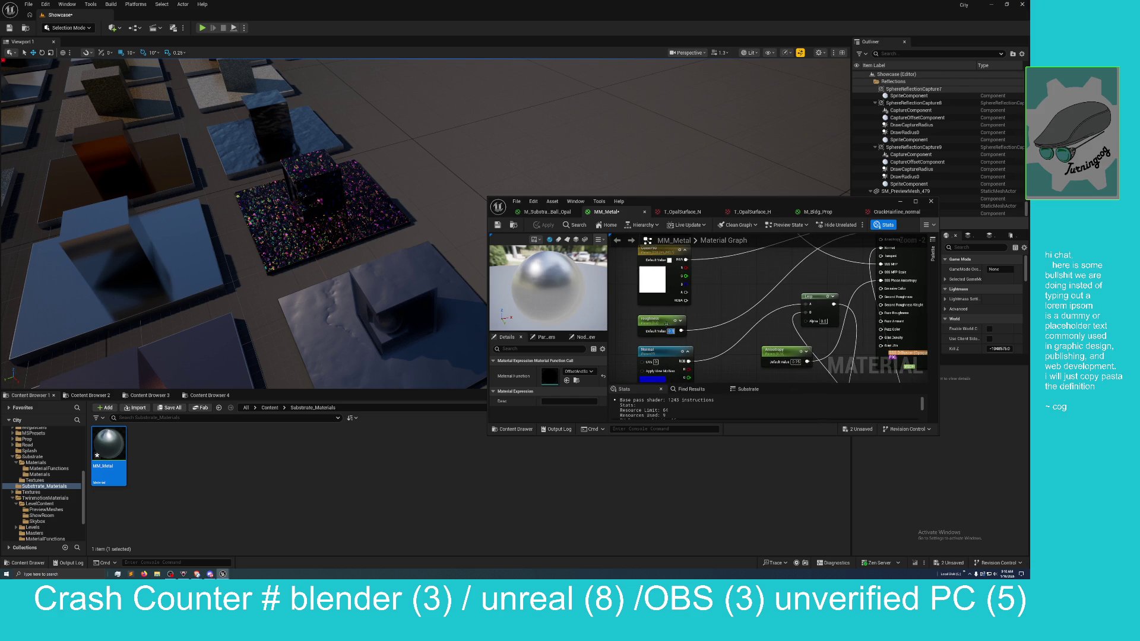
pyautogui.press('BackSpace')
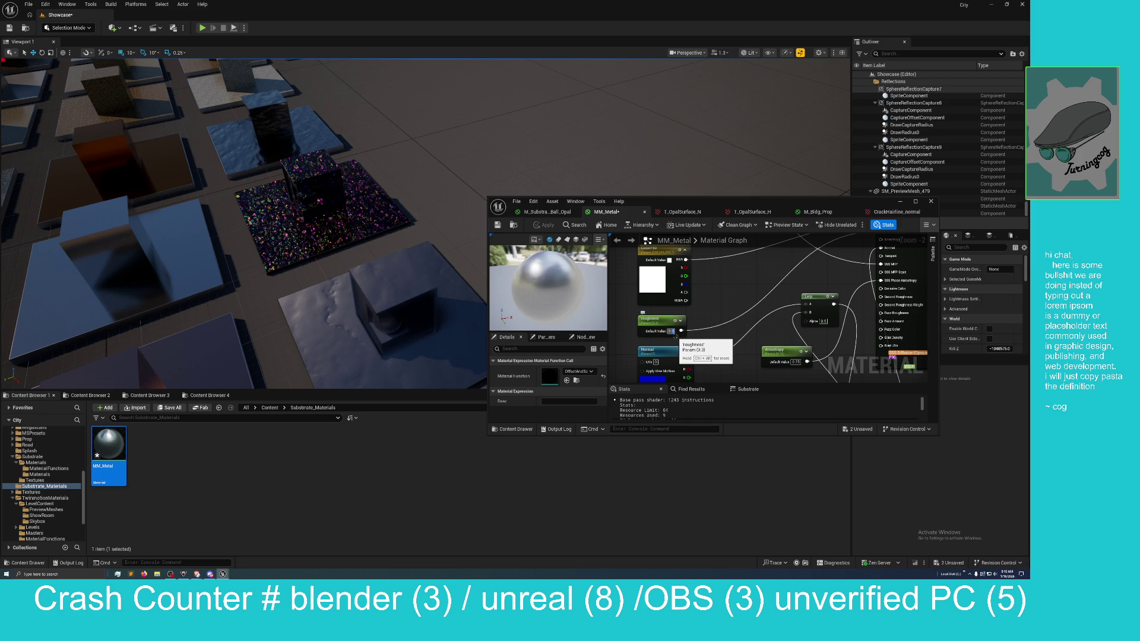
pyautogui.write('0.5')
pyautogui.press('Return')
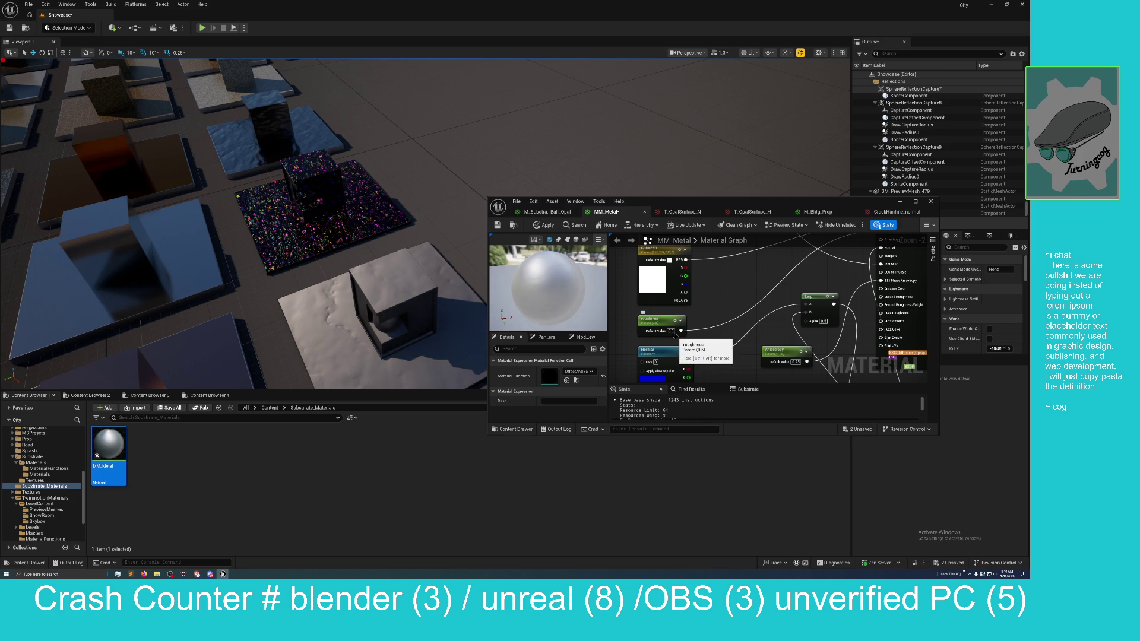
# Step: Save MM_Metal and the Showcase level from the unsaved-assets list
pyautogui.moveTo(237, 237)
pyautogui.mouseDown()
pyautogui.moveTo(250, 107)
pyautogui.moveTo(231, 48)
pyautogui.moveTo(216, 83)
pyautogui.moveTo(205, 60)
pyautogui.moveTo(205, 89)
pyautogui.mouseUp()
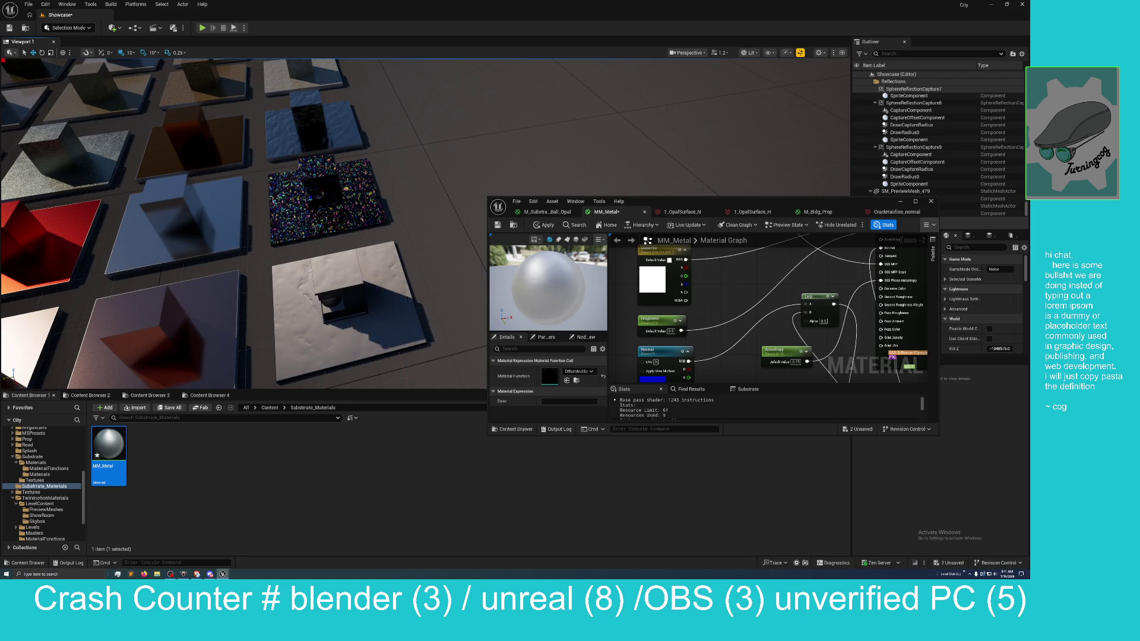
pyautogui.click(857, 428)
pyautogui.click(541, 344)
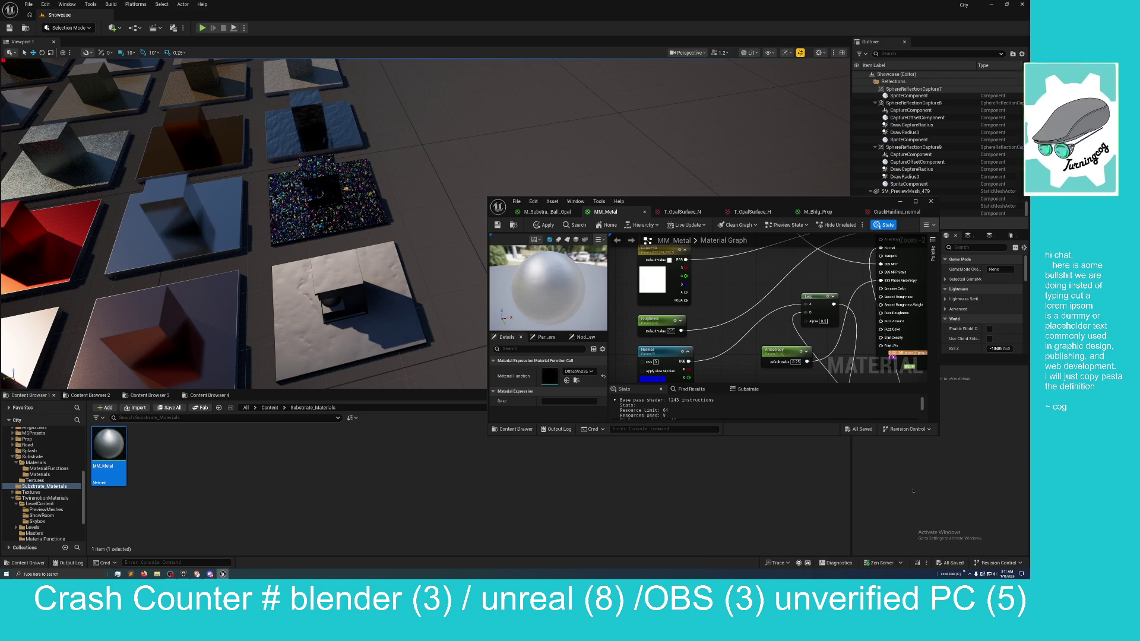
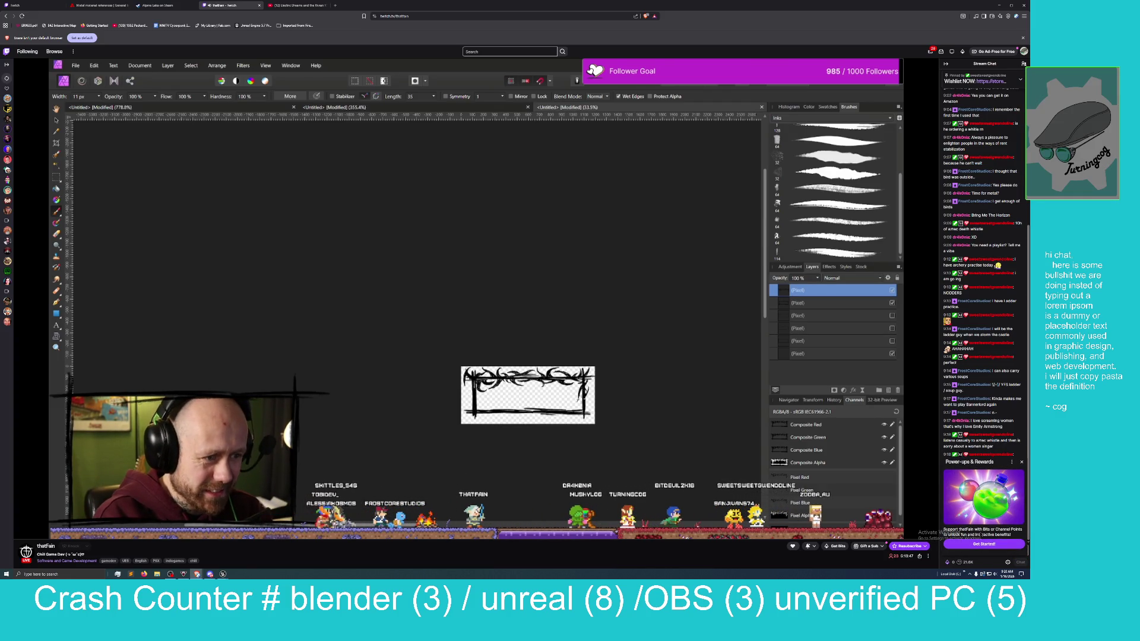
# Step: Browse the channel's Power-ups & Rewards list, then close it
pyautogui.click(976, 543)
pyautogui.scroll(-3, 973, 525)
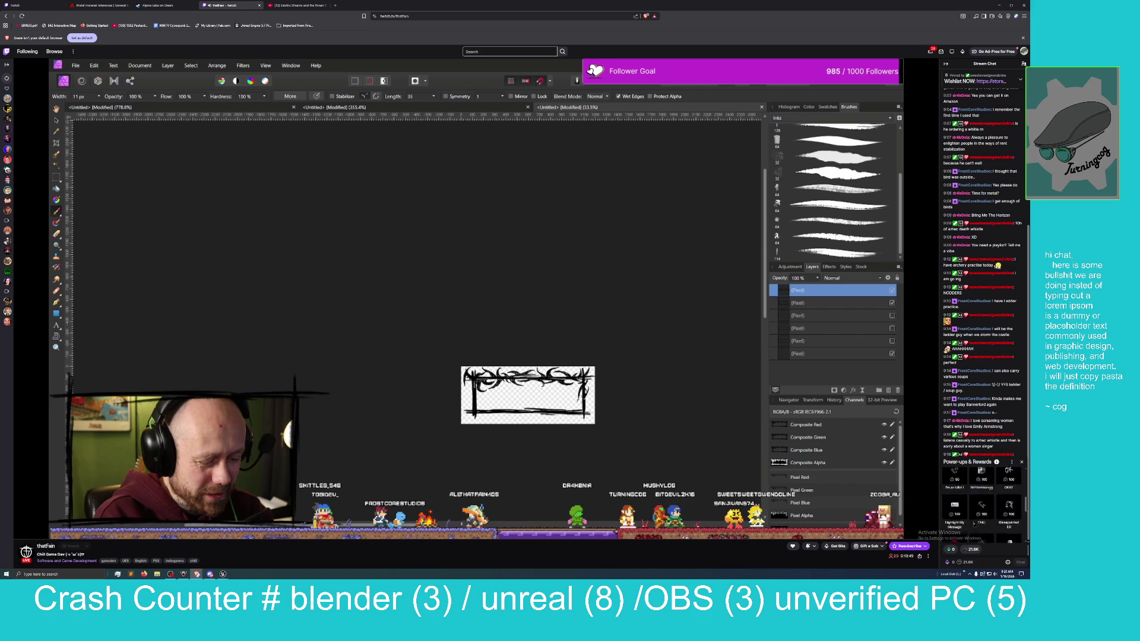
pyautogui.scroll(2, 1013, 524)
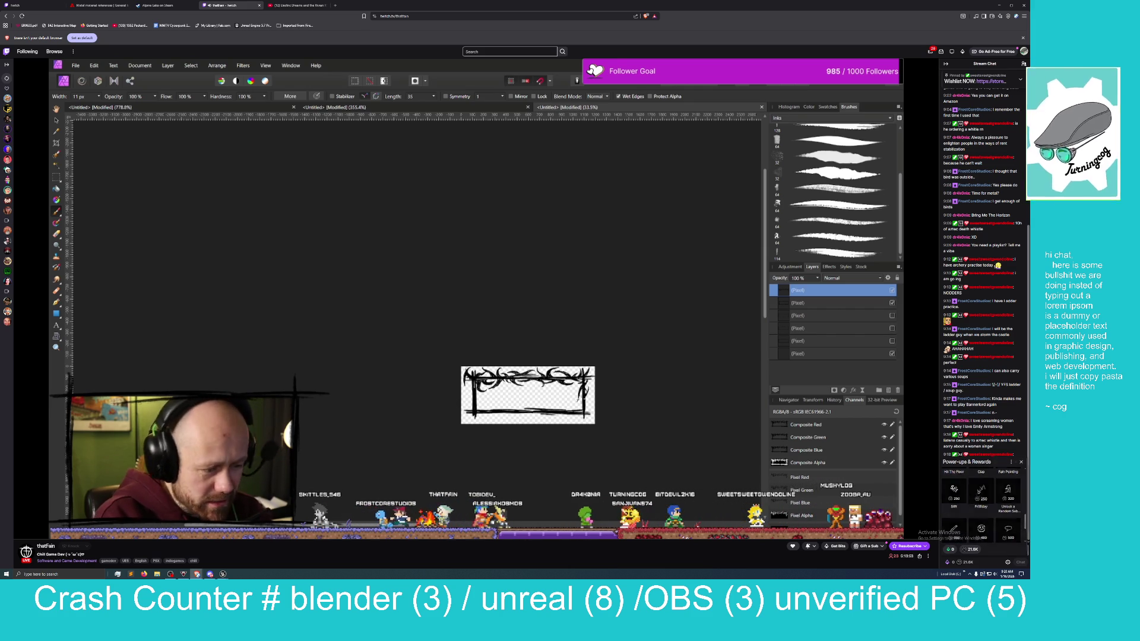
pyautogui.click(1021, 461)
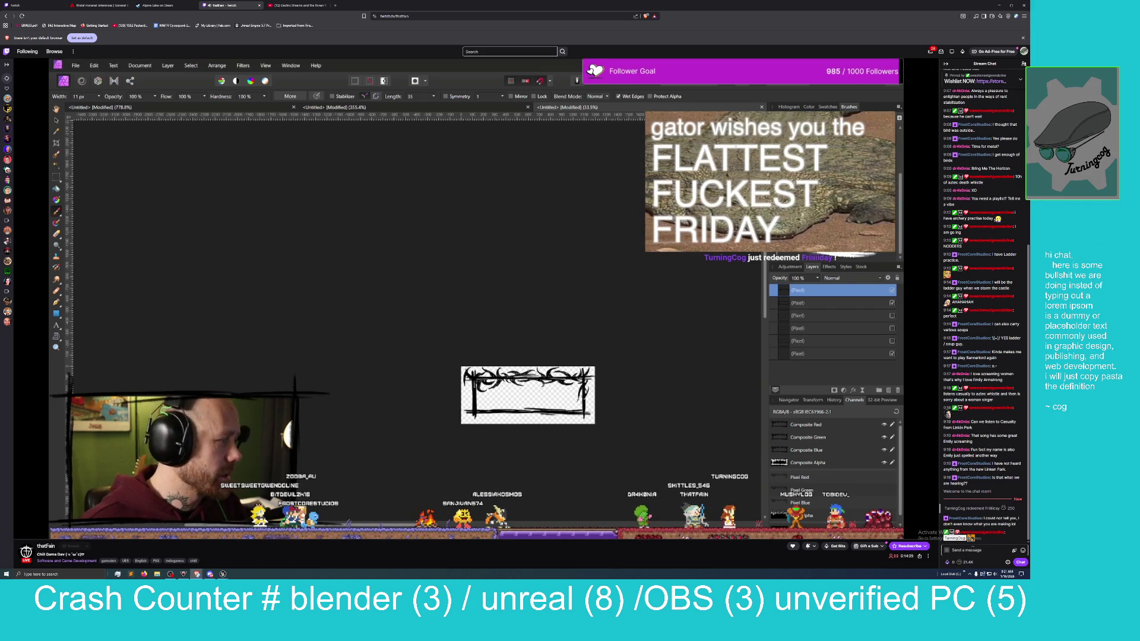
# Step: Accept the chat rules, send a 'sup' greeting to the streamer with an emote, and minimise the browser
pyautogui.click(985, 551)
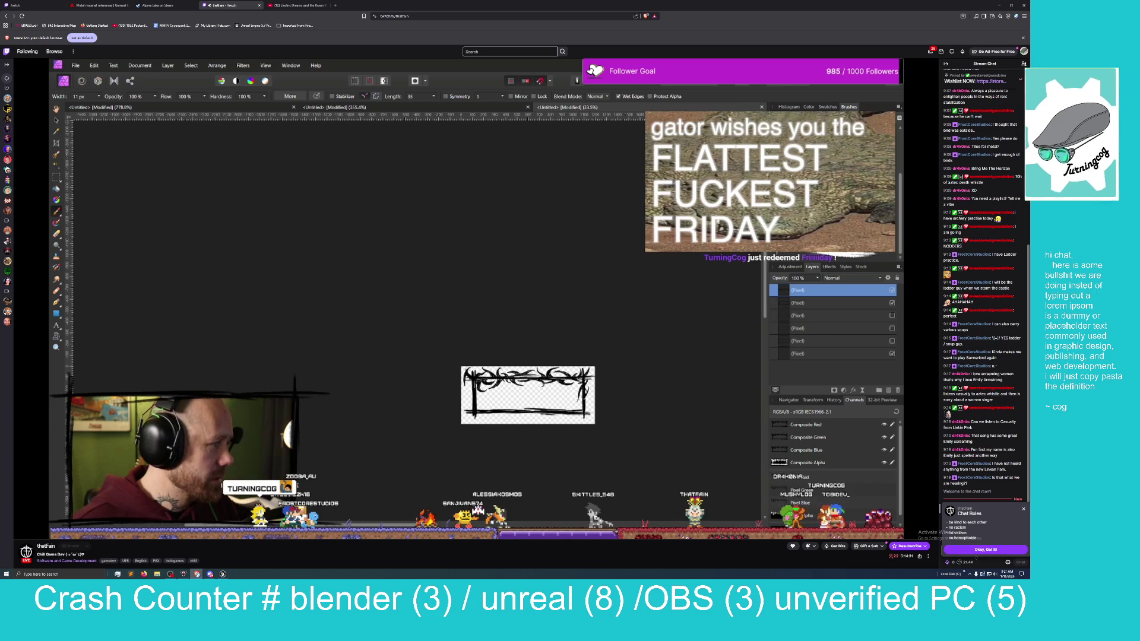
pyautogui.click(986, 549)
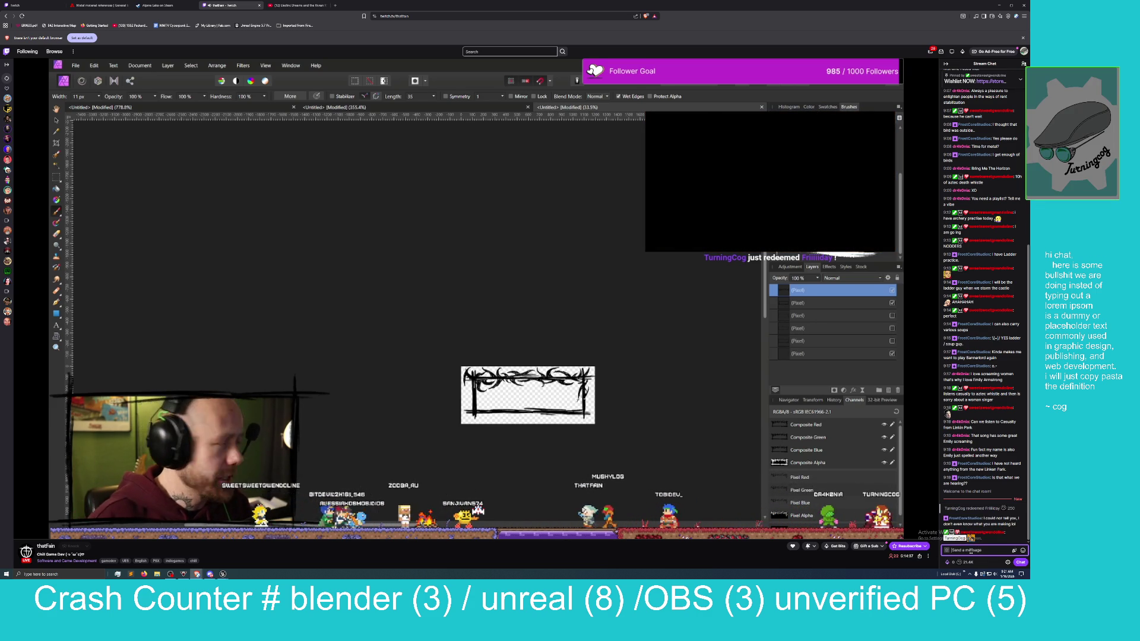
pyautogui.write('sup')
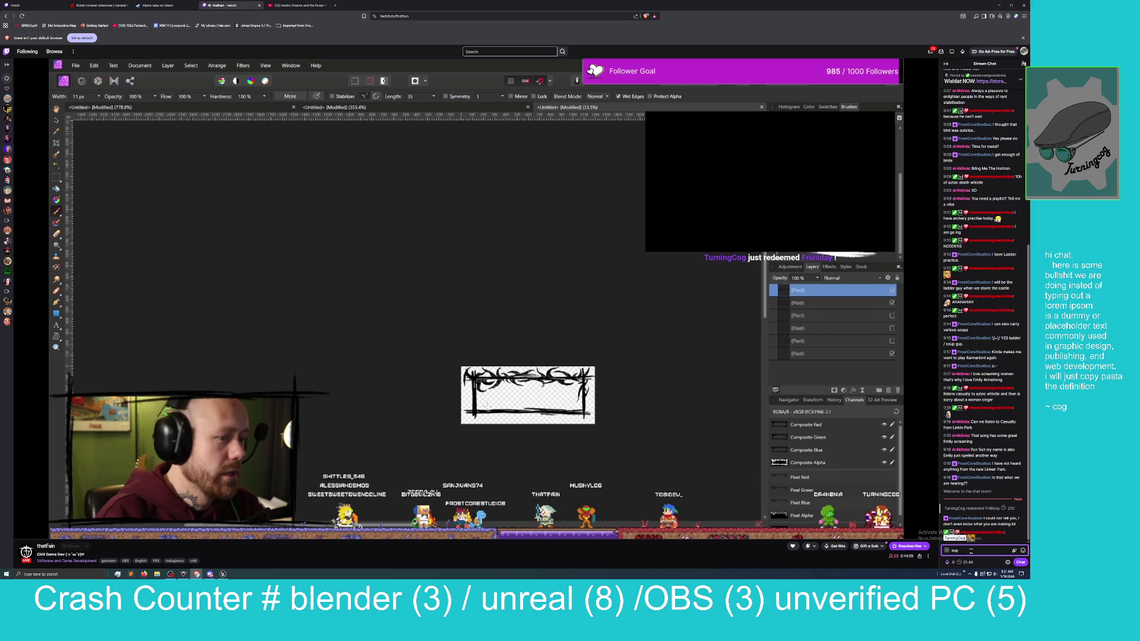
pyautogui.write(' gwen')
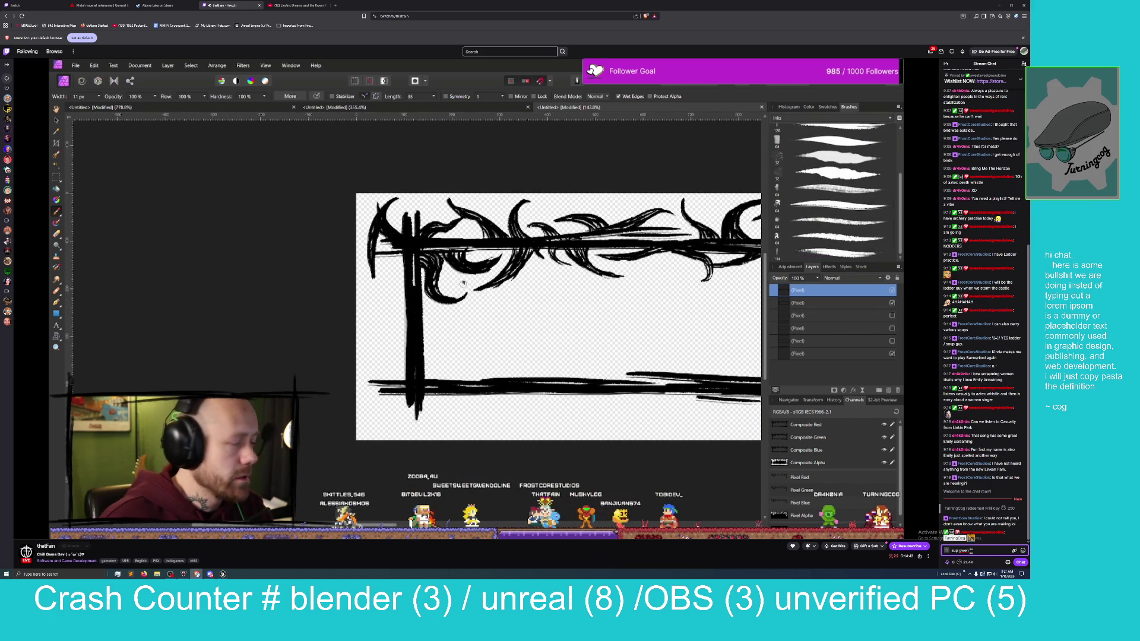
pyautogui.click(1022, 550)
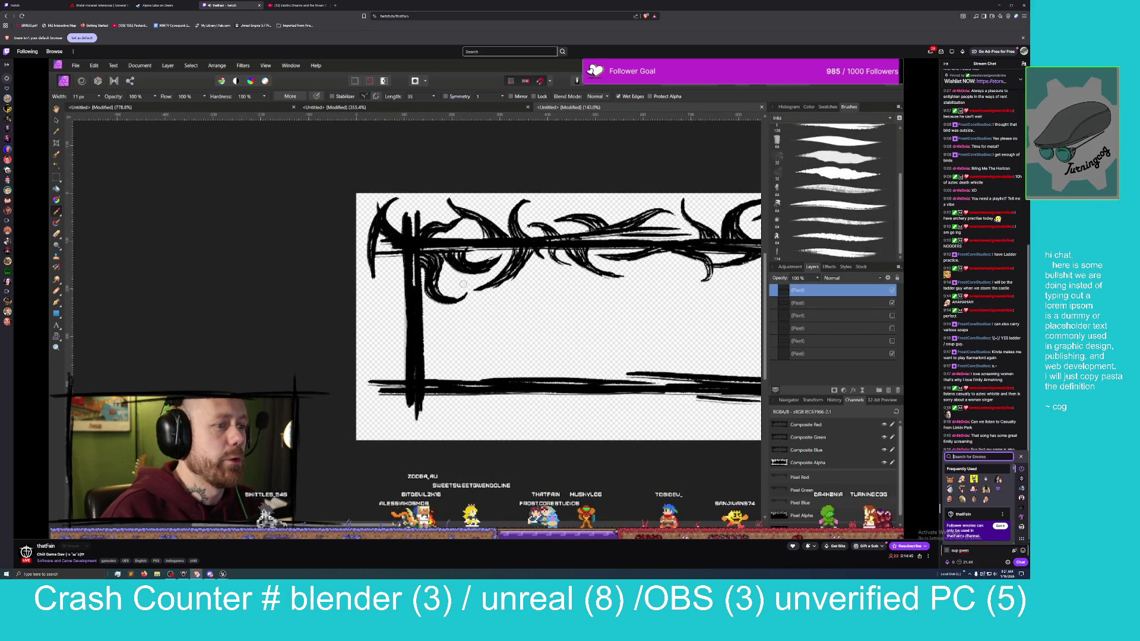
pyautogui.scroll(-2, 973, 505)
pyautogui.click(961, 514)
pyautogui.press('Return')
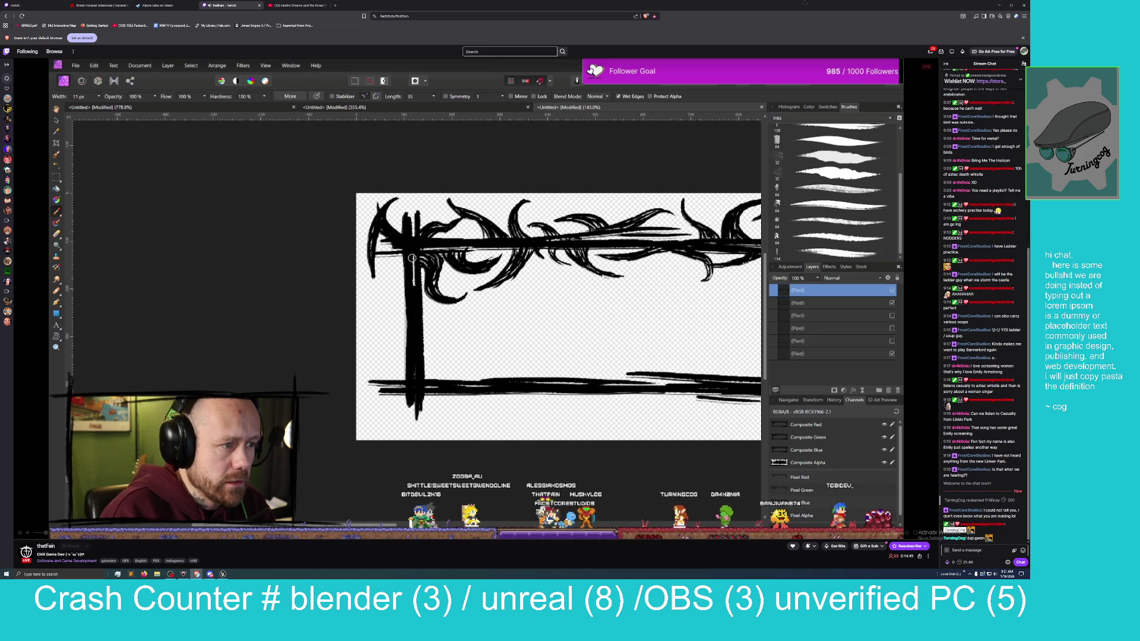
pyautogui.click(999, 4)
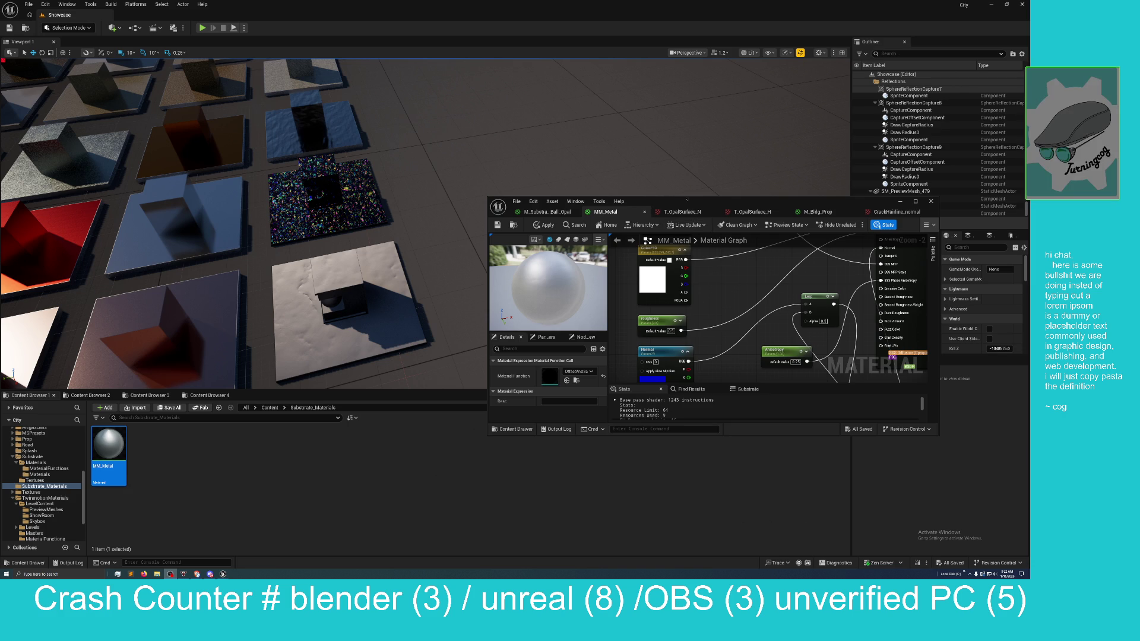
# Step: Maximise the MM_Metal editor and centre the normal-map Texture Sample and Lerp nodes
pyautogui.moveTo(663, 201)
pyautogui.mouseDown()
pyautogui.moveTo(417, 213)
pyautogui.moveTo(417, 3)
pyautogui.mouseUp()
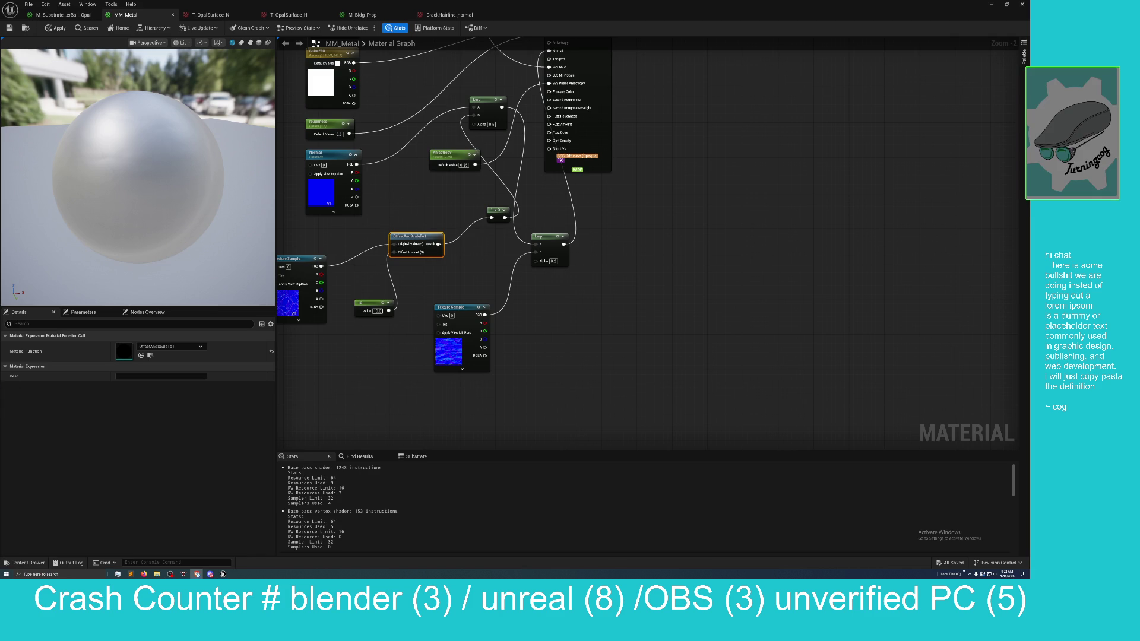
pyautogui.moveTo(560, 370)
pyautogui.mouseDown()
pyautogui.moveTo(638, 374)
pyautogui.moveTo(630, 397)
pyautogui.mouseUp()
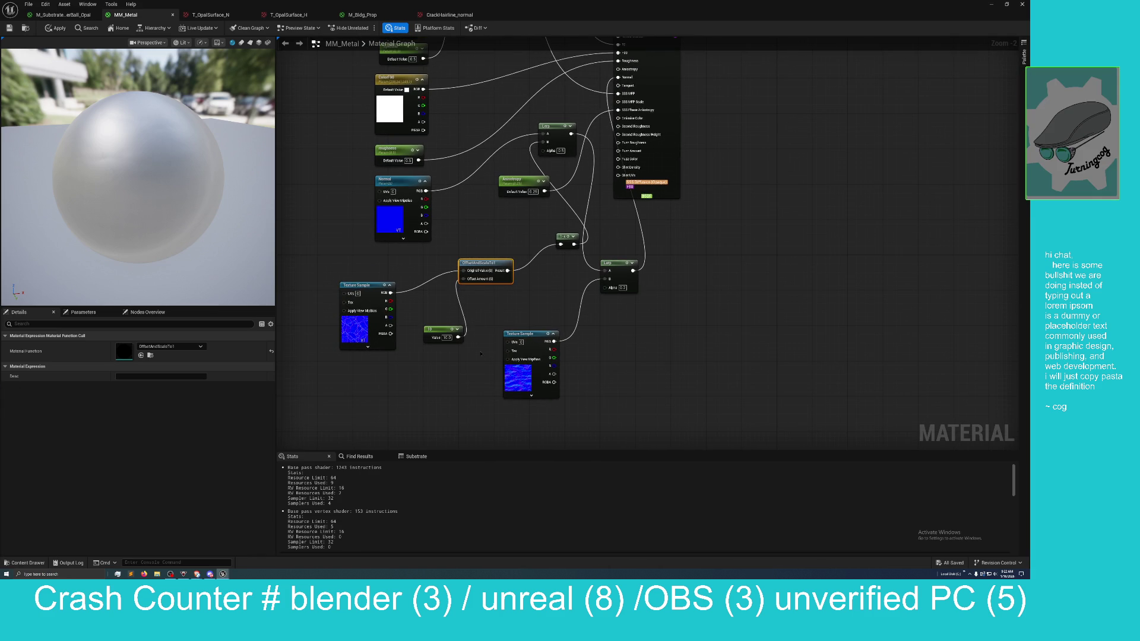
pyautogui.moveTo(520, 9)
pyautogui.mouseDown()
pyautogui.moveTo(524, 30)
pyautogui.moveTo(711, 187)
pyautogui.moveTo(667, 148)
pyautogui.mouseUp()
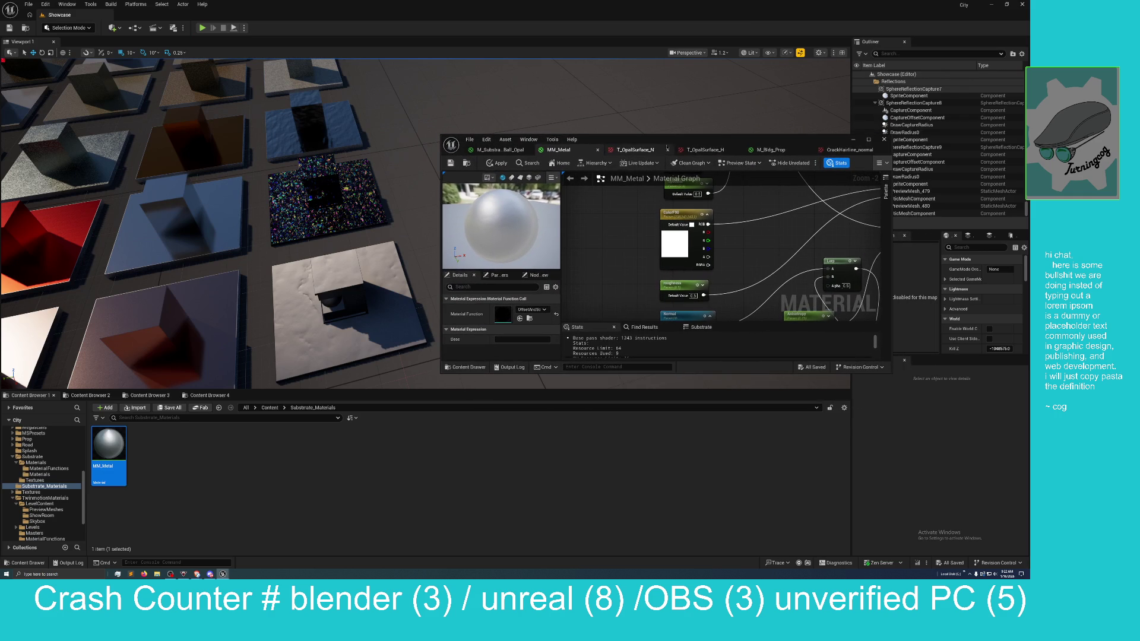
pyautogui.moveTo(599, 228); pyautogui.dragTo(583, 209)
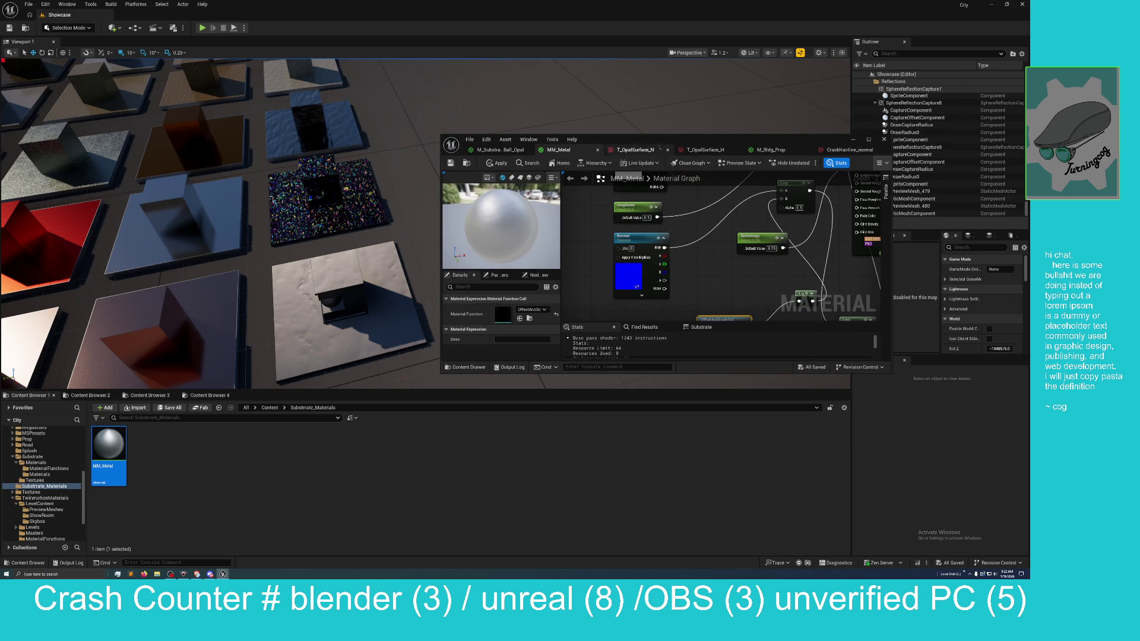
pyautogui.moveTo(660, 147)
pyautogui.mouseDown()
pyautogui.moveTo(514, 76)
pyautogui.moveTo(475, 1)
pyautogui.mouseUp()
pyautogui.moveTo(436, 311)
pyautogui.mouseDown()
pyautogui.moveTo(433, 333)
pyautogui.moveTo(489, 380)
pyautogui.mouseUp()
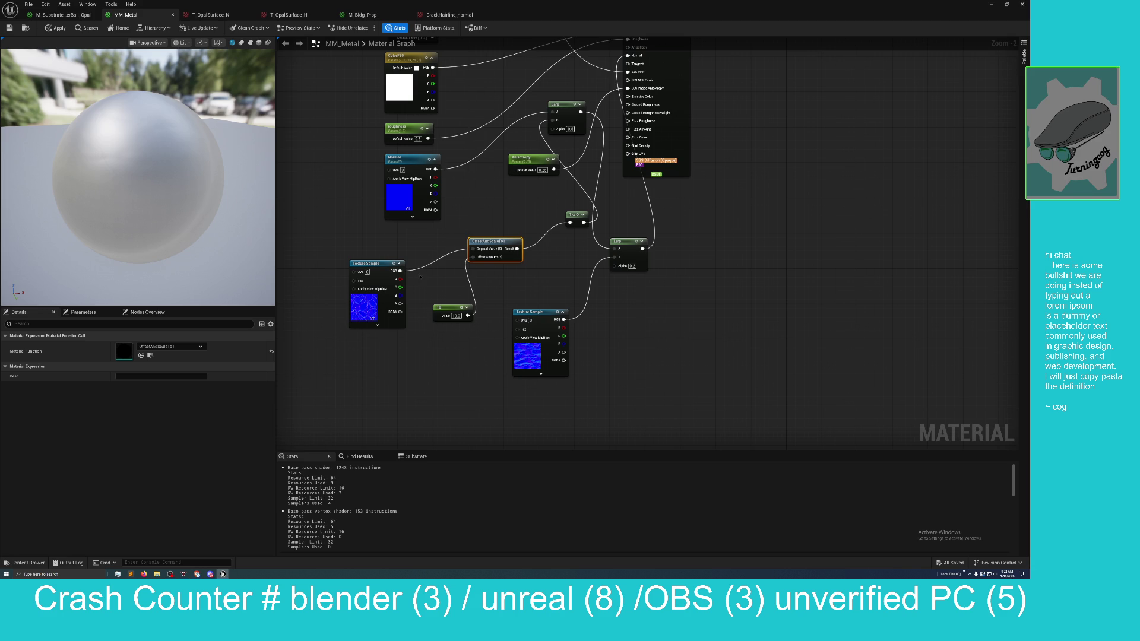
pyautogui.rightClick(423, 285)
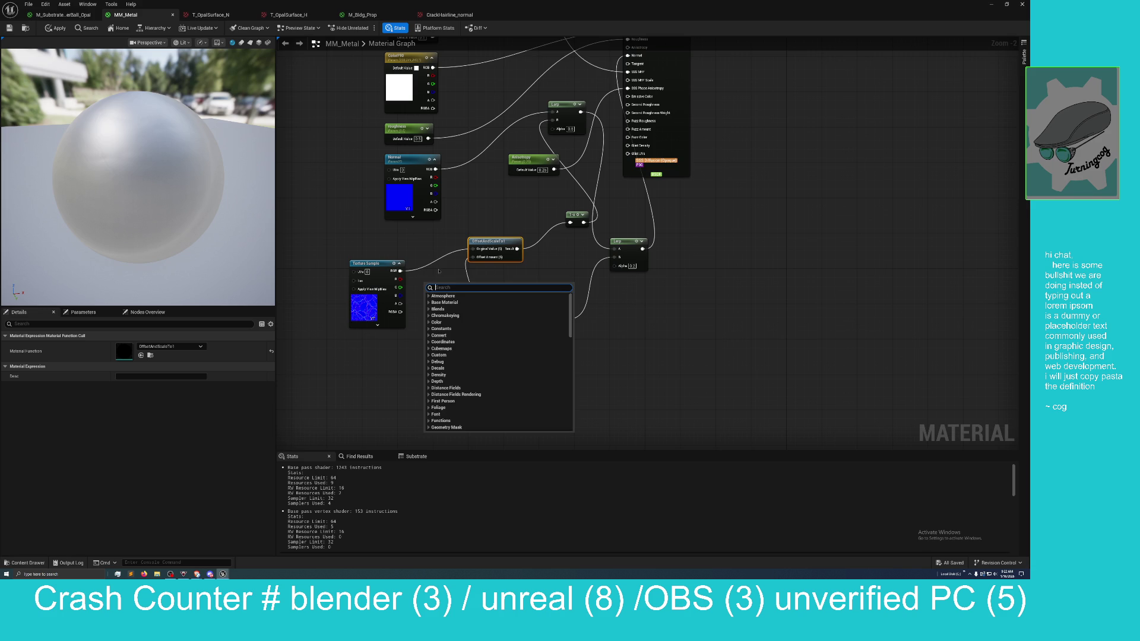
# Step: Change the normal-blend Lerp's Alpha from 0.2 to 0.3, checking the preview sphere, then restore the editor window
pyautogui.click(484, 271)
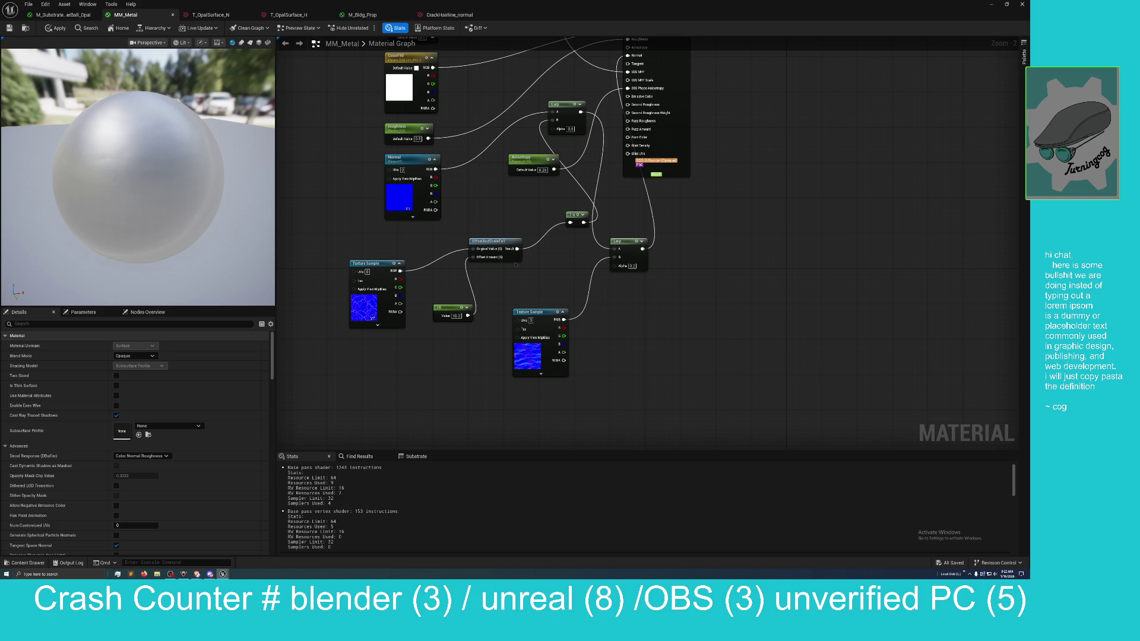
pyautogui.scroll(3, 216, 244)
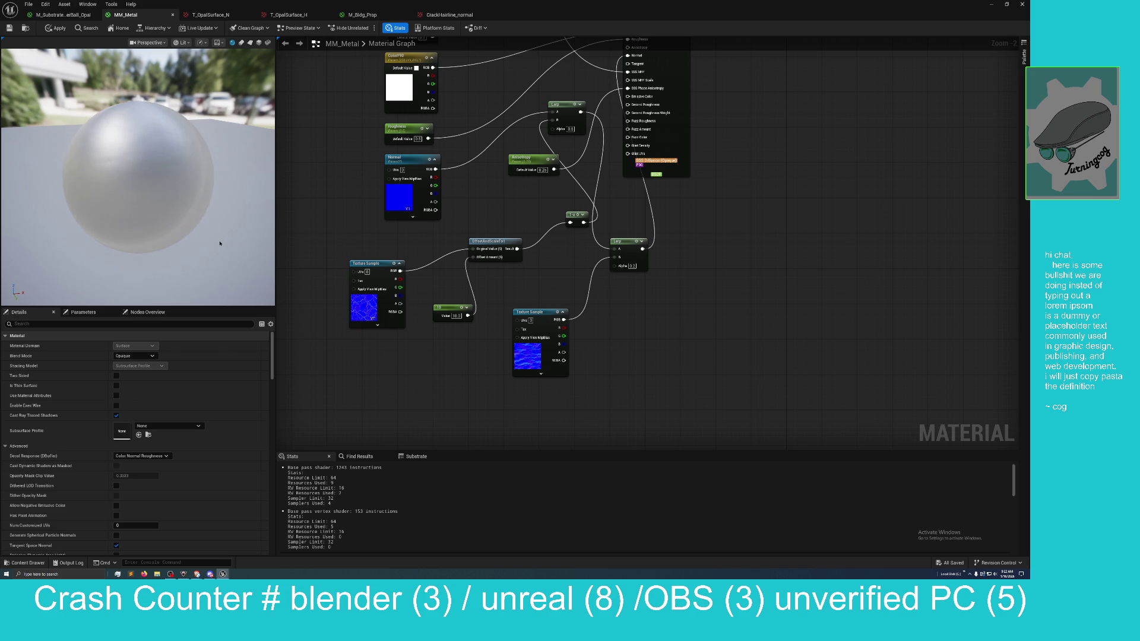
pyautogui.scroll(-4, 184, 221)
pyautogui.scroll(5, 183, 221)
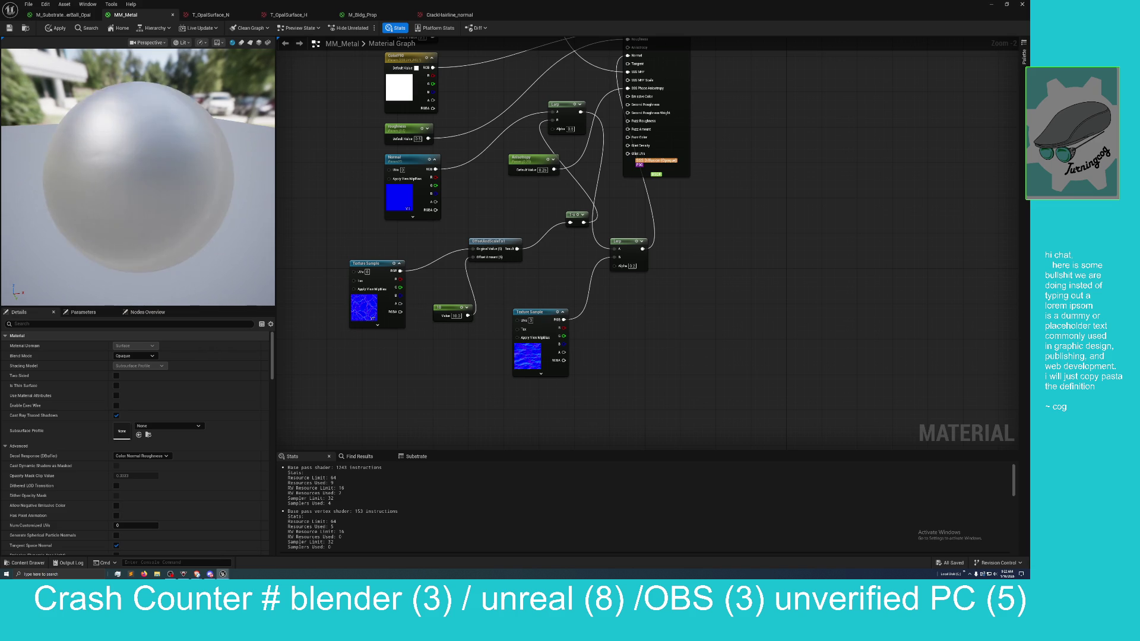
pyautogui.scroll(-2, 156, 195)
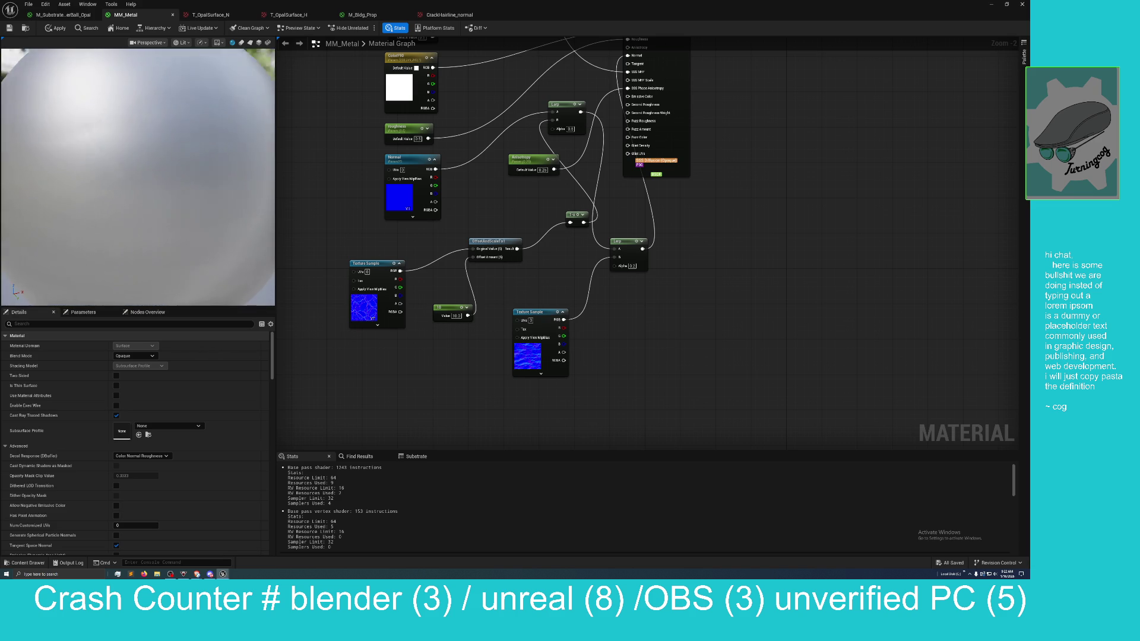
pyautogui.moveTo(138, 178)
pyautogui.mouseDown()
pyautogui.moveTo(138, 160)
pyautogui.moveTo(195, 155)
pyautogui.moveTo(145, 191)
pyautogui.mouseUp()
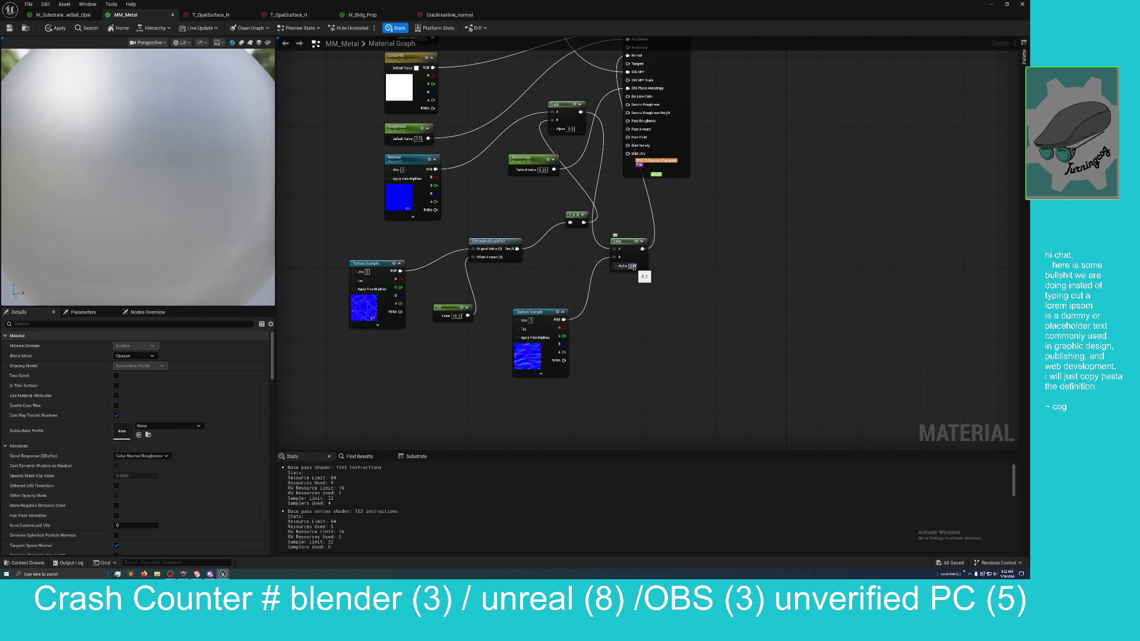
pyautogui.moveTo(633, 268); pyautogui.dragTo(638, 267)
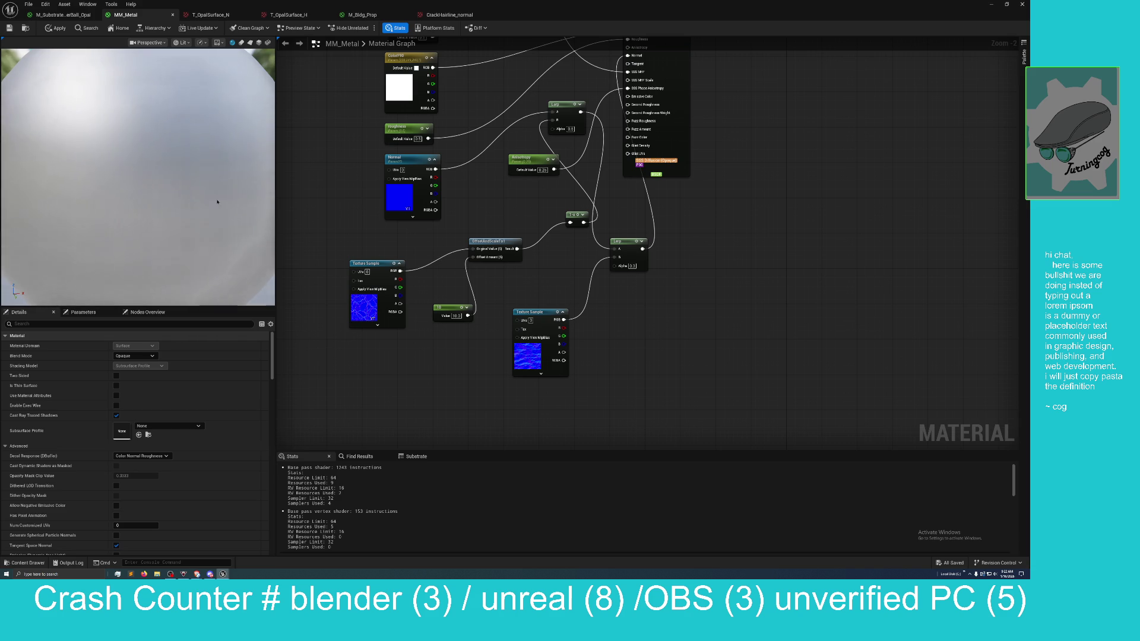
pyautogui.scroll(-5, 181, 208)
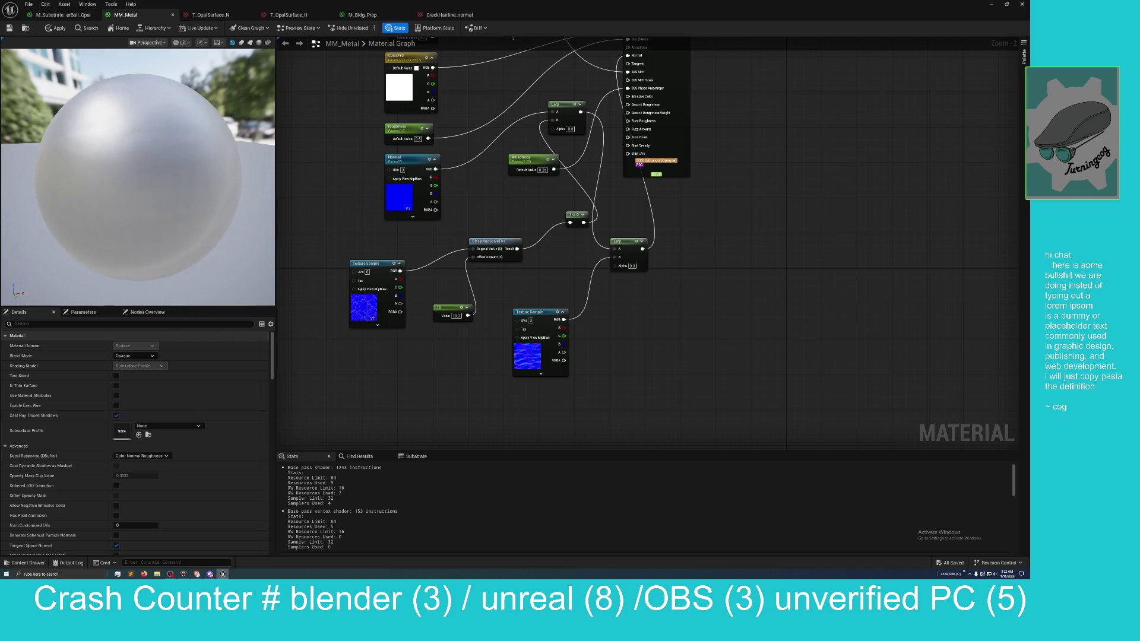
pyautogui.moveTo(524, 15); pyautogui.dragTo(661, 236)
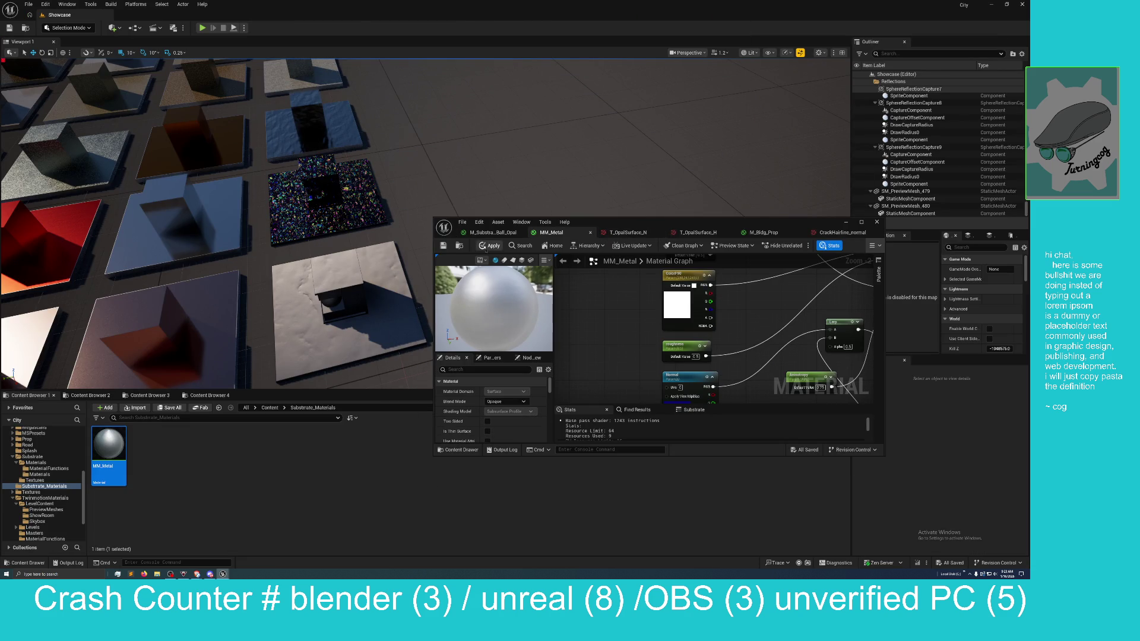
# Step: Apply the changes and save the MM_Metal material
pyautogui.click(490, 245)
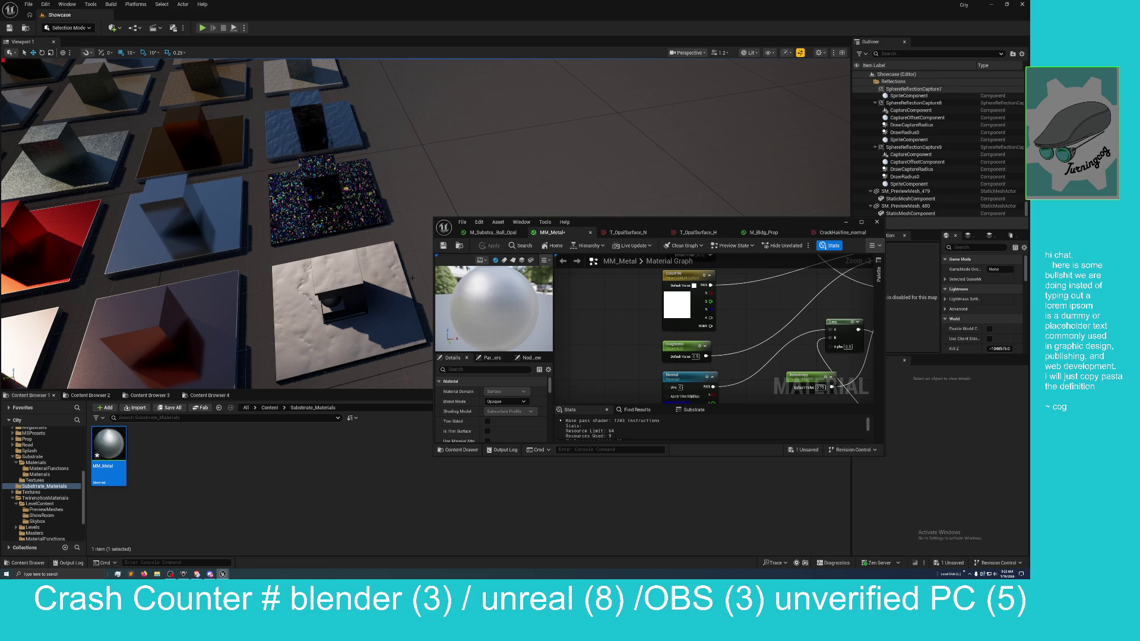
pyautogui.moveTo(640, 328)
pyautogui.mouseDown()
pyautogui.moveTo(609, 281)
pyautogui.moveTo(644, 307)
pyautogui.moveTo(632, 255)
pyautogui.moveTo(652, 178)
pyautogui.moveTo(624, 172)
pyautogui.moveTo(616, 256)
pyautogui.mouseUp()
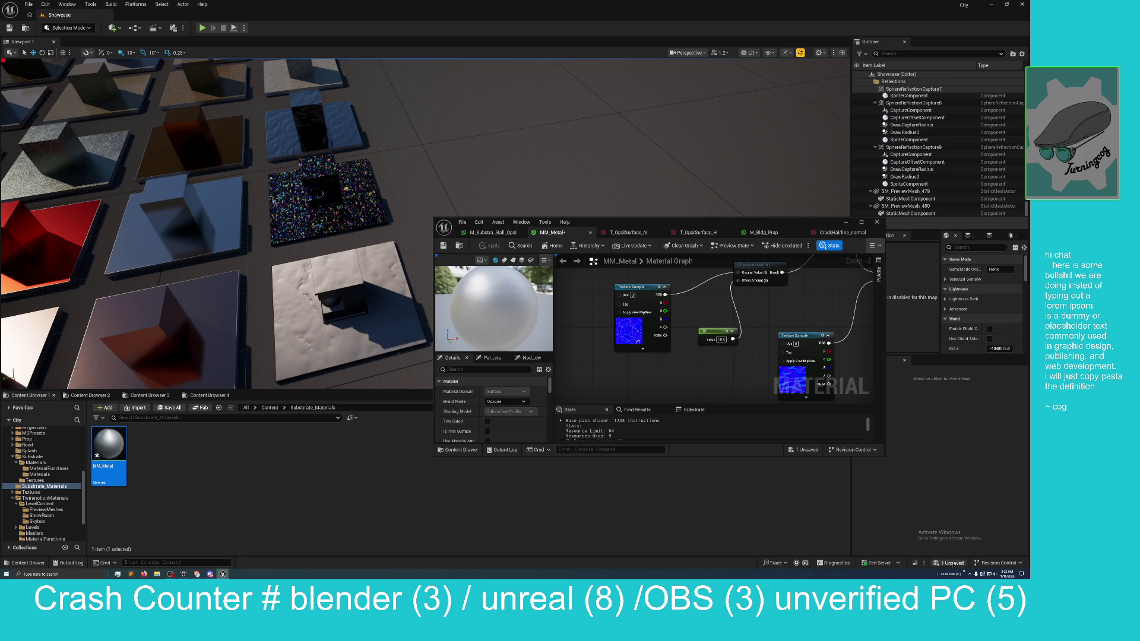
pyautogui.click(951, 562)
pyautogui.click(545, 345)
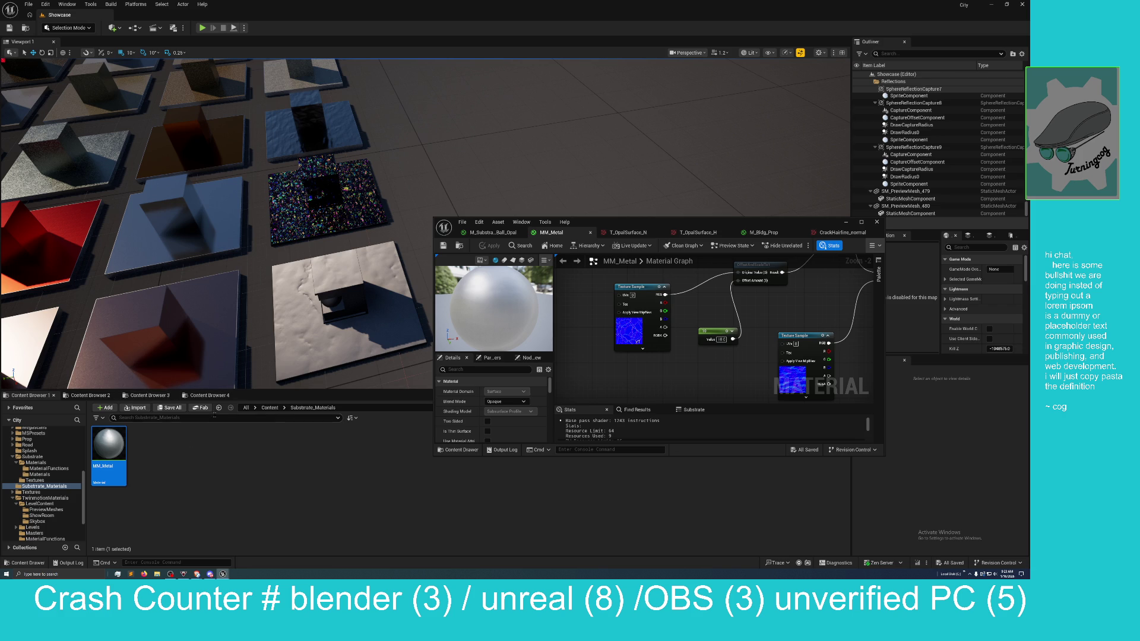
# Step: Browse the preview-mesh and Metal/Textures folders, then return to the top-level Content folder
pyautogui.click(89, 396)
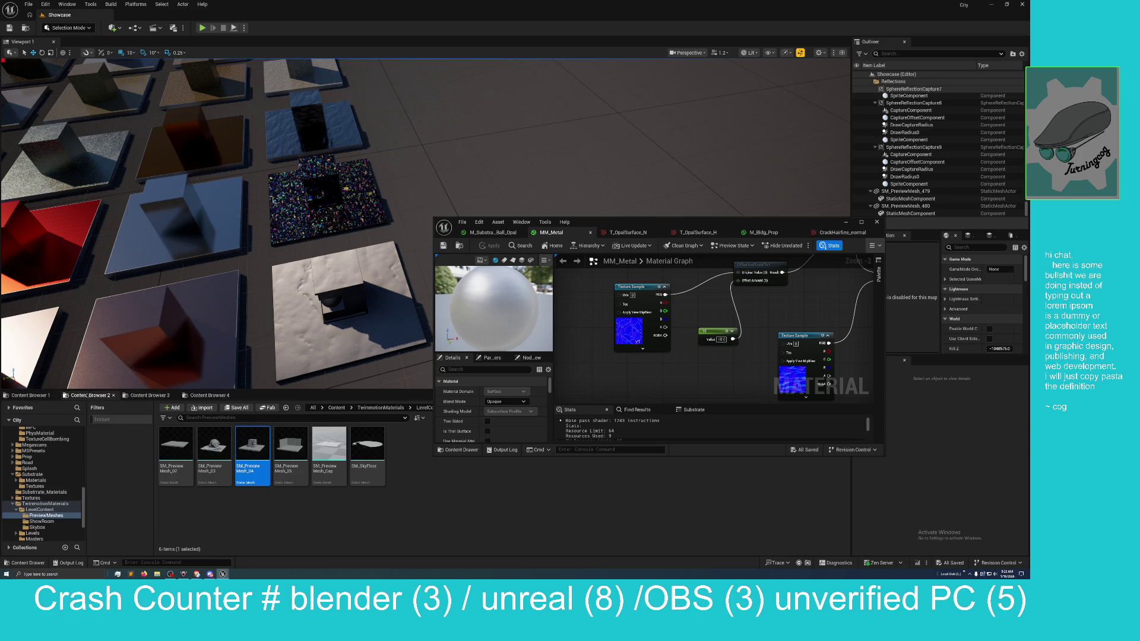
pyautogui.click(147, 395)
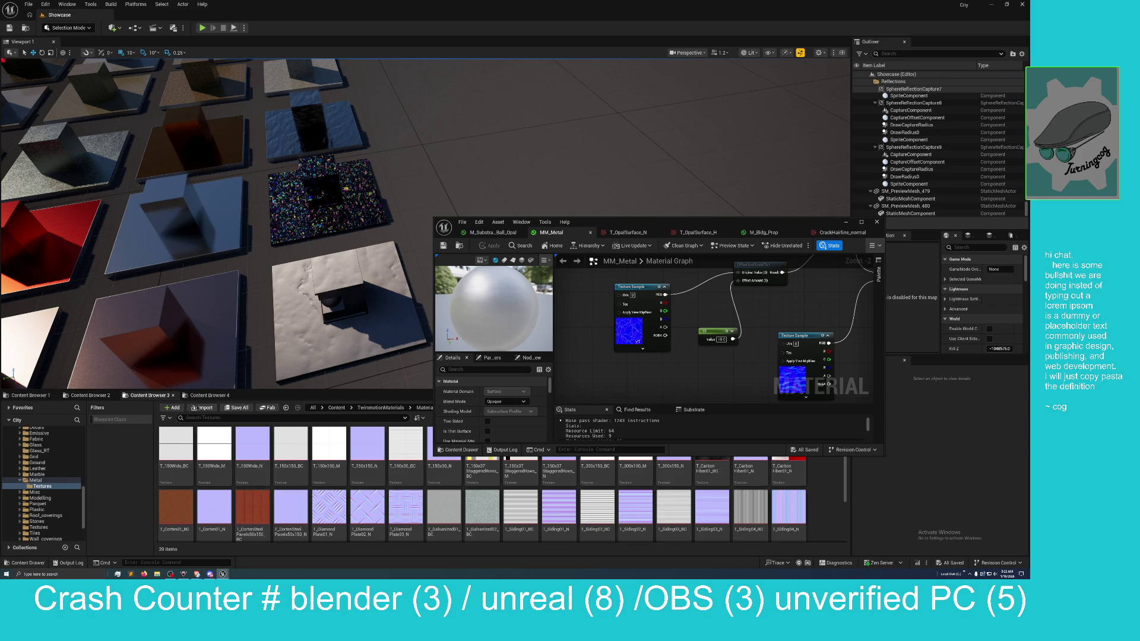
pyautogui.scroll(-3, 347, 475)
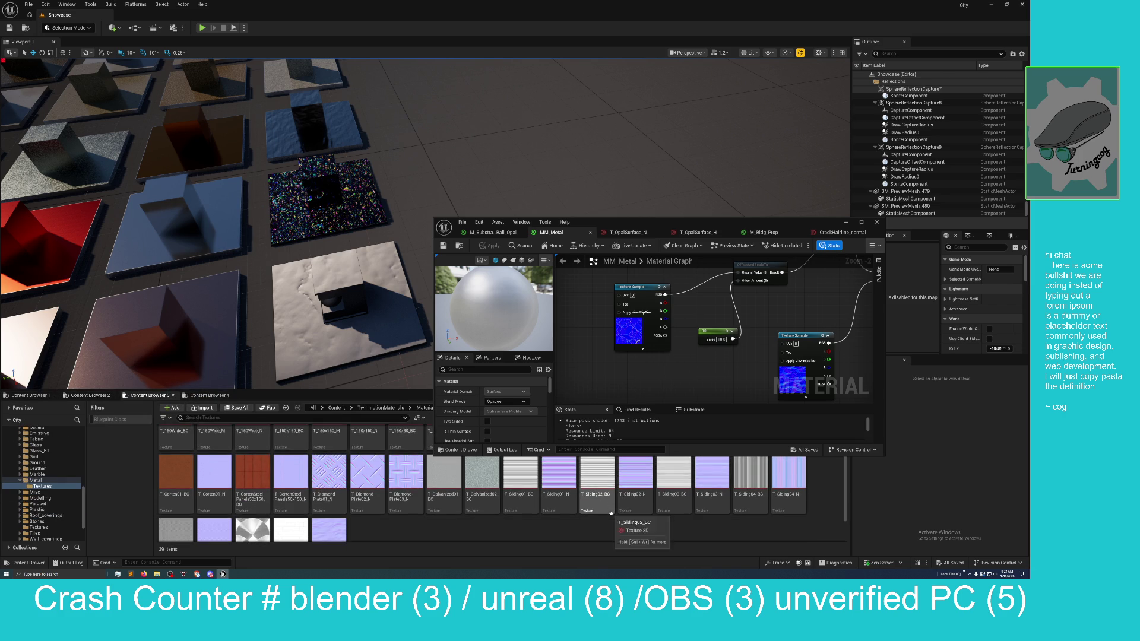
pyautogui.scroll(1, 402, 512)
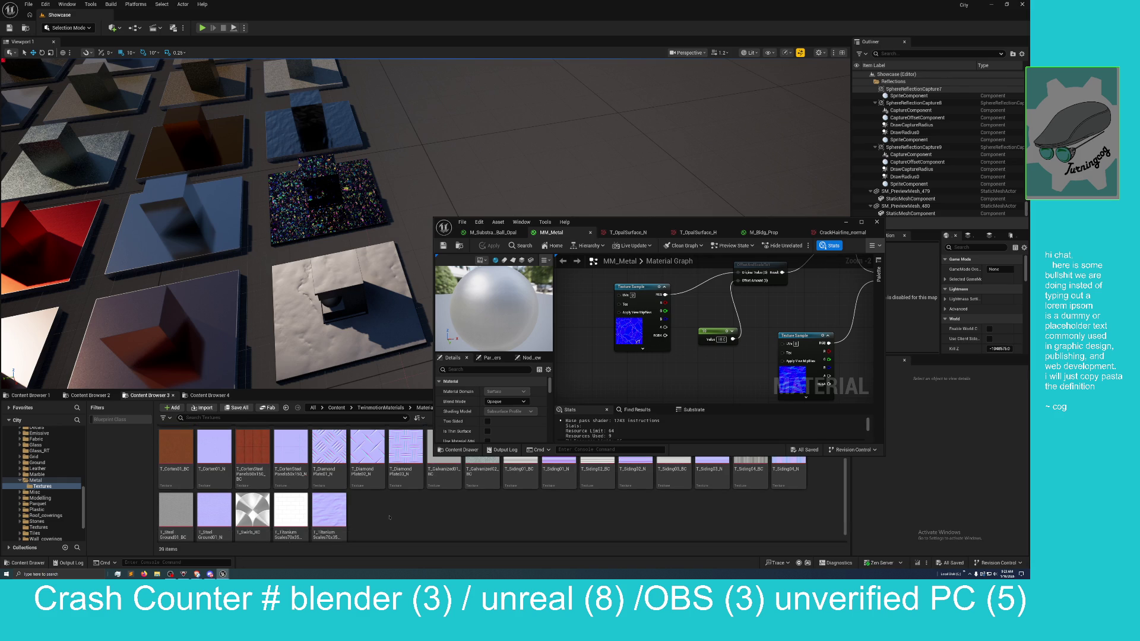
pyautogui.scroll(3, 392, 514)
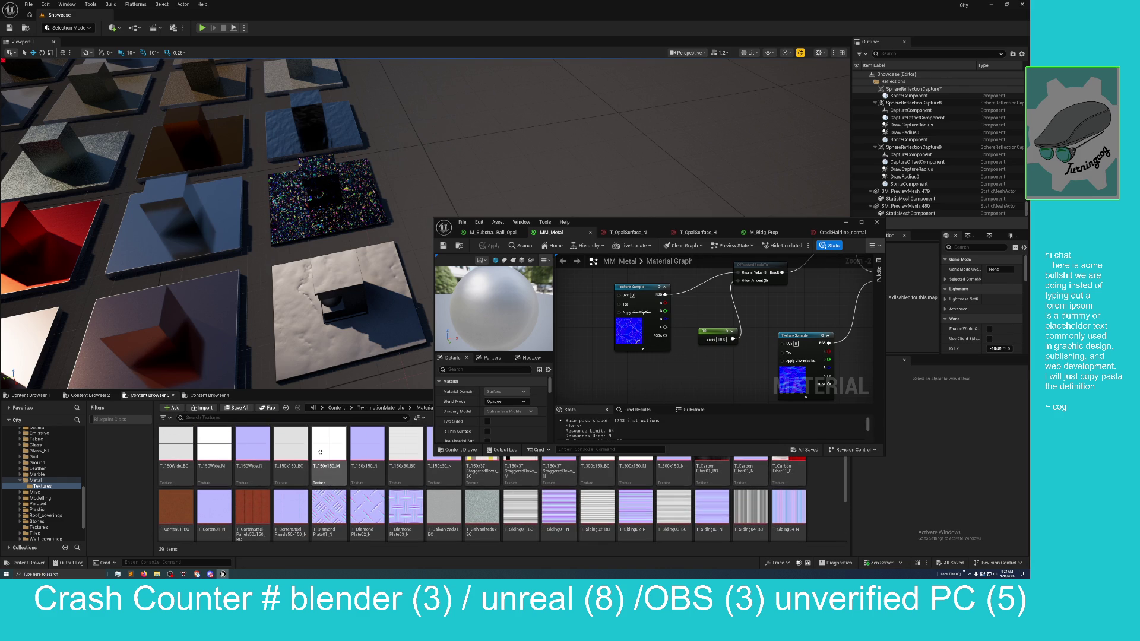
pyautogui.click(336, 408)
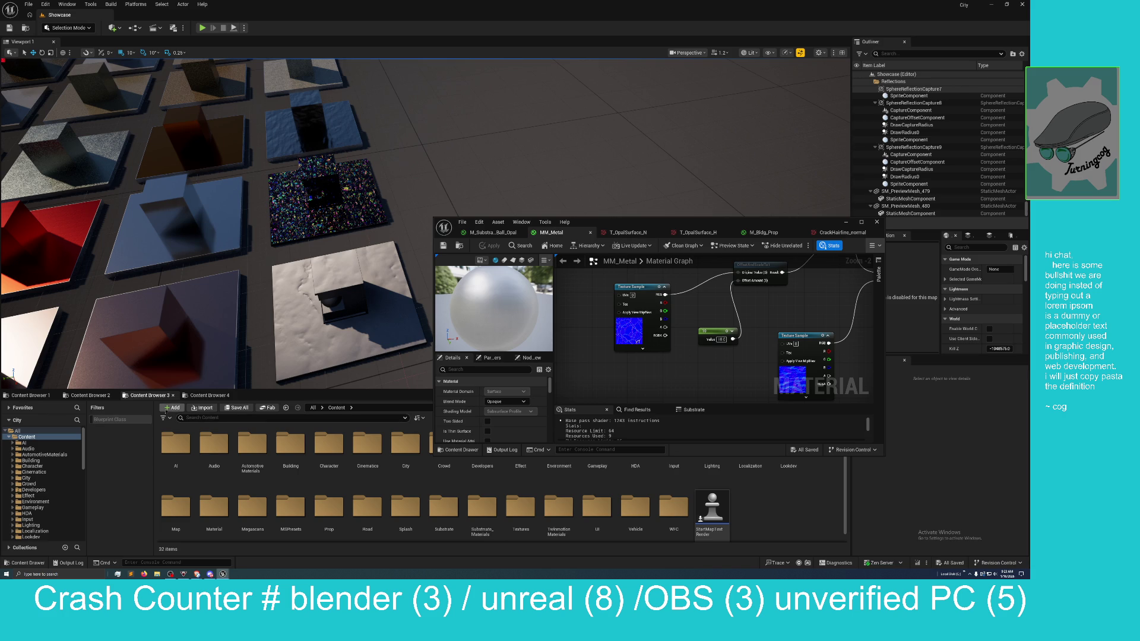
# Step: Filter the content browser to Texture assets instead of Blueprint classes
pyautogui.click(165, 418)
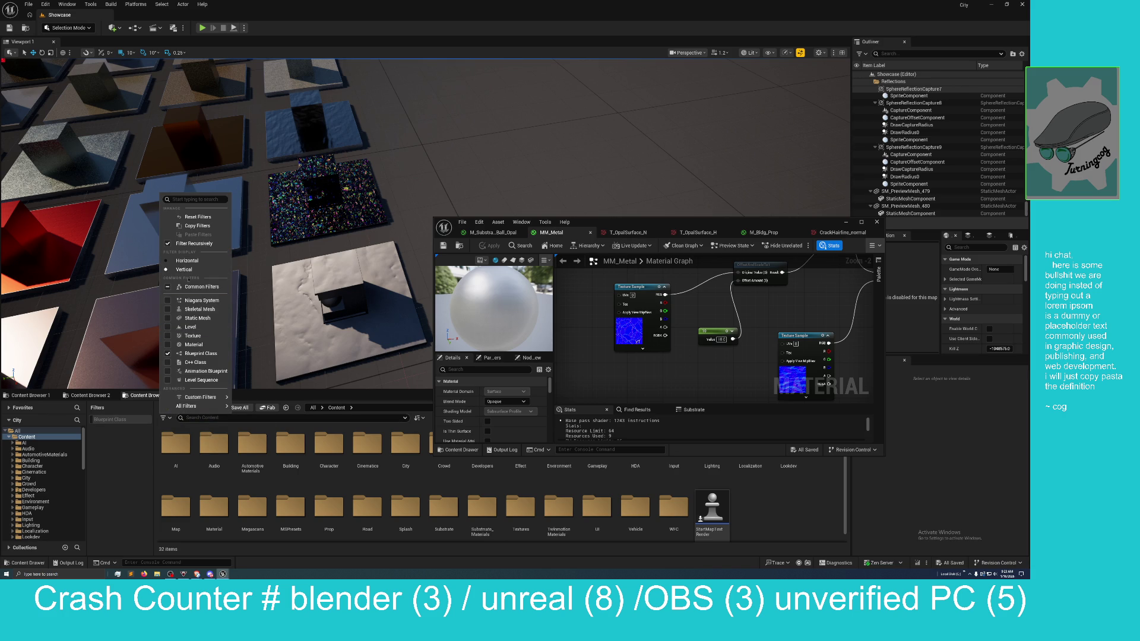
pyautogui.click(167, 353)
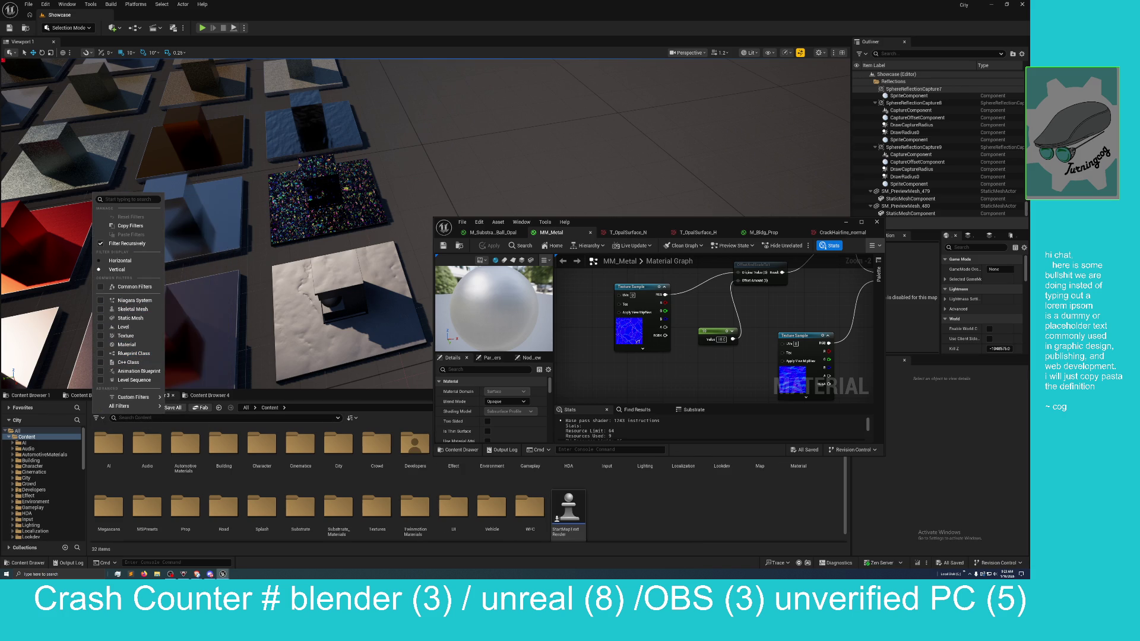
pyautogui.click(159, 335)
pyautogui.moveTo(186, 406)
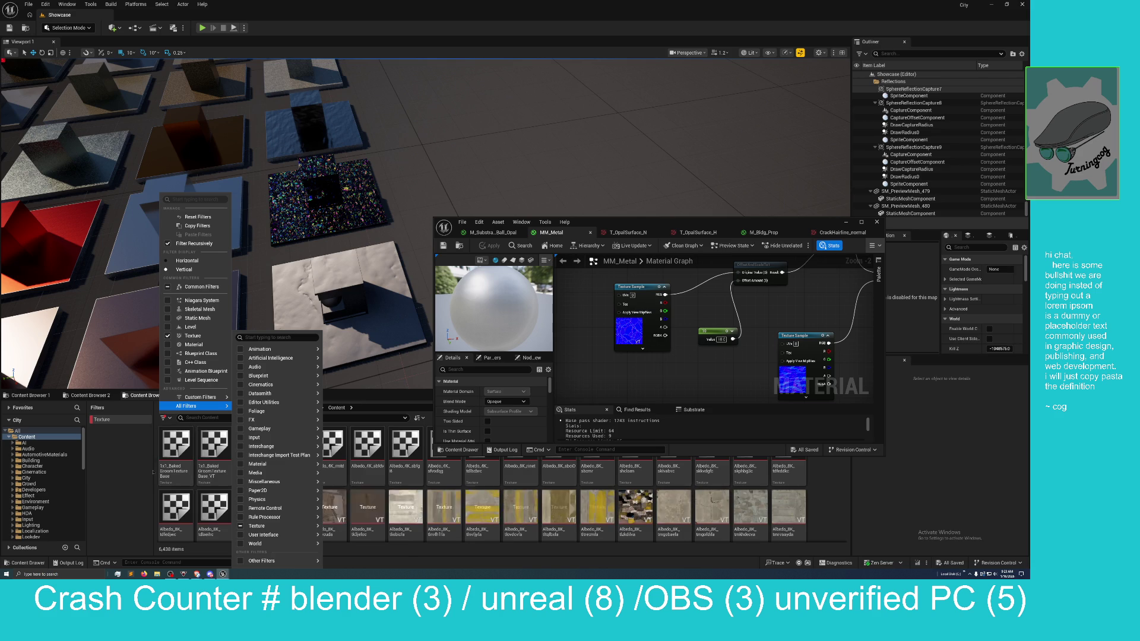
pyautogui.moveTo(255, 437)
pyautogui.click(131, 462)
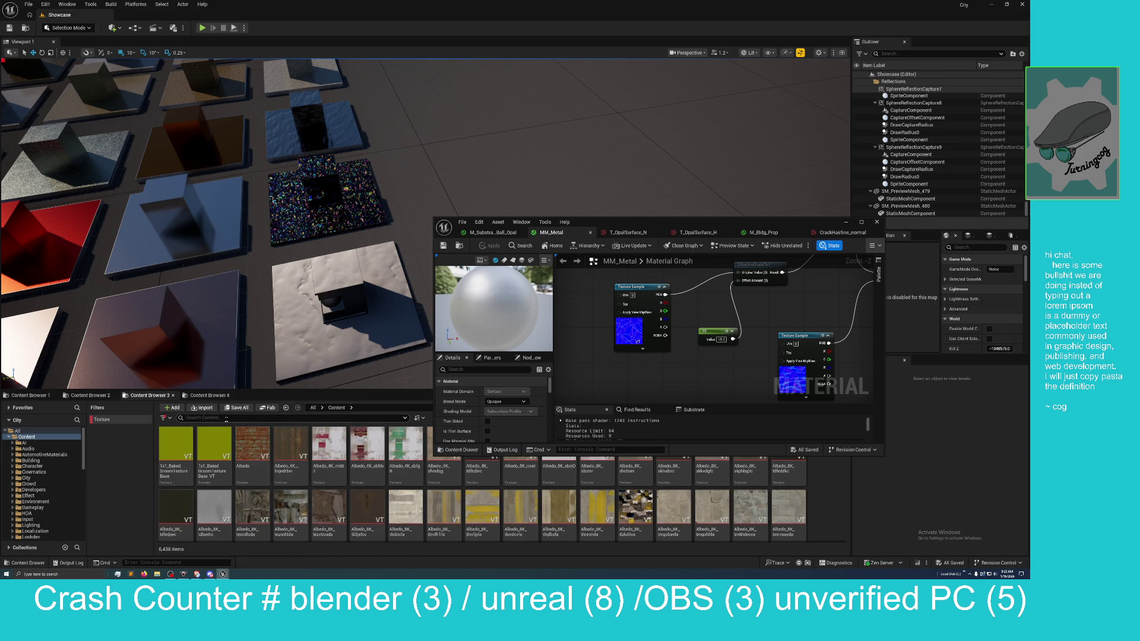
# Step: Search for 'nor' and drag CrumpleCarMetal_Hi_Normal into the MM_Metal graph
pyautogui.click(227, 418)
pyautogui.write('nor')
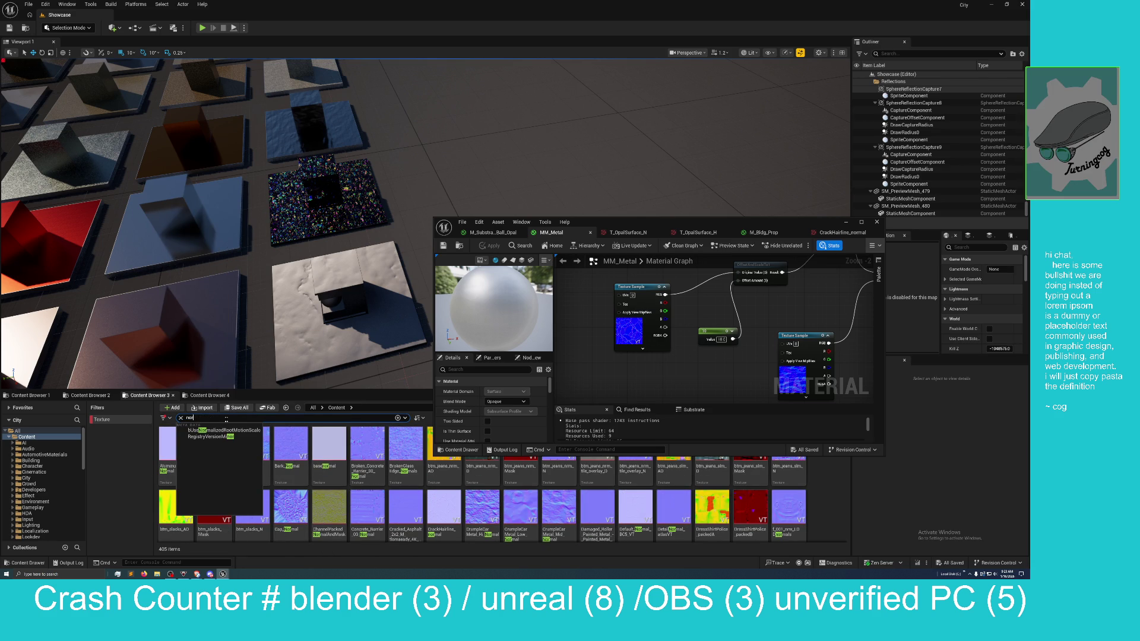
pyautogui.press('Escape')
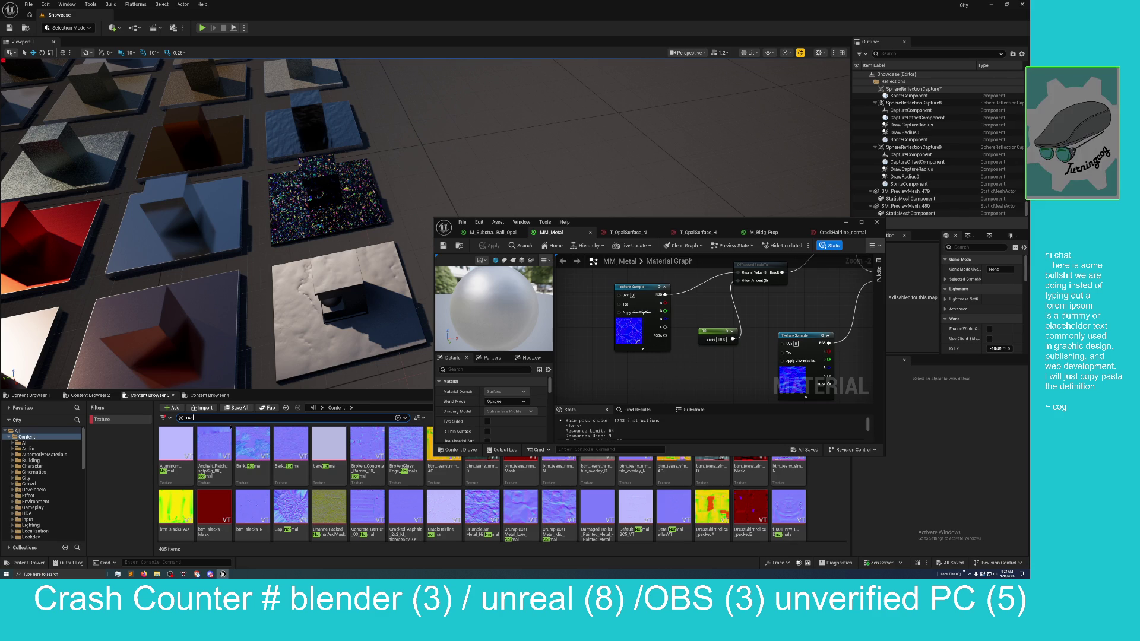
pyautogui.scroll(-1, 297, 475)
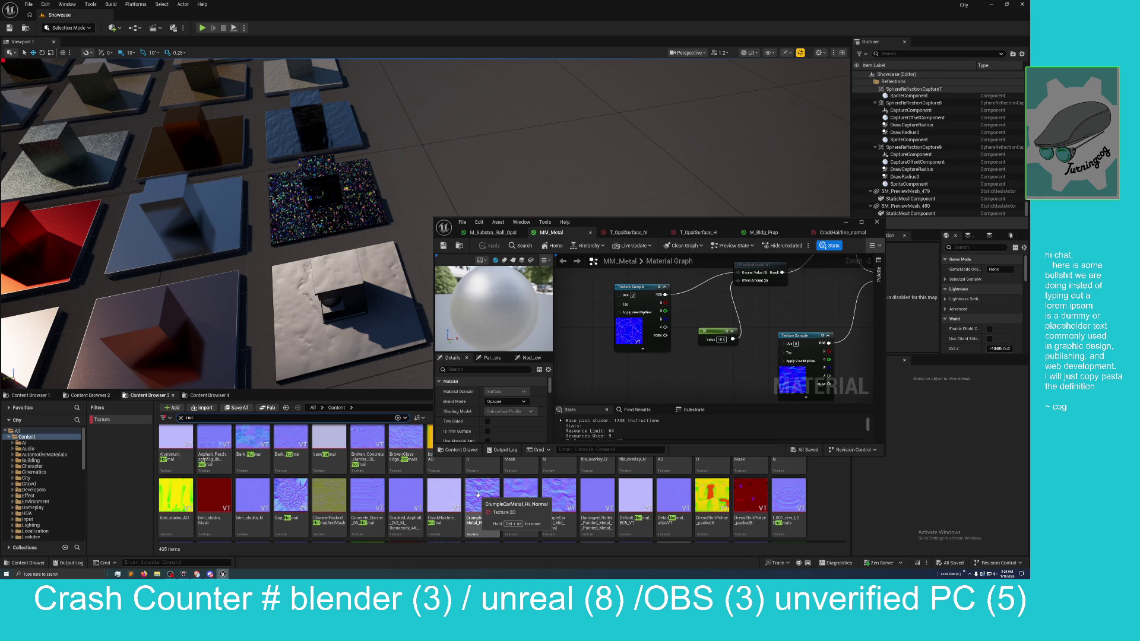
pyautogui.moveTo(481, 500); pyautogui.dragTo(607, 378)
# Step: Move the new texture node up and maximise the material editor over the main node network
pyautogui.scroll(-2, 674, 339)
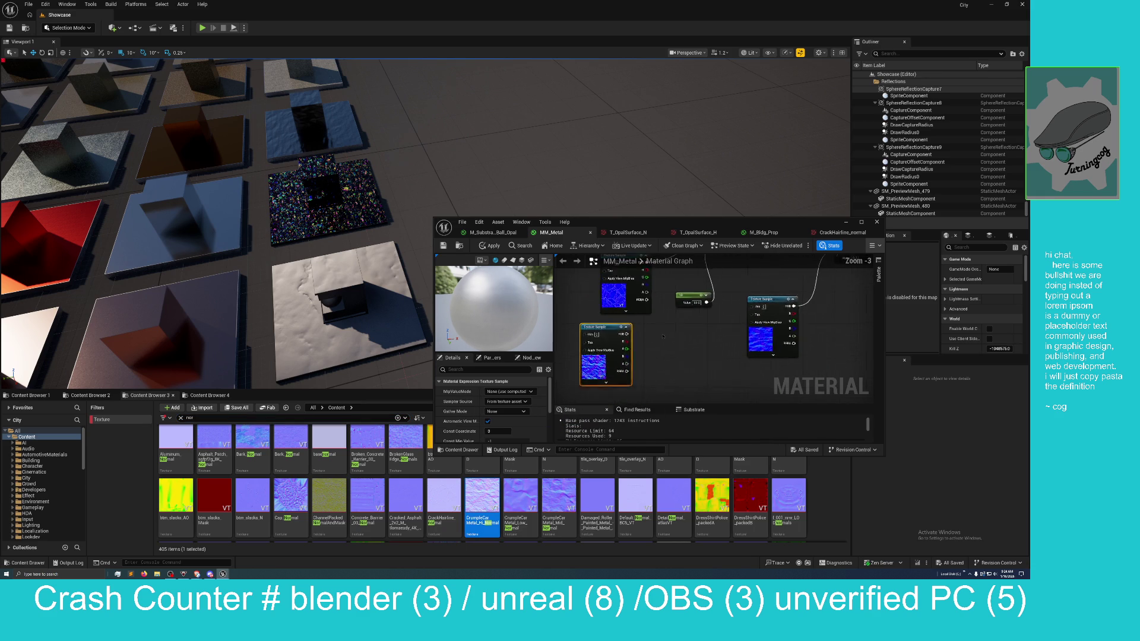
pyautogui.scroll(-2, 663, 360)
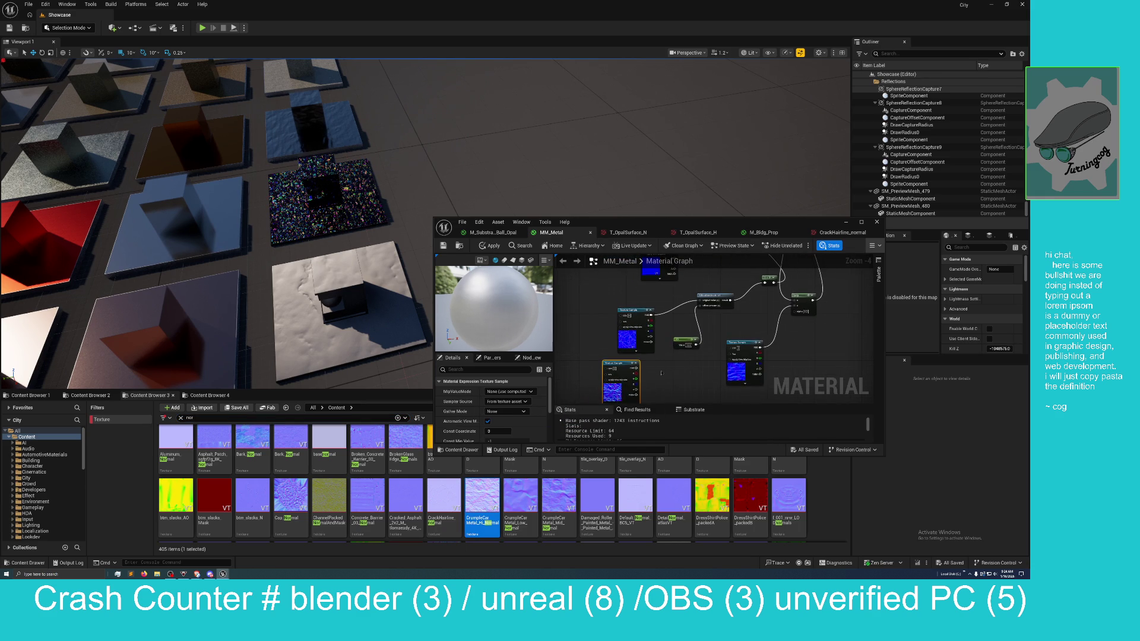
pyautogui.scroll(2, 614, 371)
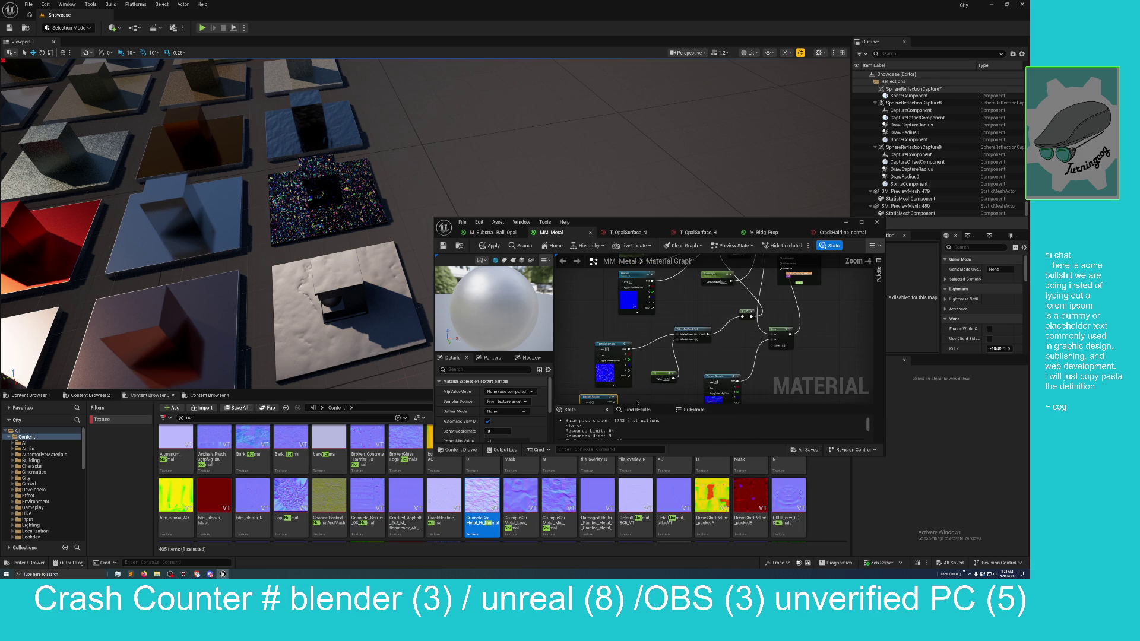
pyautogui.moveTo(570, 378)
pyautogui.mouseDown()
pyautogui.moveTo(651, 354)
pyautogui.moveTo(652, 269)
pyautogui.mouseUp()
pyautogui.moveTo(706, 297)
pyautogui.mouseDown()
pyautogui.moveTo(660, 398)
pyautogui.moveTo(641, 345)
pyautogui.moveTo(647, 303)
pyautogui.mouseUp()
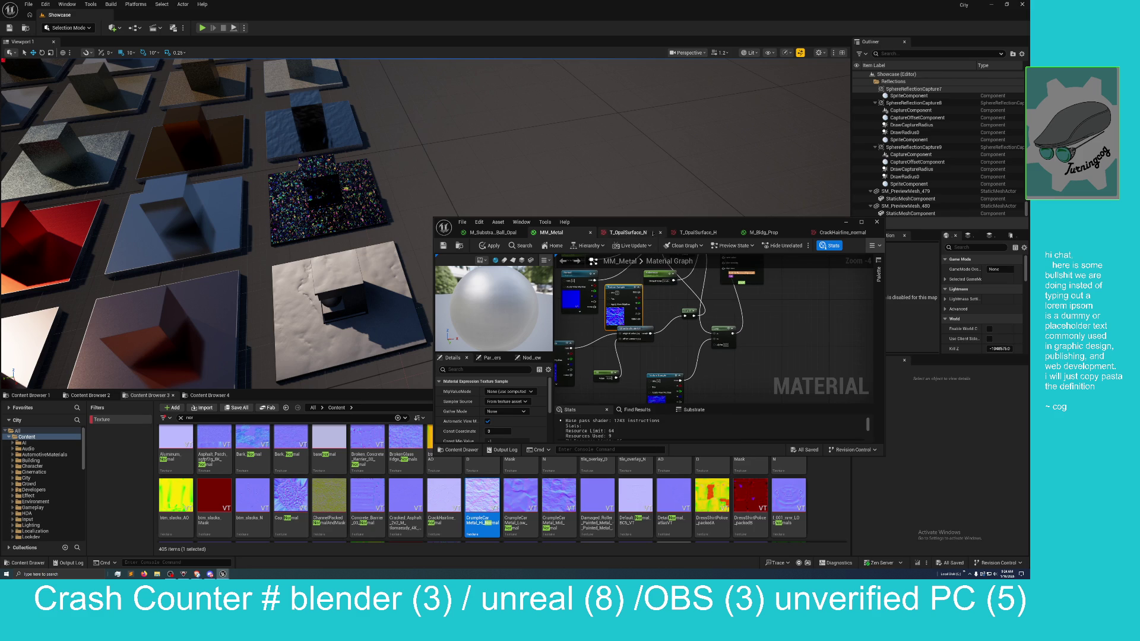
pyautogui.moveTo(652, 235)
pyautogui.mouseDown()
pyautogui.moveTo(435, 338)
pyautogui.moveTo(408, 50)
pyautogui.moveTo(356, 2)
pyautogui.mouseUp()
pyautogui.scroll(-1, 326, 256)
pyautogui.moveTo(404, 382)
pyautogui.mouseDown()
pyautogui.moveTo(501, 336)
pyautogui.moveTo(581, 347)
pyautogui.mouseUp()
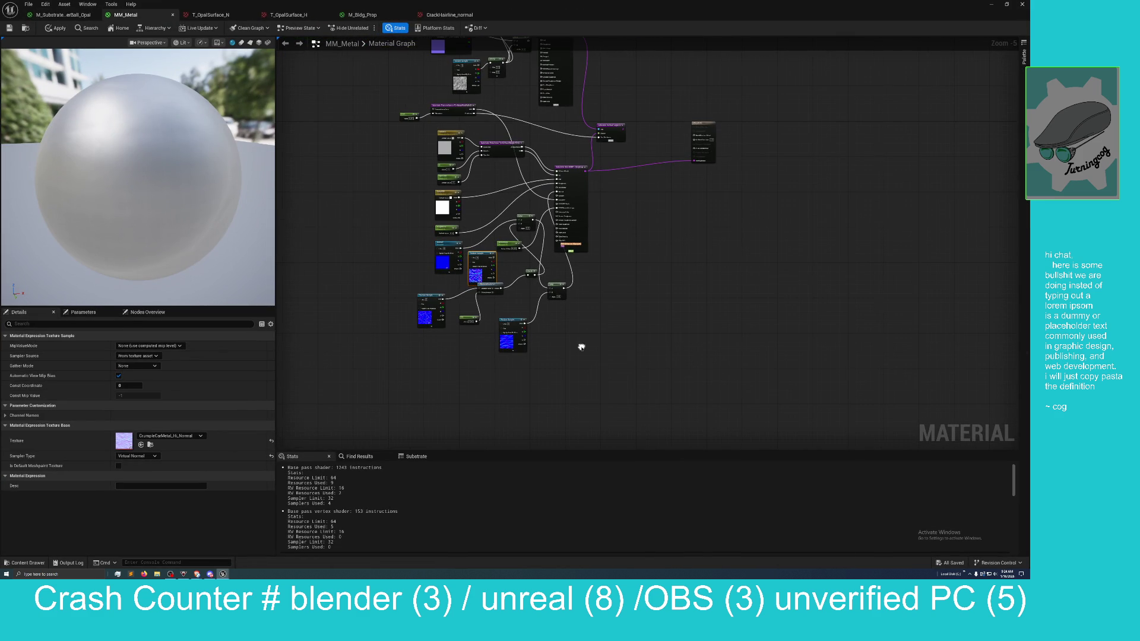
# Step: Place the CrumpleCarMetal_Hi_Normal node below the other texture samples
pyautogui.click(469, 305)
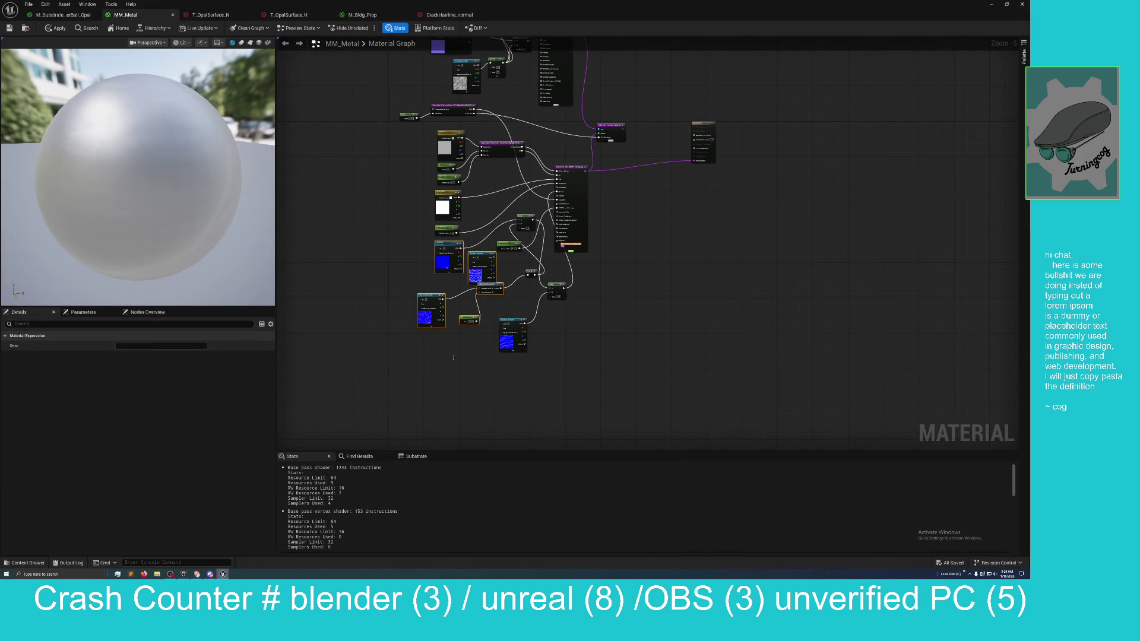
pyautogui.click(482, 256)
pyautogui.moveTo(482, 255)
pyautogui.mouseDown()
pyautogui.moveTo(445, 330)
pyautogui.moveTo(461, 357)
pyautogui.mouseUp()
pyautogui.scroll(3, 511, 382)
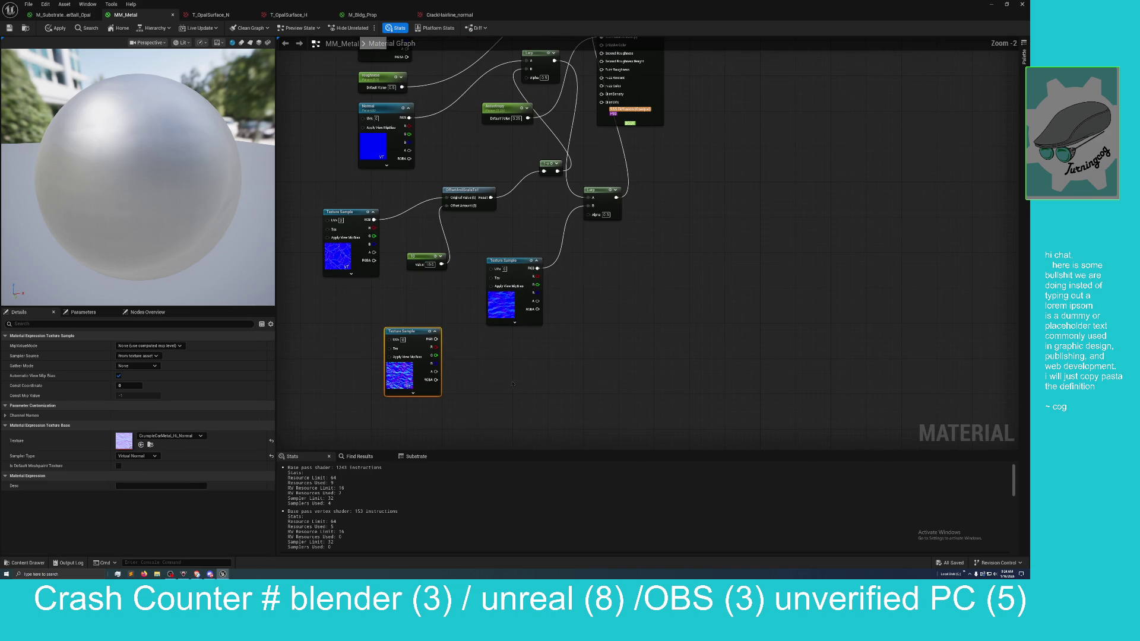
pyautogui.scroll(2, 455, 364)
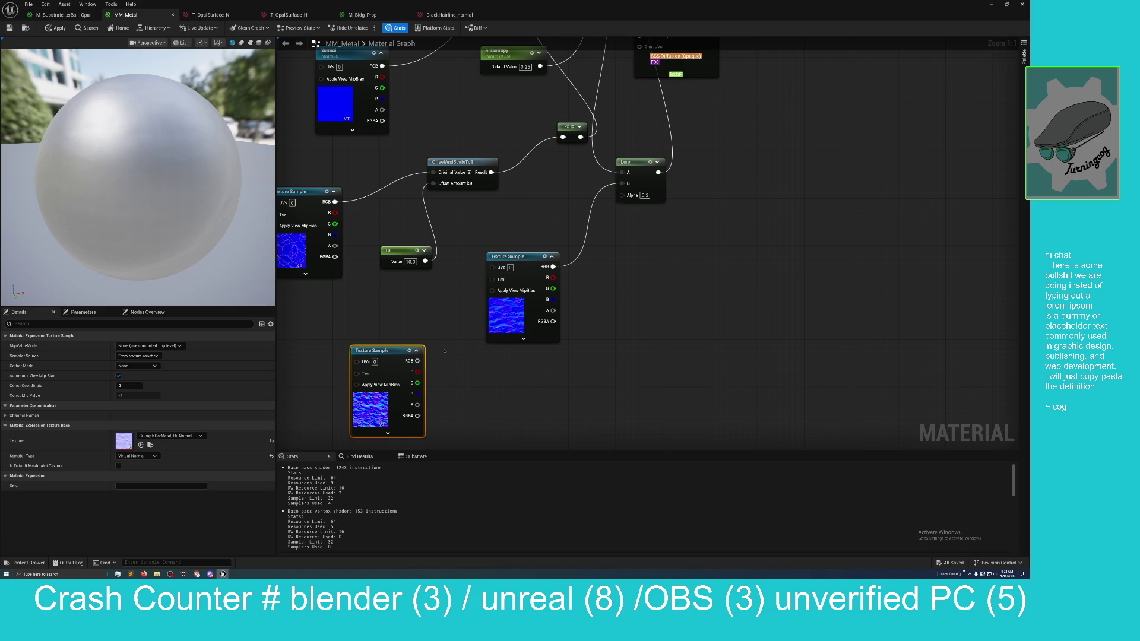
pyautogui.moveTo(465, 349)
pyautogui.mouseDown()
pyautogui.moveTo(464, 375)
pyautogui.moveTo(476, 356)
pyautogui.mouseUp()
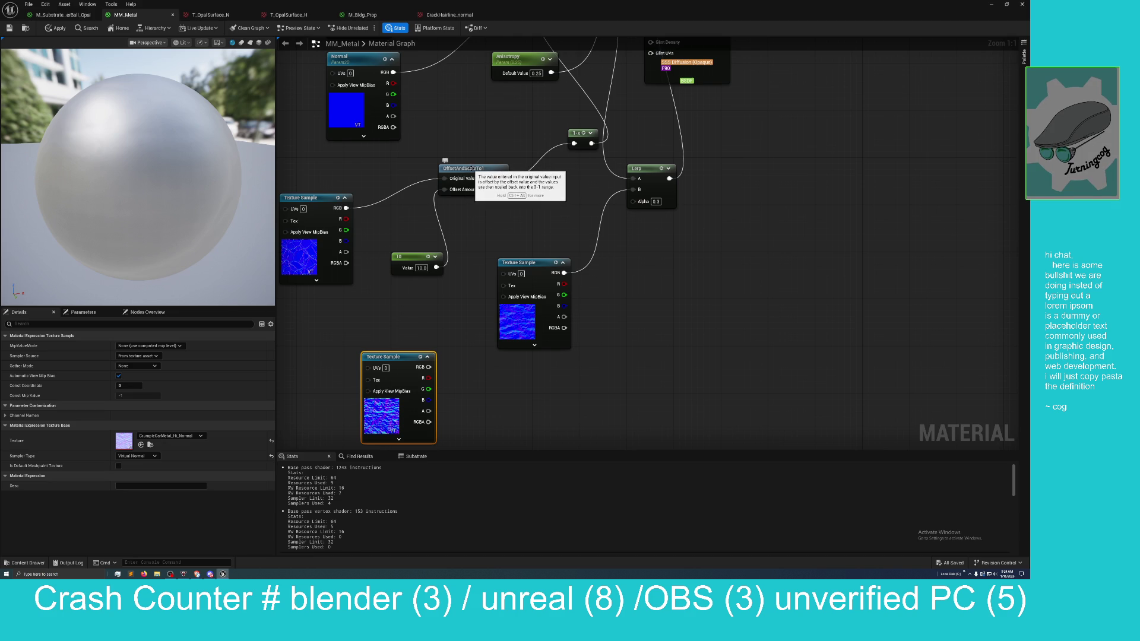
pyautogui.rightClick(473, 169)
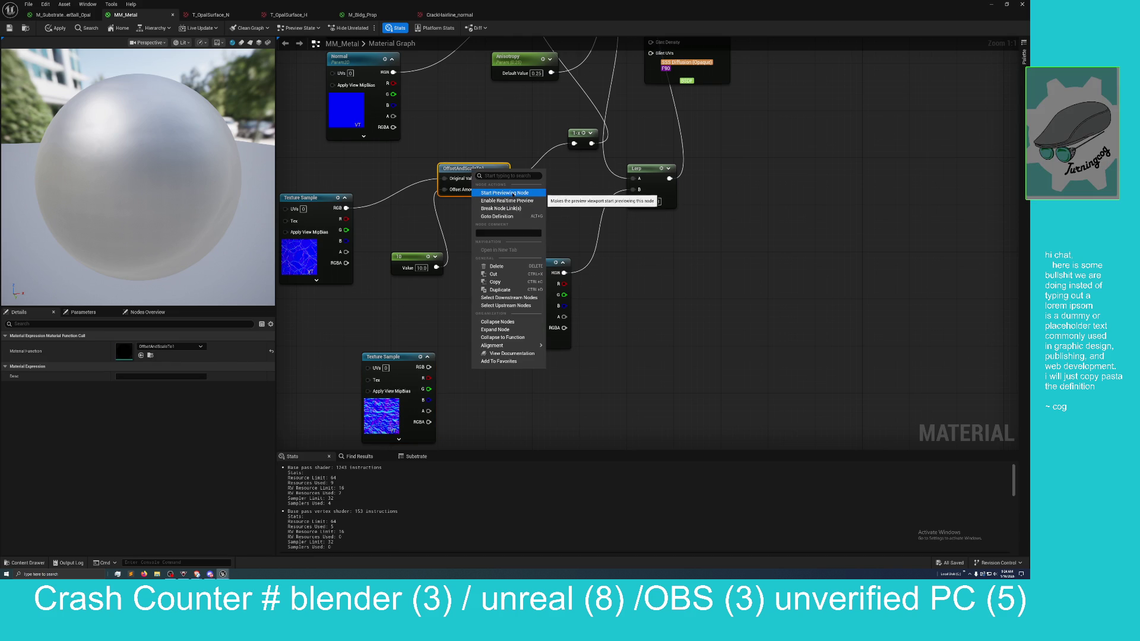
# Step: Duplicate the OffsetAndScaleTo1 node and the constant 10, placing the copies beside the new texture
pyautogui.click(500, 289)
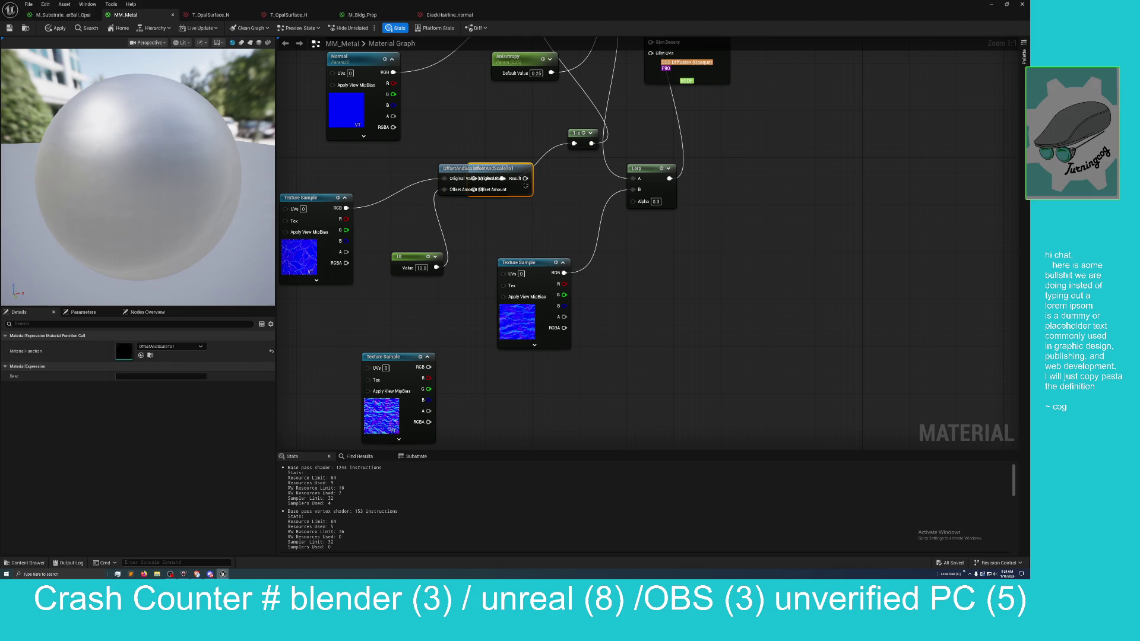
pyautogui.moveTo(518, 165); pyautogui.dragTo(522, 370)
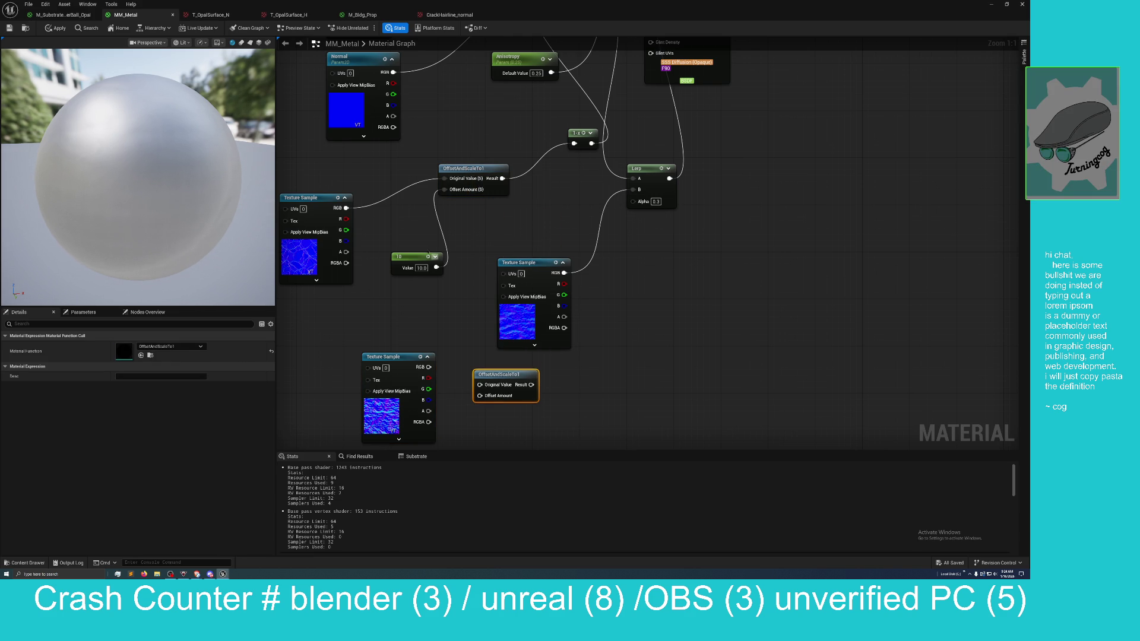
pyautogui.rightClick(419, 259)
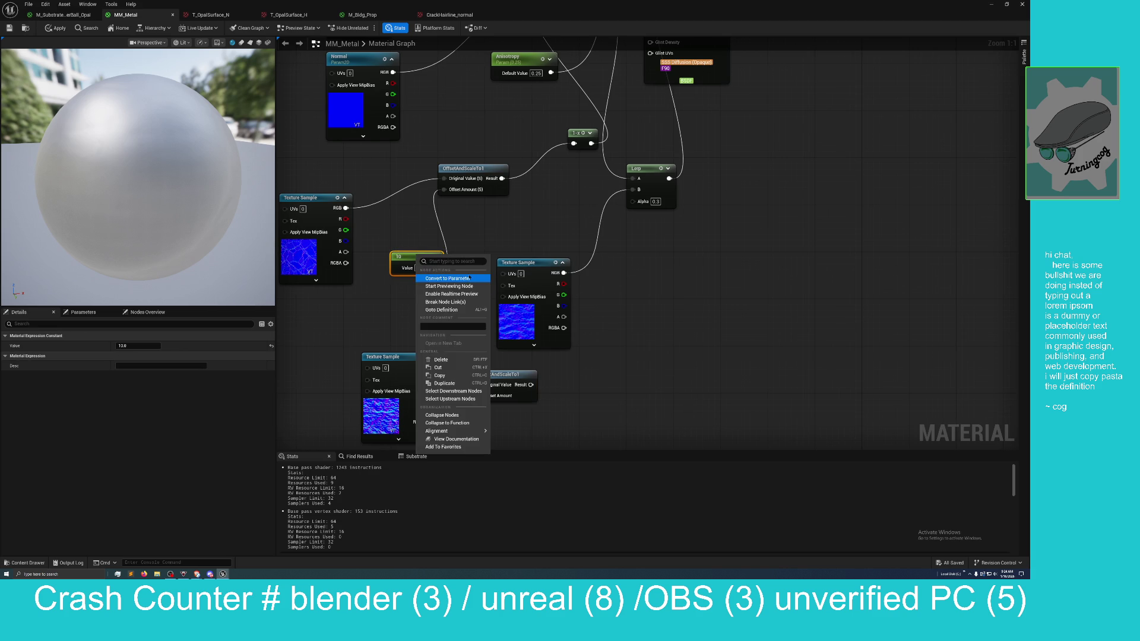
pyautogui.click(444, 383)
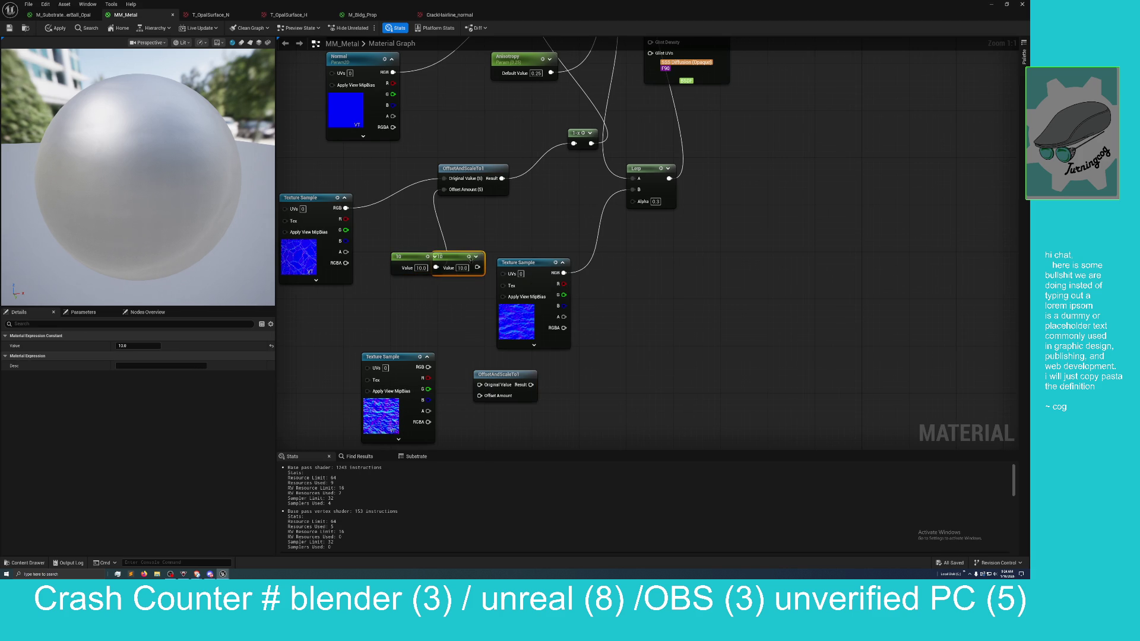
pyautogui.moveTo(404, 257)
pyautogui.mouseDown()
pyautogui.moveTo(376, 261)
pyautogui.moveTo(396, 233)
pyautogui.mouseUp()
pyautogui.moveTo(451, 256); pyautogui.dragTo(487, 416)
# Step: Wire the bottom texture's RGB and the copied constant into the lower OffsetAndScaleTo1 node
pyautogui.moveTo(430, 367); pyautogui.dragTo(479, 385)
pyautogui.click(455, 370)
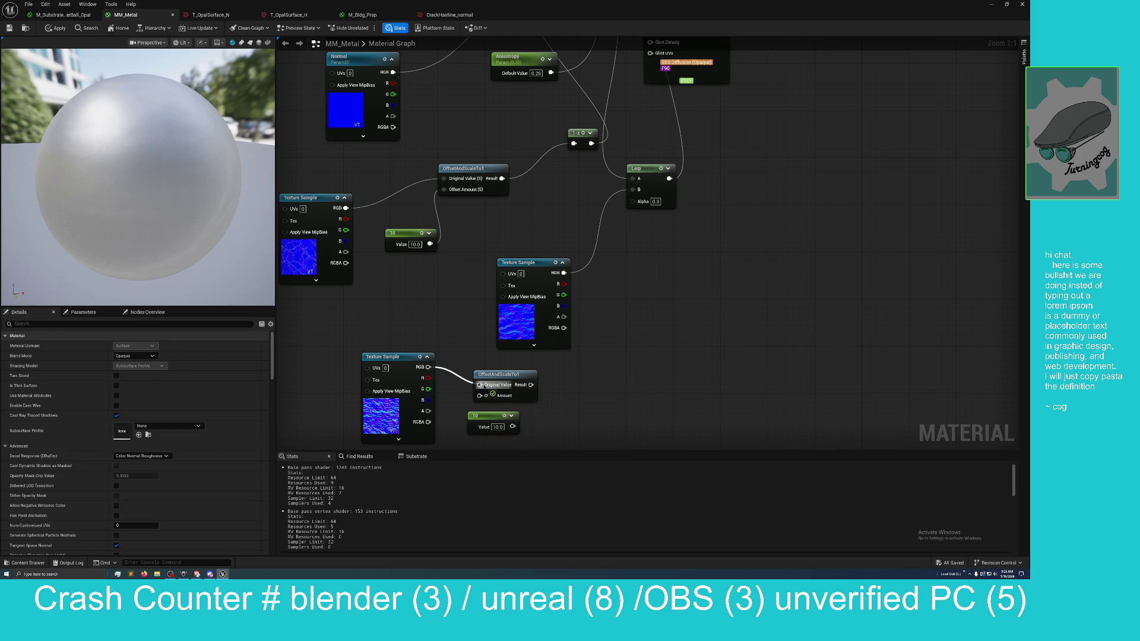
pyautogui.moveTo(512, 427)
pyautogui.mouseDown()
pyautogui.moveTo(458, 404)
pyautogui.moveTo(478, 395)
pyautogui.mouseUp()
pyautogui.click(494, 427)
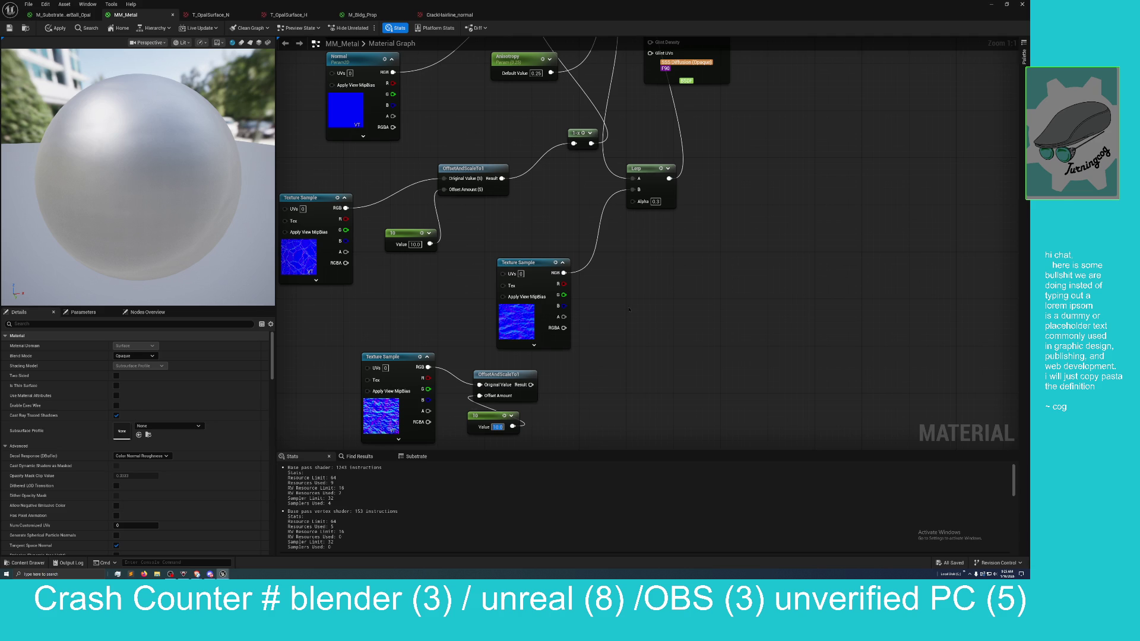
pyautogui.moveTo(629, 309); pyautogui.dragTo(564, 317)
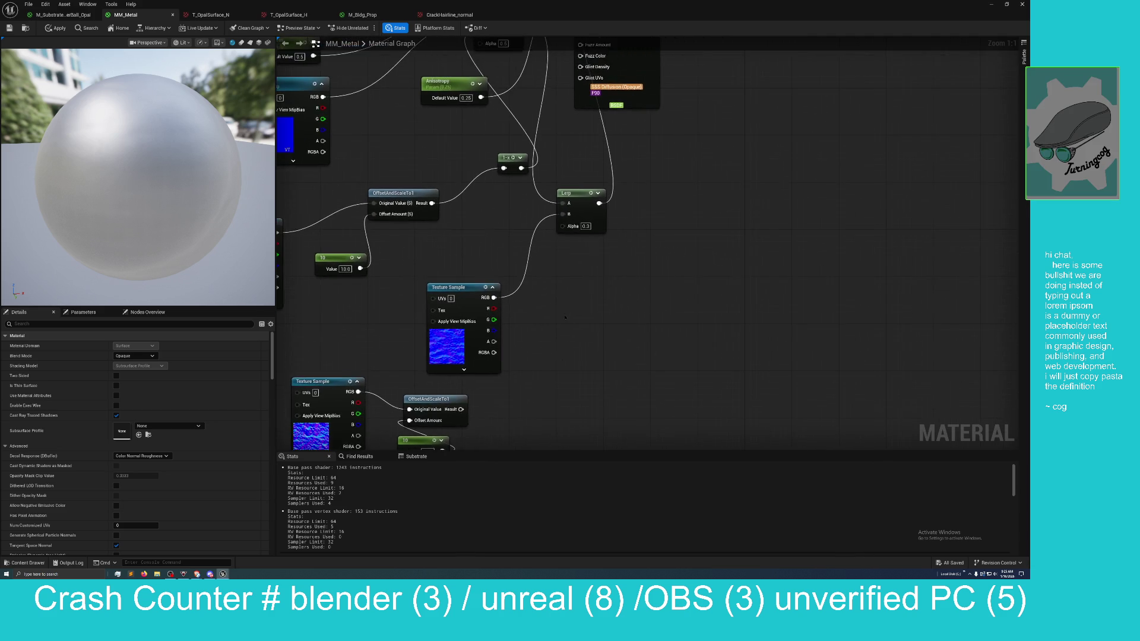
# Step: Add a second Lerp fed by the first, outputting to Normal, with alpha from the lower OffsetAndScaleTo1
pyautogui.scroll(-3, 564, 317)
pyautogui.rightClick(568, 317)
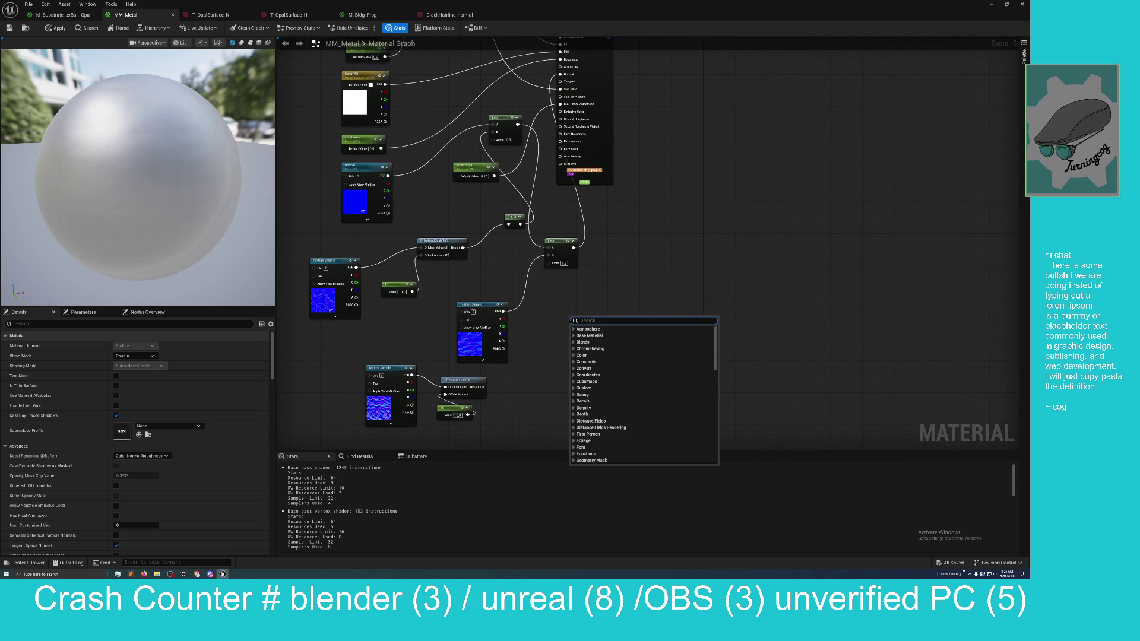
pyautogui.write('ler')
pyautogui.press('Return')
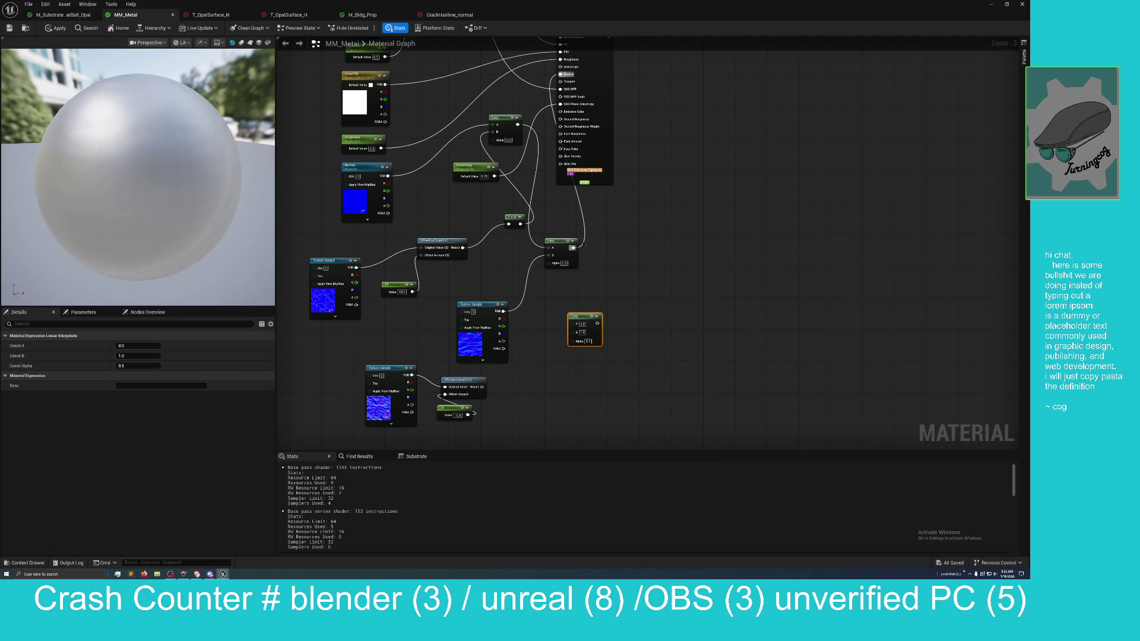
pyautogui.moveTo(573, 247)
pyautogui.mouseDown()
pyautogui.moveTo(574, 323)
pyautogui.moveTo(565, 325)
pyautogui.moveTo(620, 330)
pyautogui.moveTo(547, 318)
pyautogui.mouseUp()
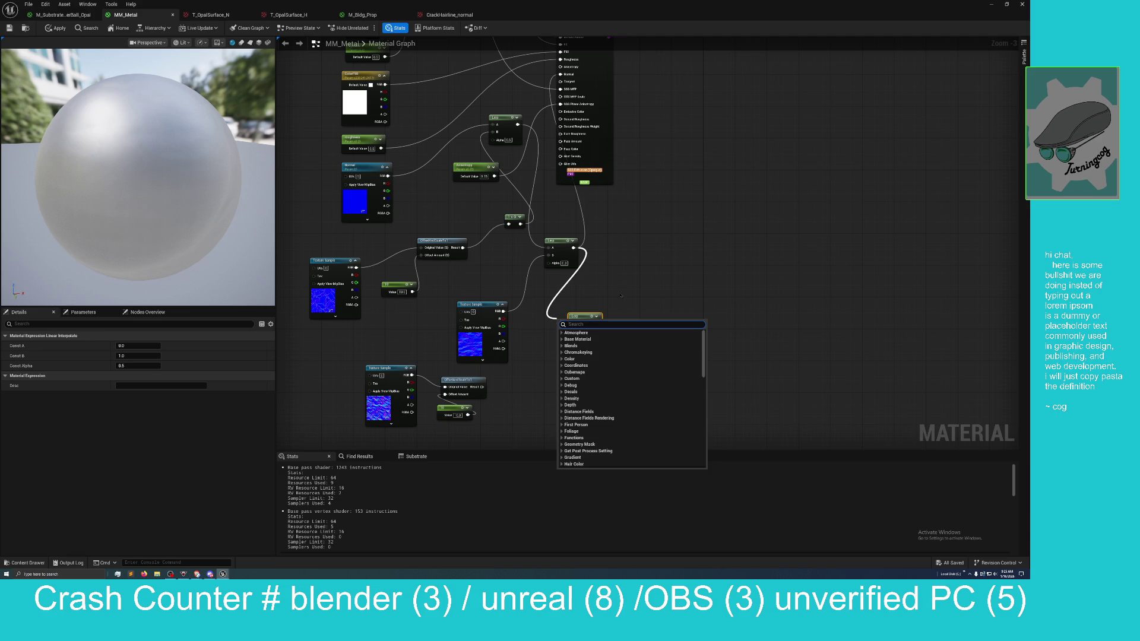
pyautogui.click(610, 305)
pyautogui.moveTo(573, 247)
pyautogui.mouseDown()
pyautogui.moveTo(594, 300)
pyautogui.moveTo(567, 329)
pyautogui.moveTo(611, 247)
pyautogui.moveTo(560, 127)
pyautogui.moveTo(560, 81)
pyautogui.mouseUp()
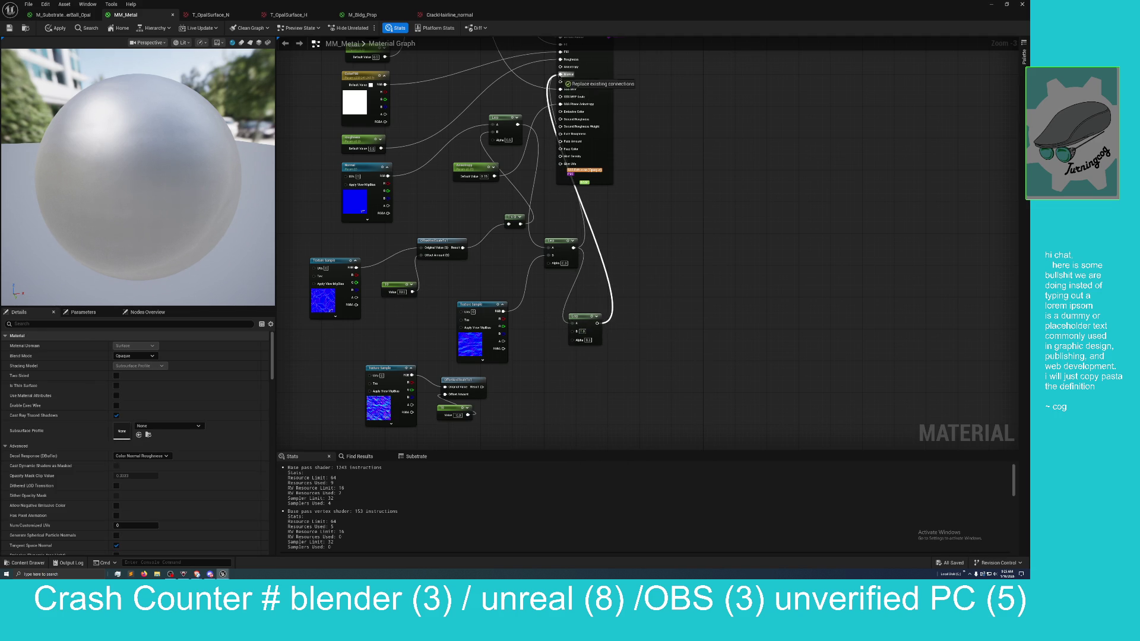
pyautogui.moveTo(480, 386)
pyautogui.mouseDown()
pyautogui.moveTo(532, 379)
pyautogui.moveTo(570, 339)
pyautogui.mouseUp()
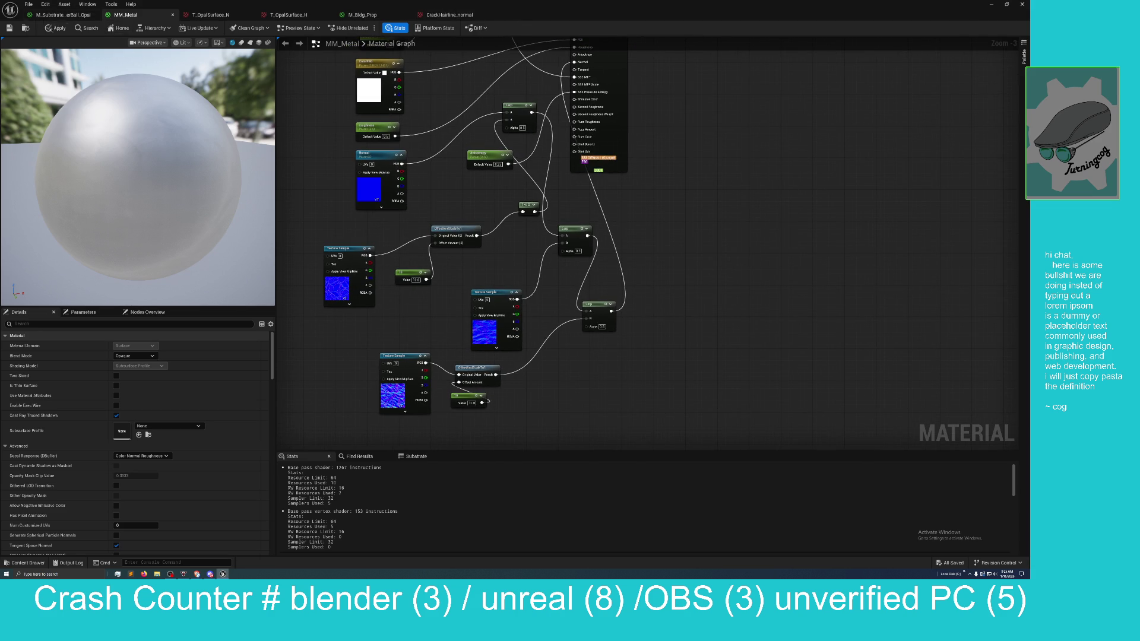
# Step: Apply the material and set the copied offset constant to 5
pyautogui.click(55, 29)
pyautogui.write('5')
pyautogui.press('Return')
# Step: Float the MM_Metal editor over the level and frame the texture nodes beside the floor plates
pyautogui.moveTo(599, 5); pyautogui.dragTo(652, 130)
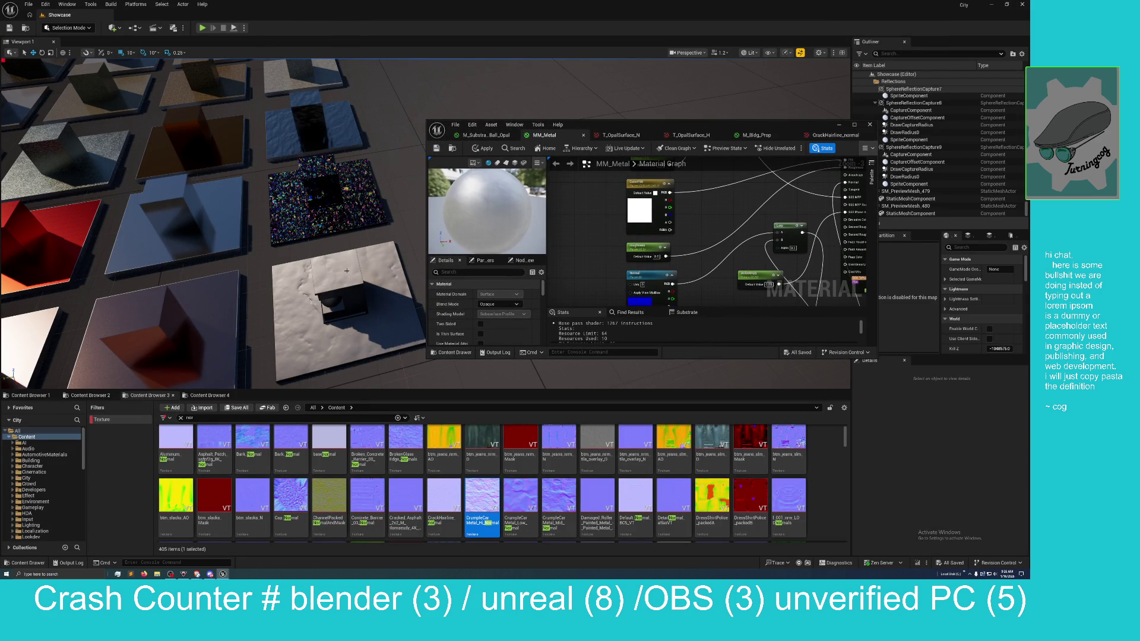
pyautogui.moveTo(355, 283); pyautogui.dragTo(359, 280)
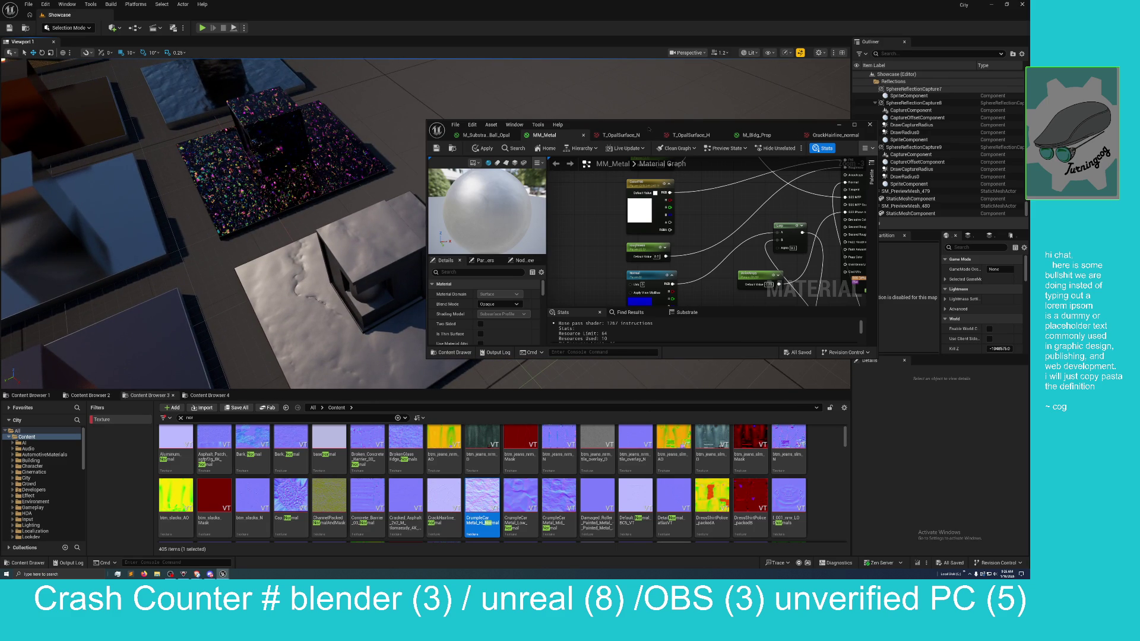
pyautogui.moveTo(648, 128); pyautogui.dragTo(616, 118)
pyautogui.scroll(-2, 666, 275)
pyautogui.moveTo(665, 275); pyautogui.dragTo(619, 254)
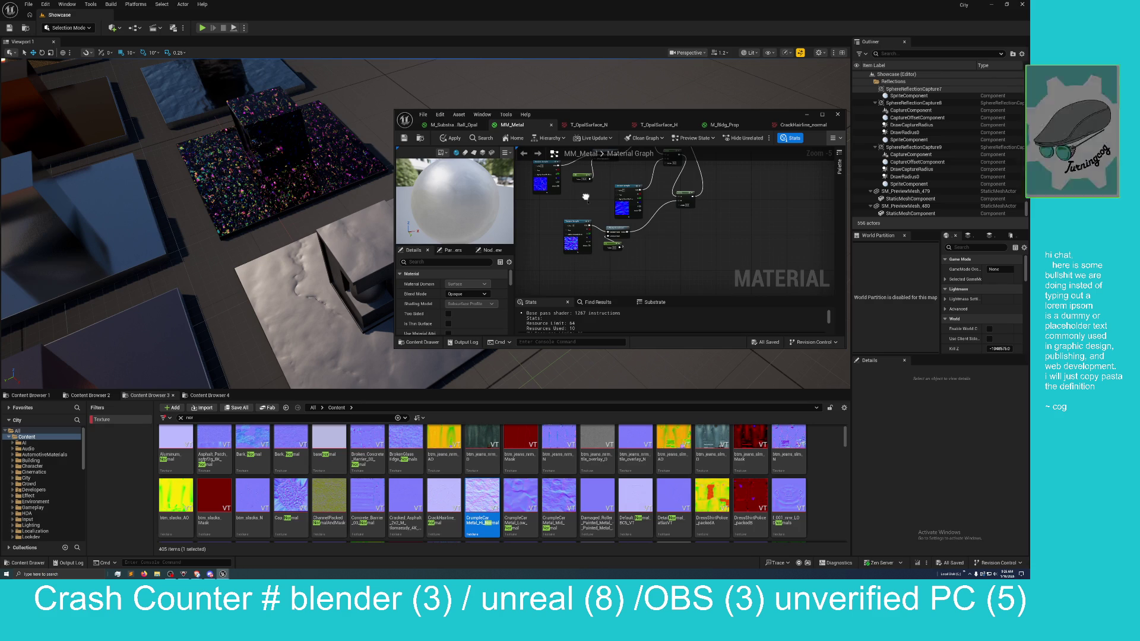
pyautogui.scroll(2, 619, 254)
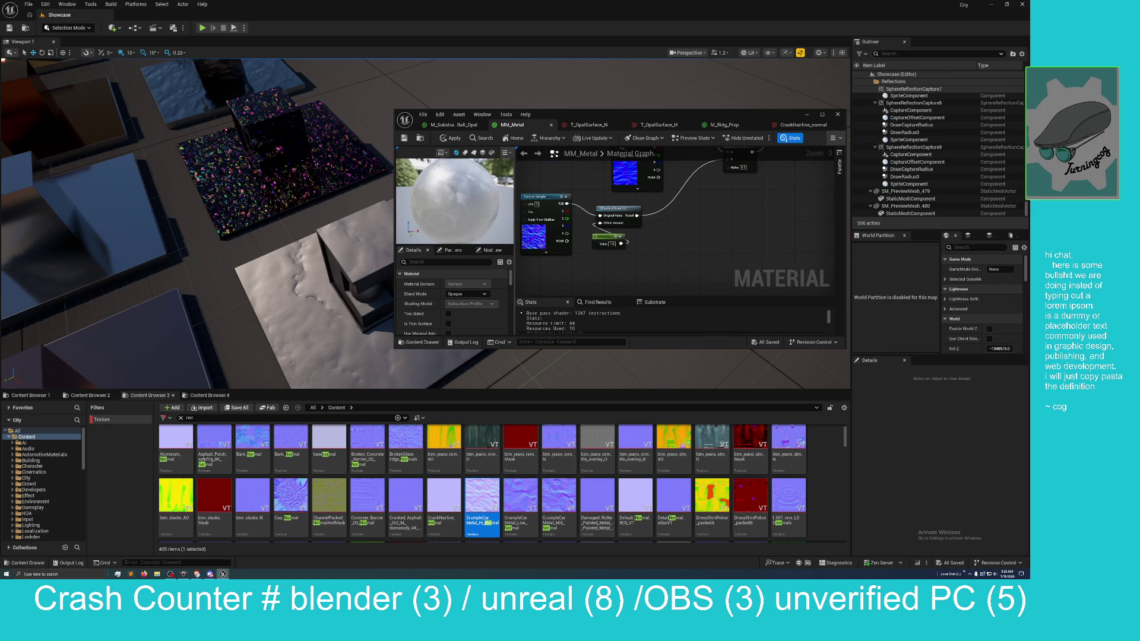
# Step: Set the offset constant to 0.5 and then 1, applying each change to the floors
pyautogui.click(451, 138)
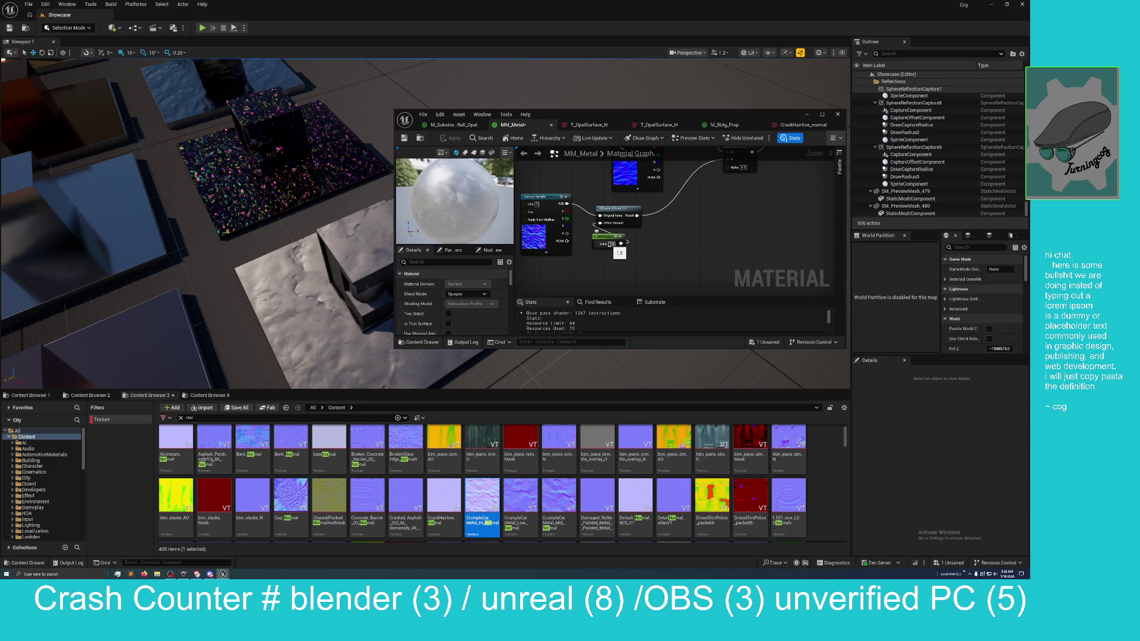
pyautogui.write('0.5')
pyautogui.press('Return')
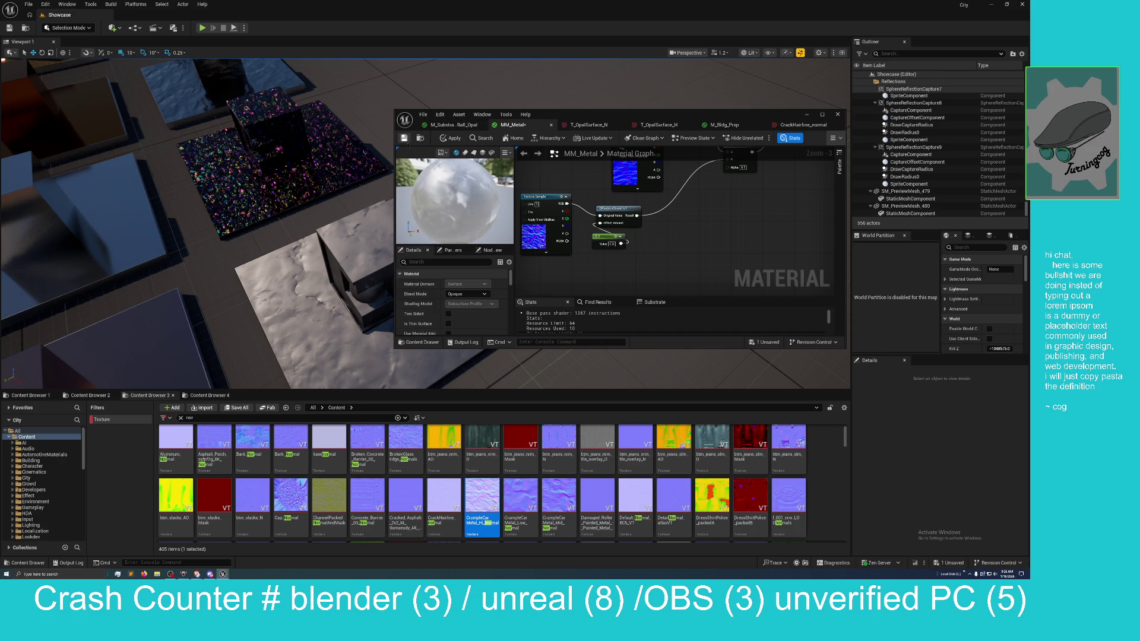
pyautogui.click(449, 140)
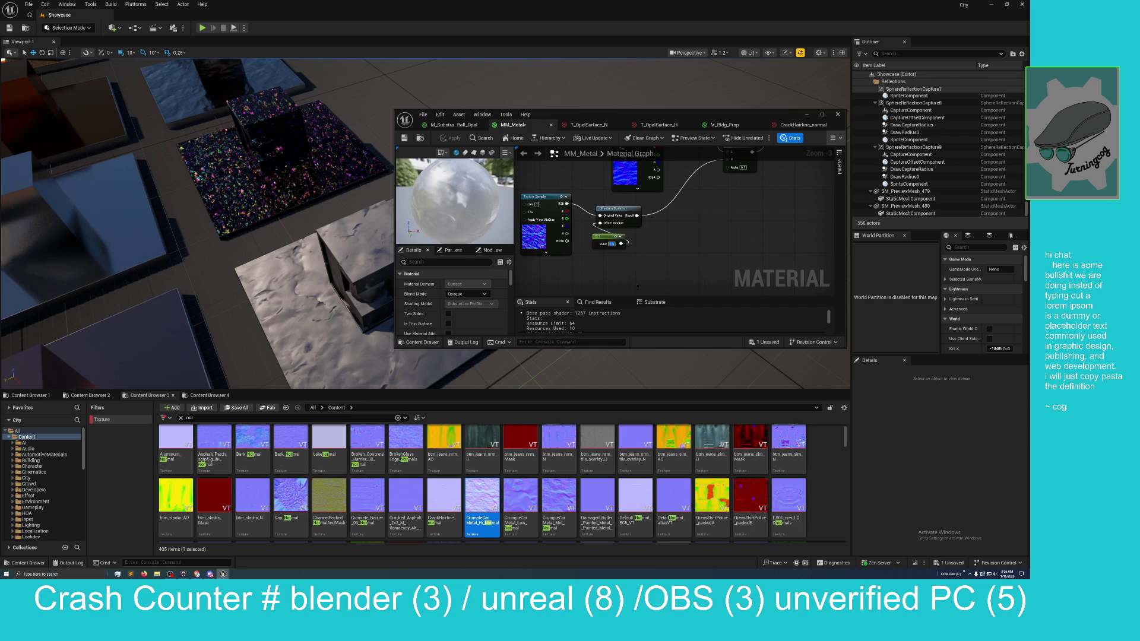
pyautogui.write('1')
pyautogui.press('Return')
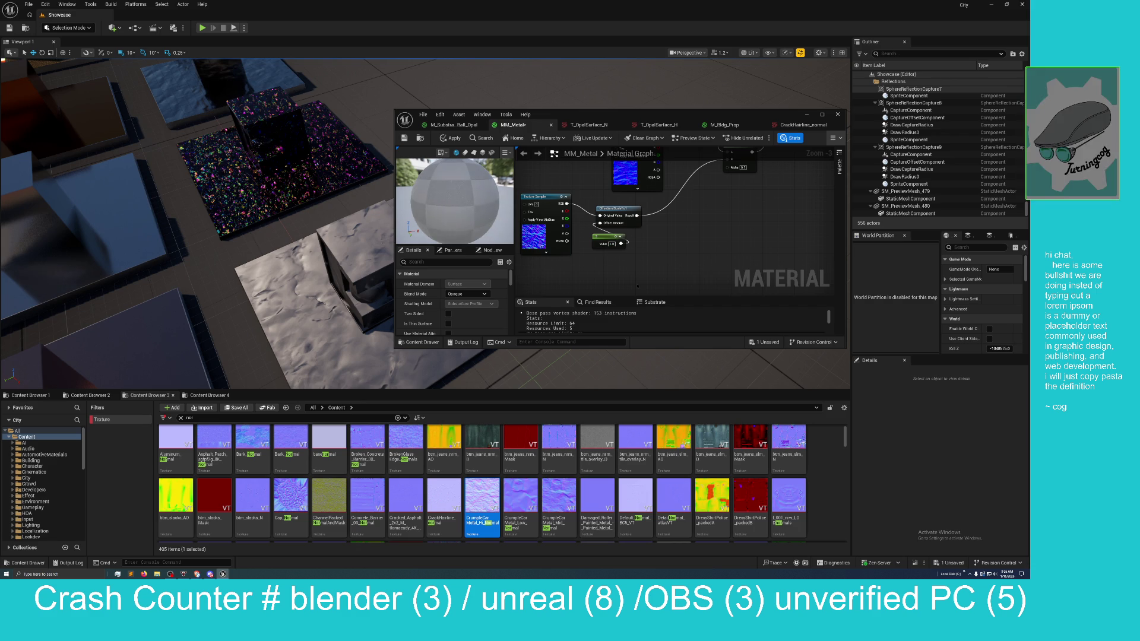
pyautogui.click(452, 138)
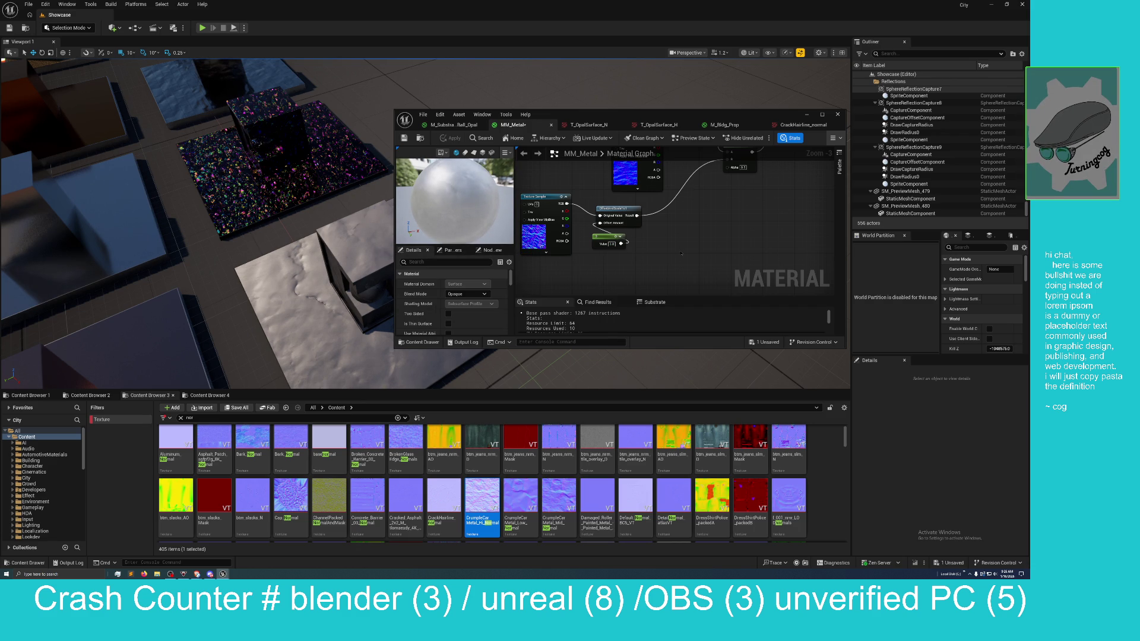
pyautogui.moveTo(680, 251); pyautogui.dragTo(685, 267)
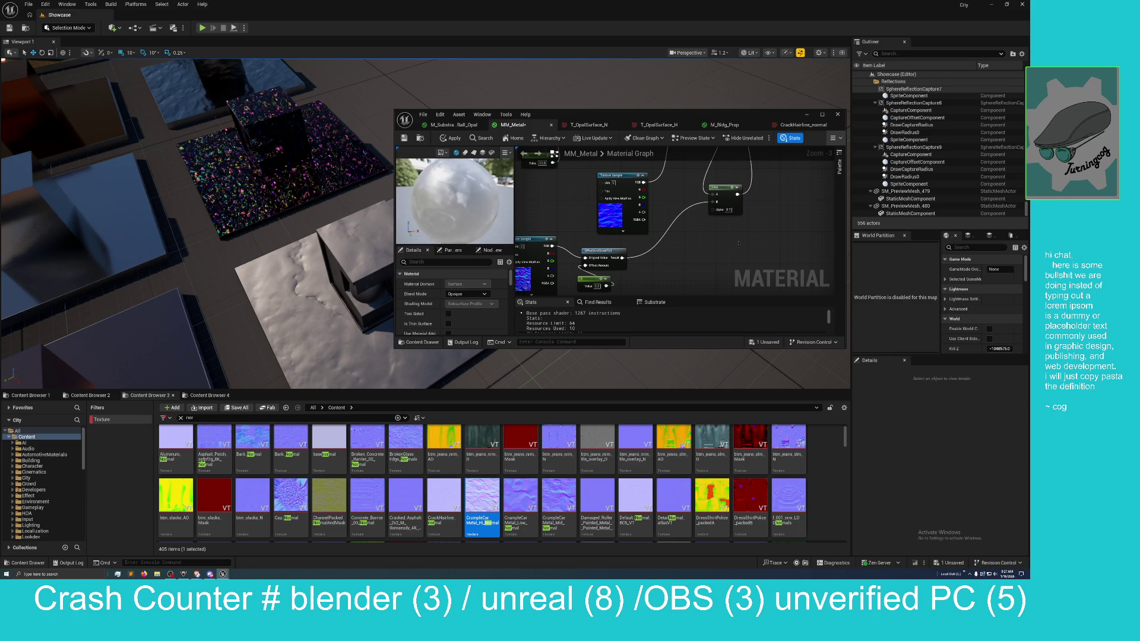
pyautogui.moveTo(738, 244); pyautogui.dragTo(746, 236)
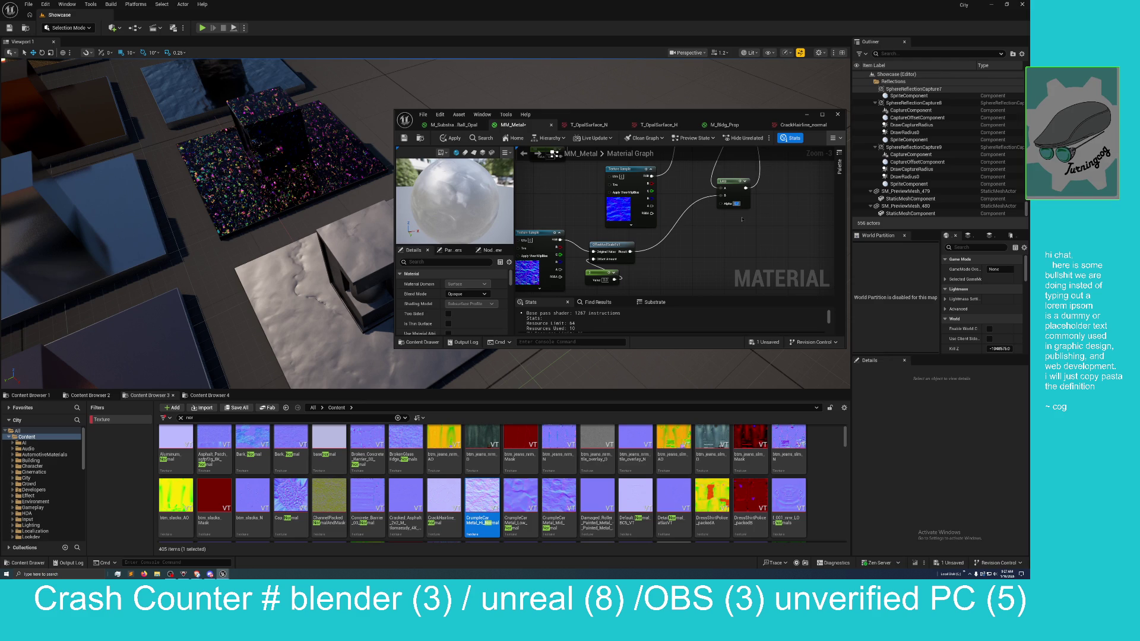
# Step: Commit and apply the new Lerp alpha, then inspect the crumpled-metal floor plates
pyautogui.press('Return')
pyautogui.click(443, 137)
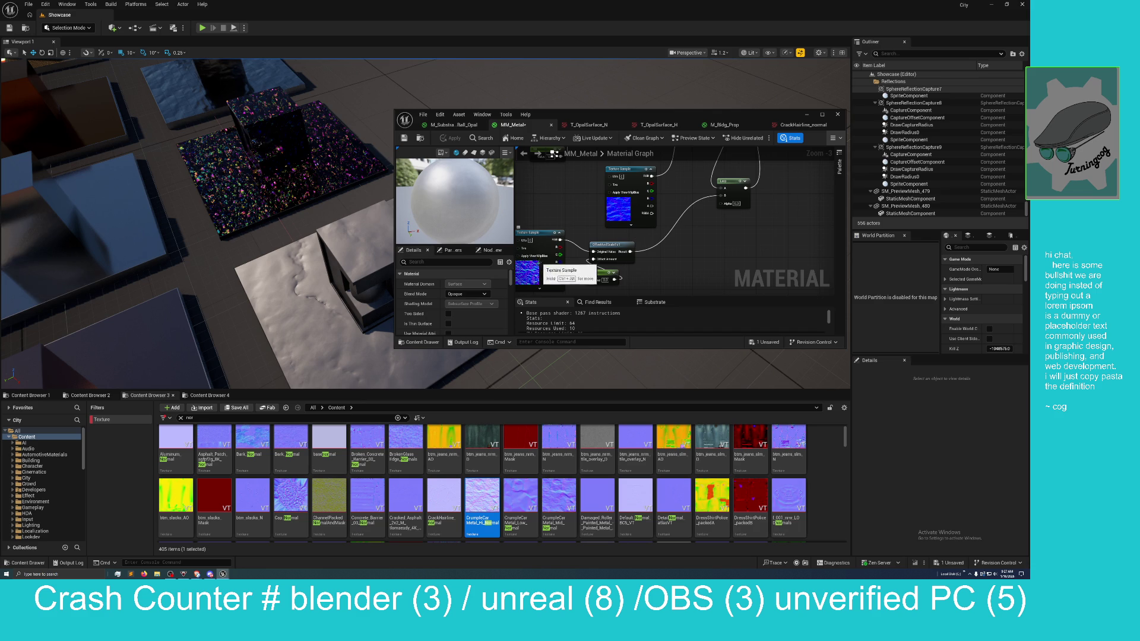
pyautogui.moveTo(237, 237)
pyautogui.mouseDown()
pyautogui.moveTo(267, 196)
pyautogui.moveTo(213, 217)
pyautogui.mouseUp()
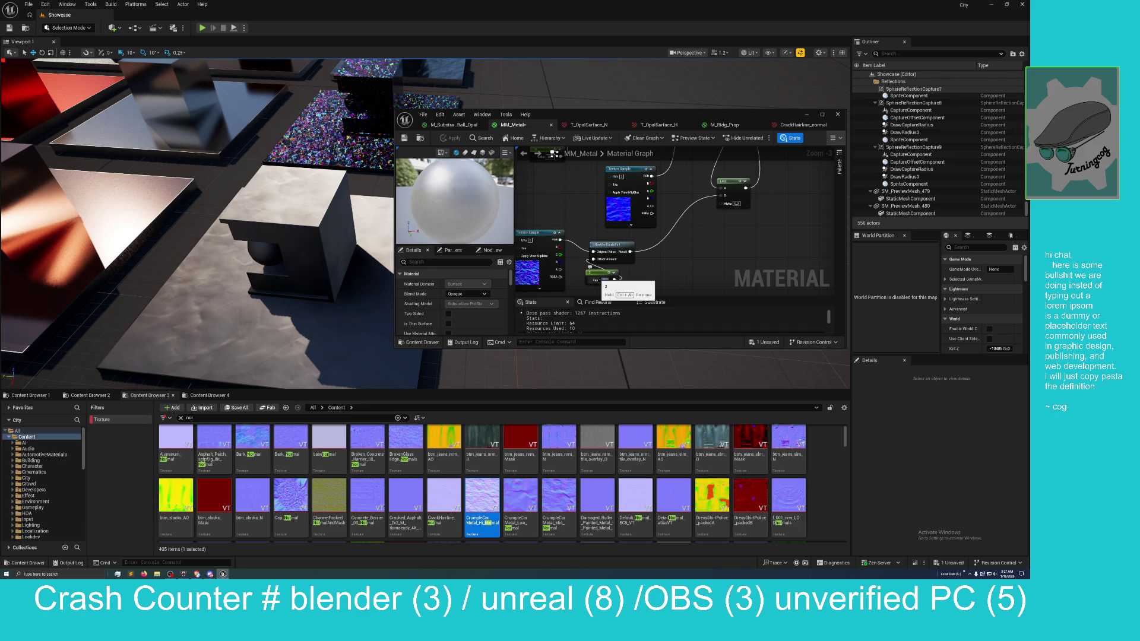
pyautogui.moveTo(681, 237)
pyautogui.mouseDown()
pyautogui.moveTo(707, 310)
pyautogui.moveTo(727, 322)
pyautogui.moveTo(706, 278)
pyautogui.moveTo(662, 273)
pyautogui.moveTo(647, 293)
pyautogui.moveTo(641, 250)
pyautogui.moveTo(613, 294)
pyautogui.moveTo(590, 241)
pyautogui.mouseUp()
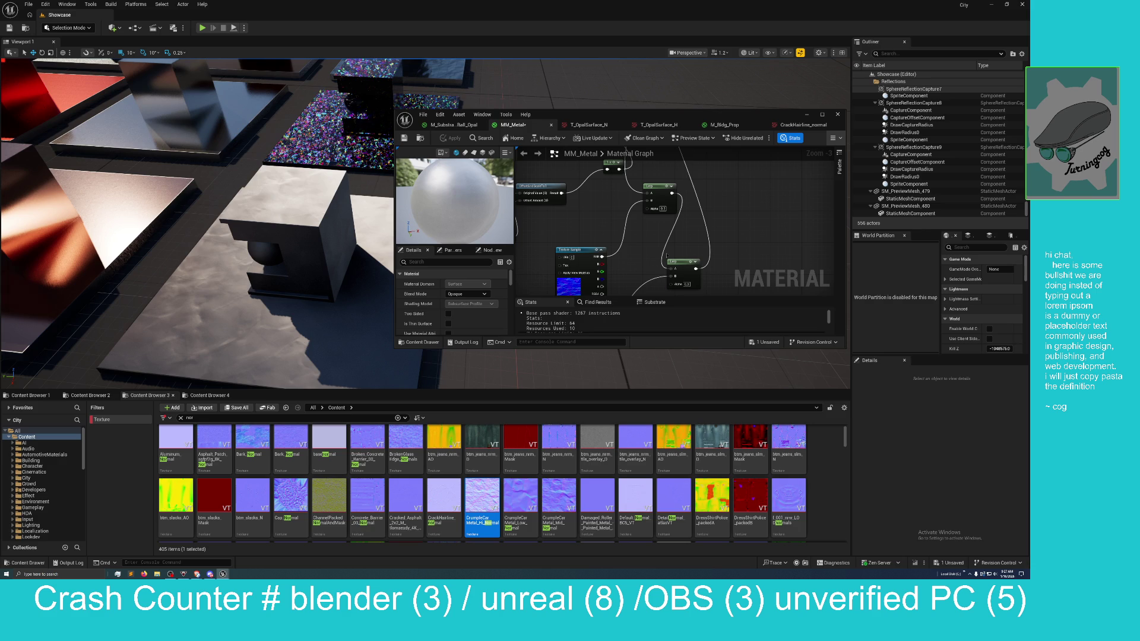
pyautogui.moveTo(645, 272); pyautogui.dragTo(646, 254)
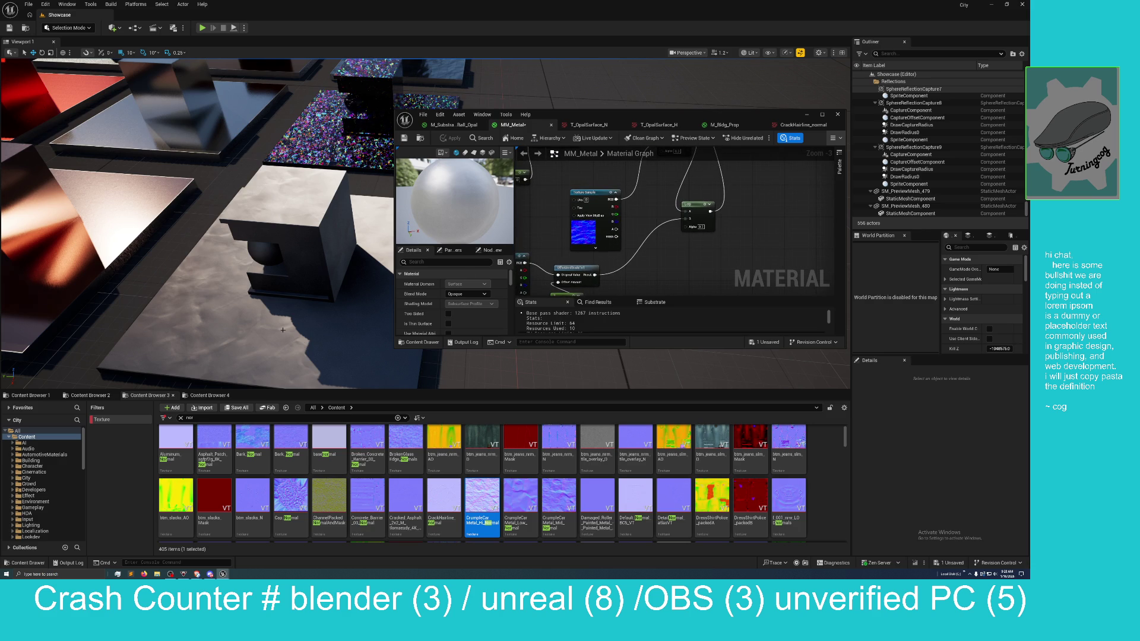
pyautogui.moveTo(286, 330); pyautogui.dragTo(285, 329)
pyautogui.moveTo(644, 220)
pyautogui.mouseDown()
pyautogui.moveTo(621, 286)
pyautogui.moveTo(659, 239)
pyautogui.mouseUp()
pyautogui.scroll(-3, 621, 287)
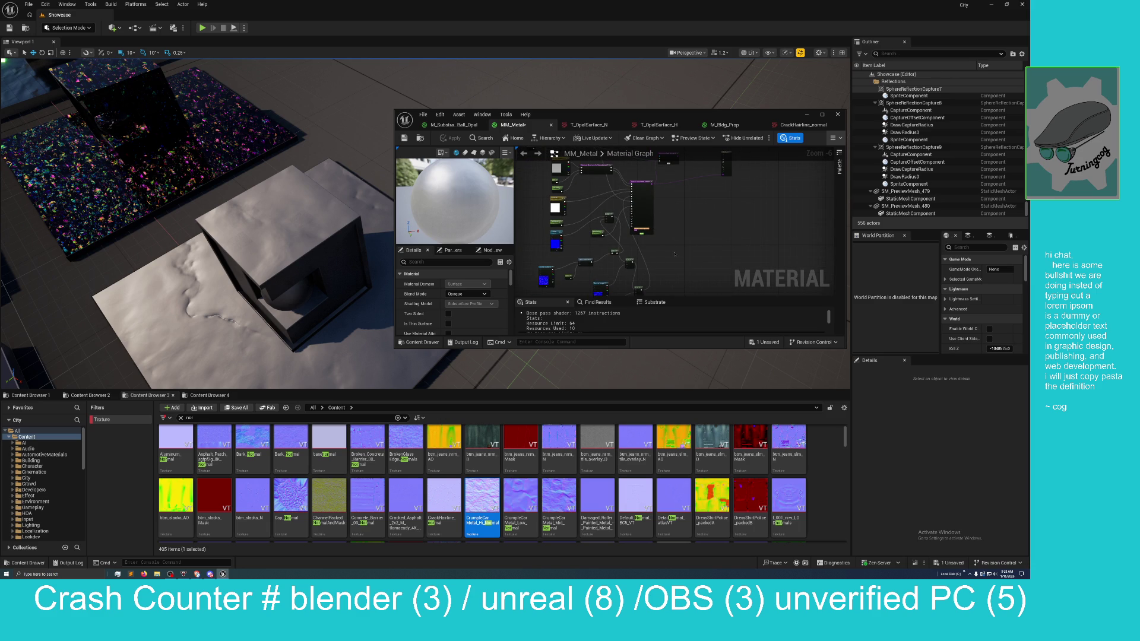
# Step: Wire OffsetAndScaleTo1's Result into the top Lerp and place a new Lerp further right off its output
pyautogui.doubleClick(659, 115)
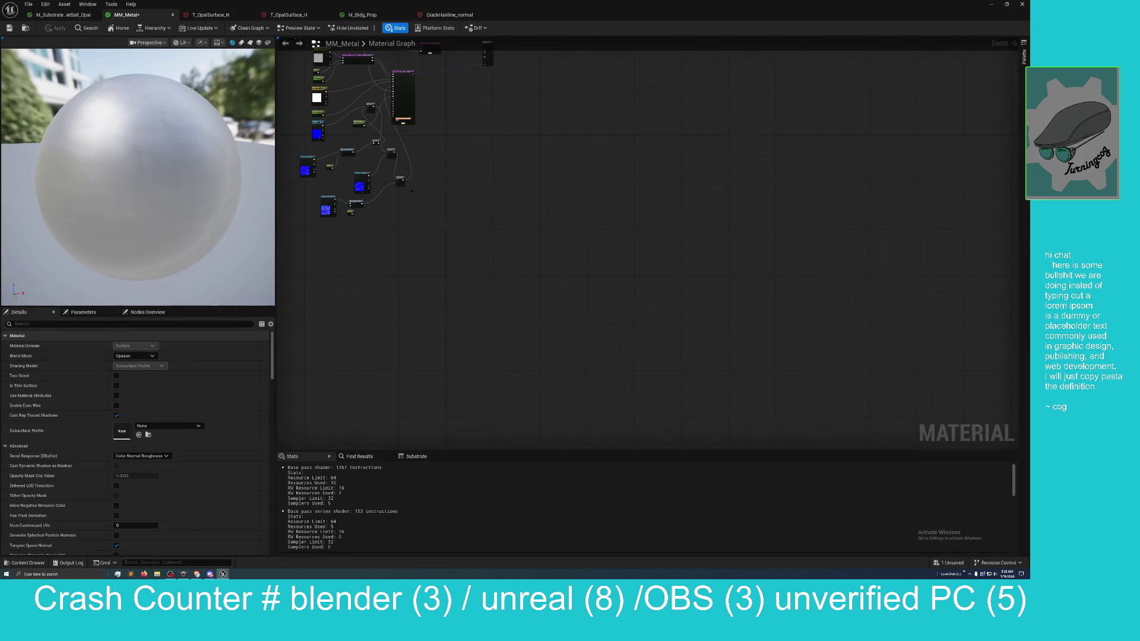
pyautogui.scroll(3, 611, 399)
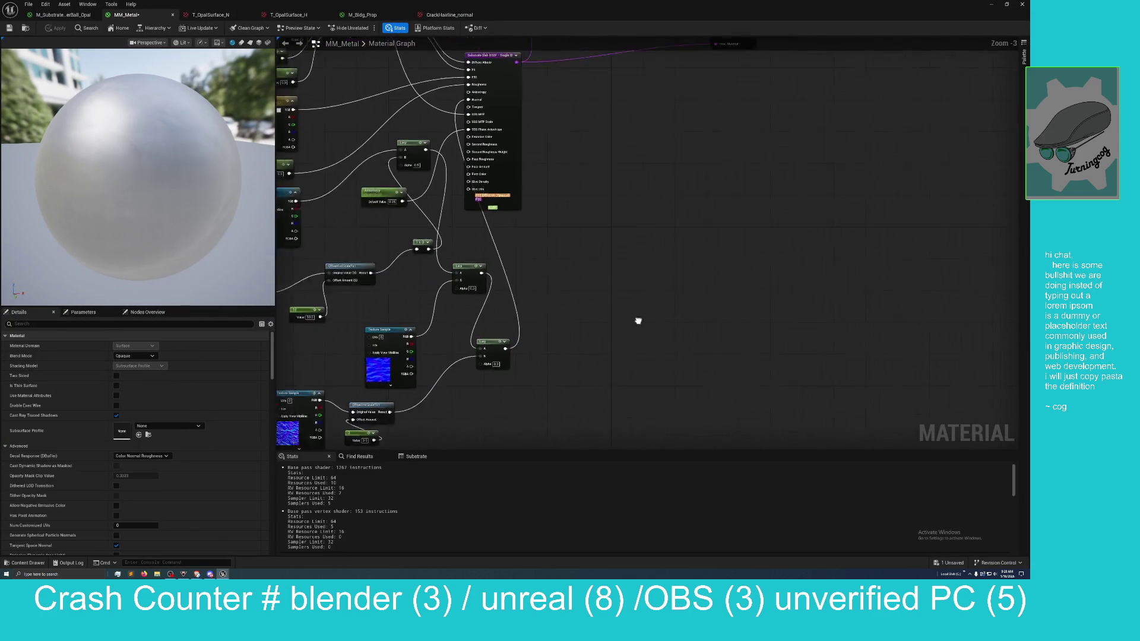
pyautogui.moveTo(594, 318); pyautogui.dragTo(807, 257)
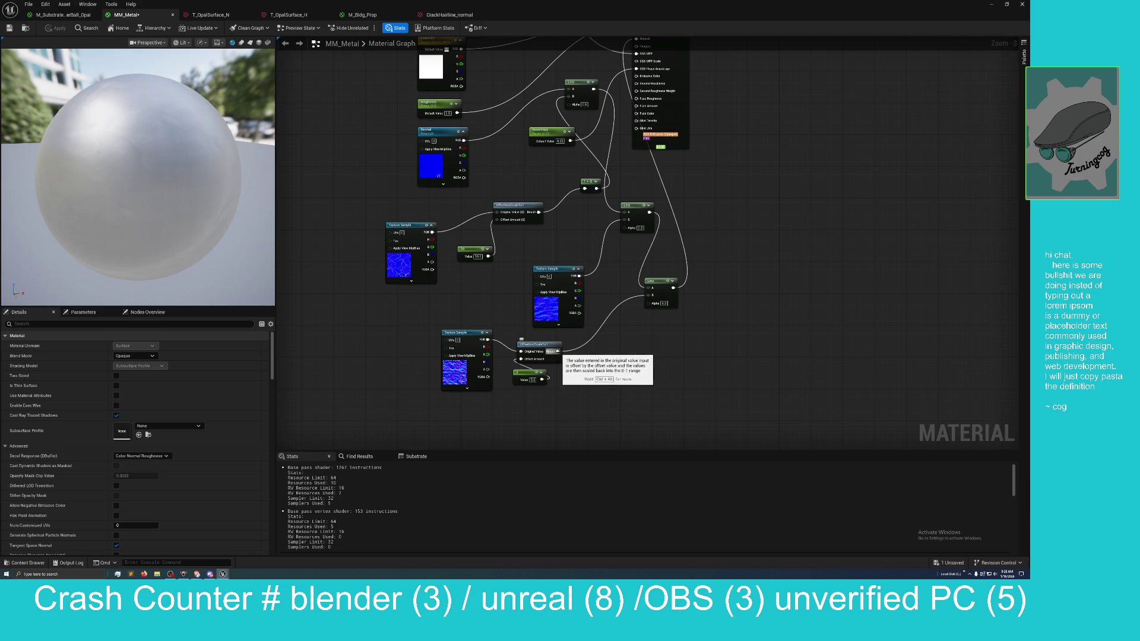
pyautogui.moveTo(557, 351)
pyautogui.mouseDown()
pyautogui.moveTo(511, 202)
pyautogui.moveTo(552, 90)
pyautogui.moveTo(568, 96)
pyautogui.mouseUp()
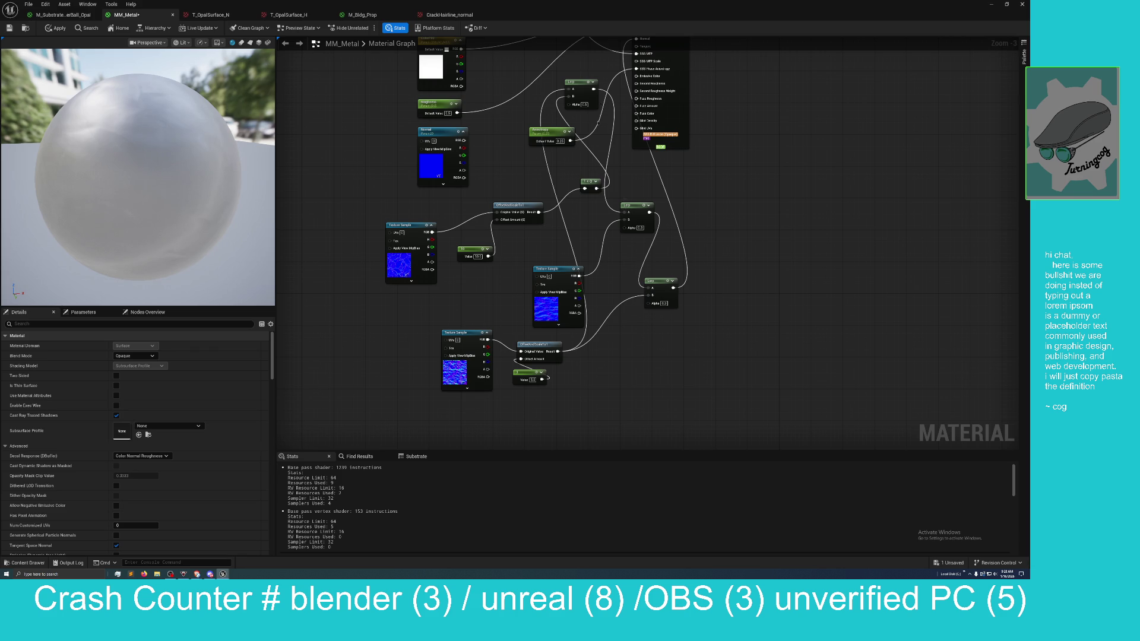
pyautogui.moveTo(594, 89)
pyautogui.mouseDown()
pyautogui.moveTo(659, 95)
pyautogui.moveTo(630, 59)
pyautogui.moveTo(636, 86)
pyautogui.mouseUp()
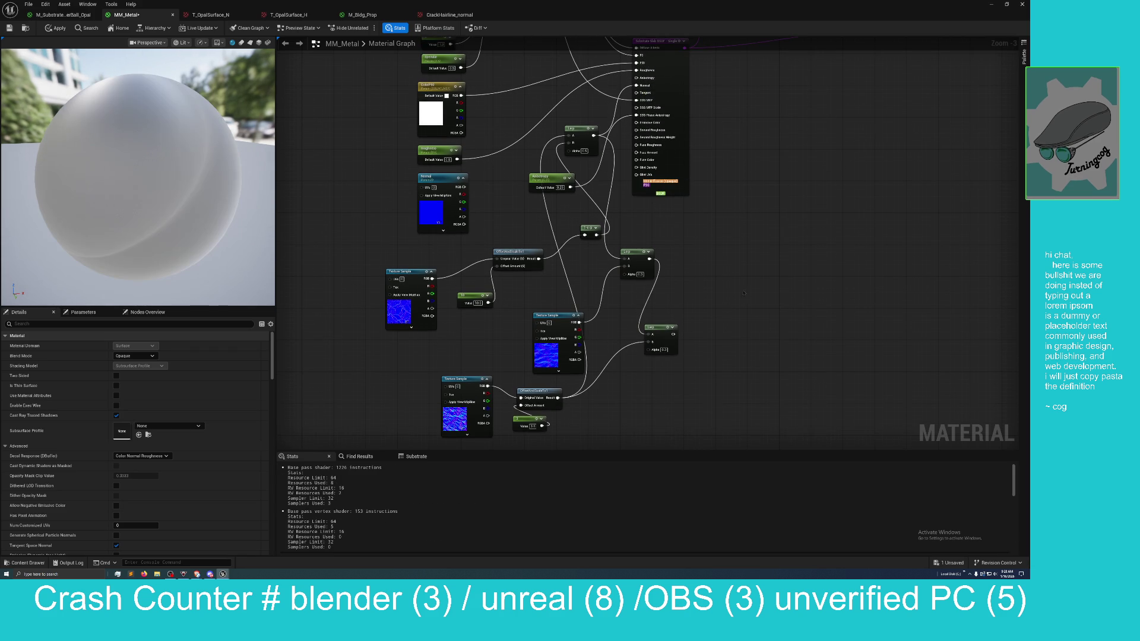
pyautogui.moveTo(637, 251)
pyautogui.mouseDown()
pyautogui.moveTo(689, 255)
pyautogui.moveTo(725, 293)
pyautogui.moveTo(786, 292)
pyautogui.moveTo(751, 296)
pyautogui.mouseUp()
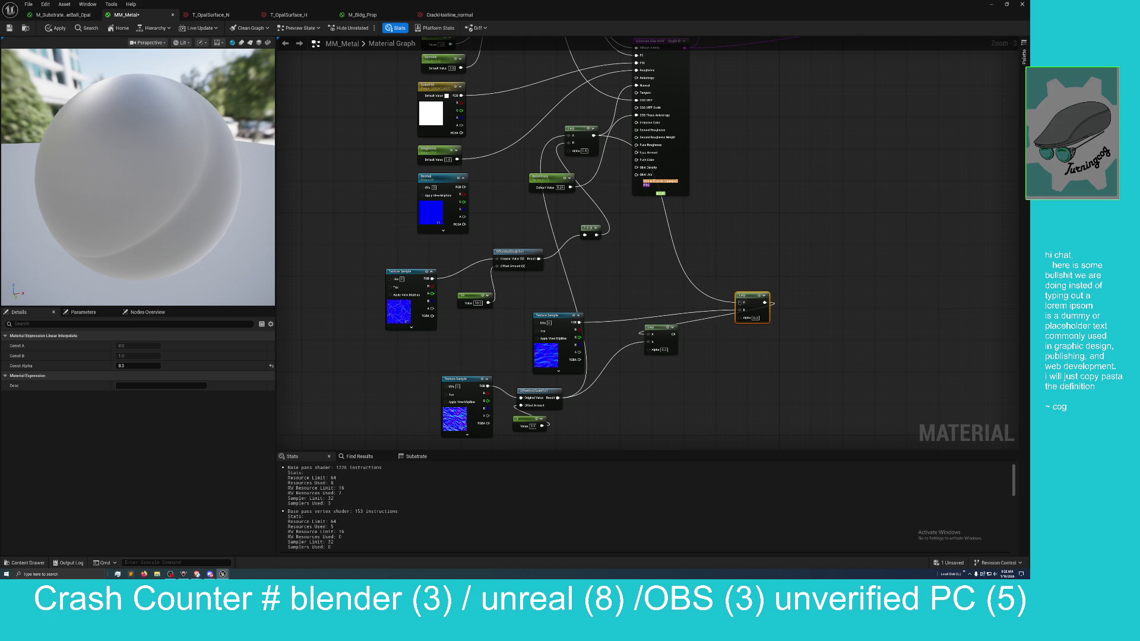
# Step: Disconnect the new Lerp's A input and position the Texture Sample beside that Lerp
pyautogui.keyDown('alt'); pyautogui.click(739, 302); pyautogui.keyUp('alt')
pyautogui.click(719, 242)
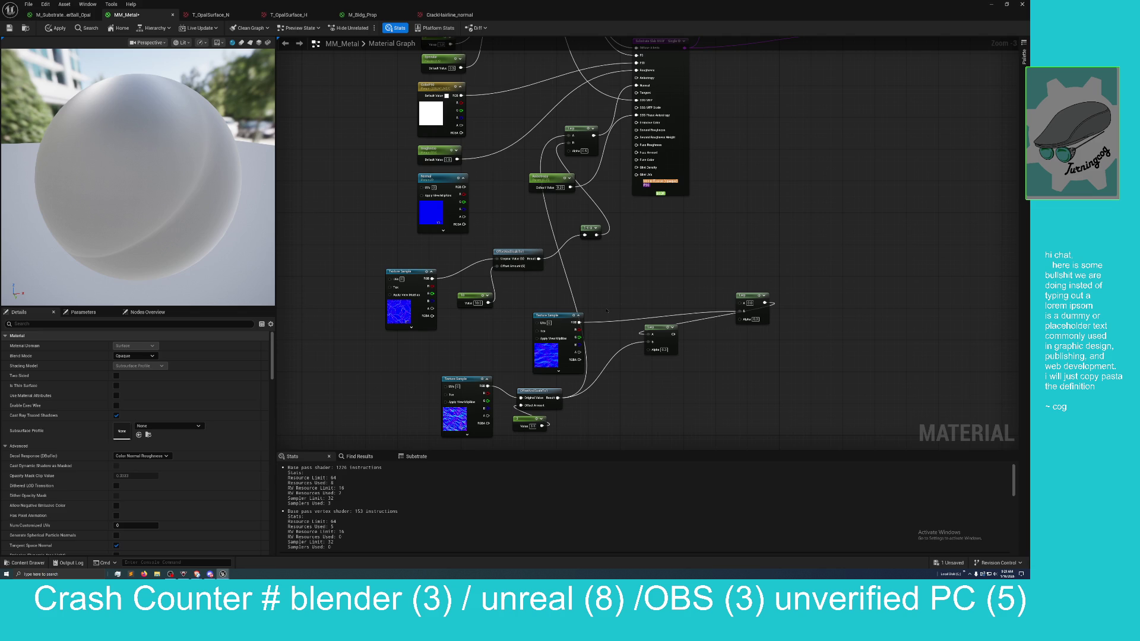
pyautogui.moveTo(561, 319)
pyautogui.mouseDown()
pyautogui.moveTo(623, 295)
pyautogui.moveTo(663, 263)
pyautogui.mouseUp()
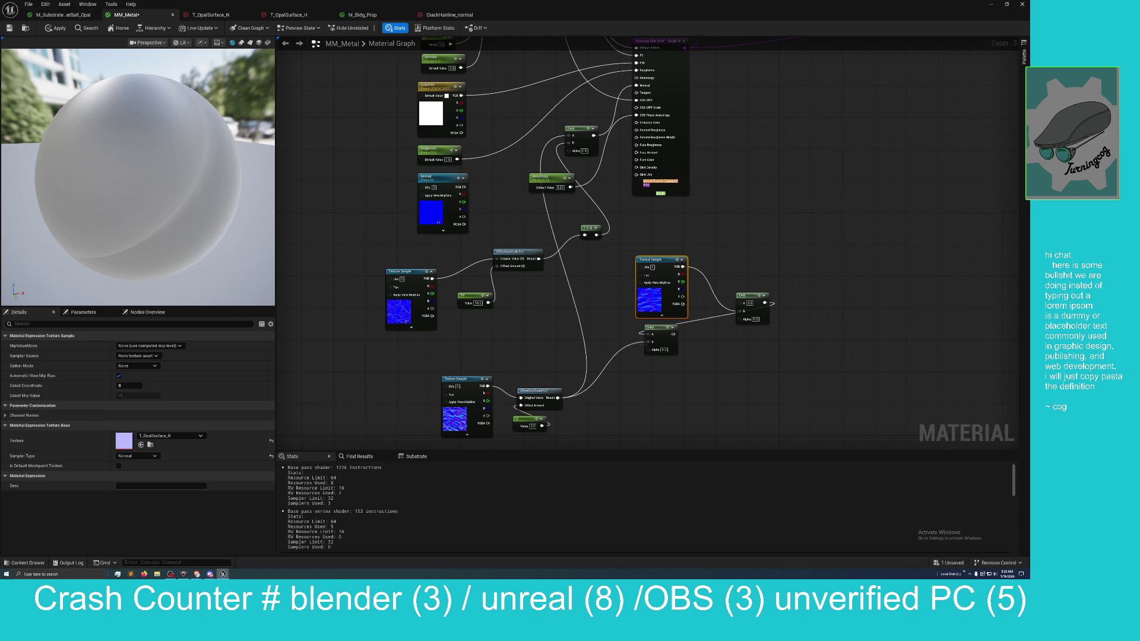
pyautogui.keyDown('ctrl'); pyautogui.click(645, 341); pyautogui.keyUp('ctrl')
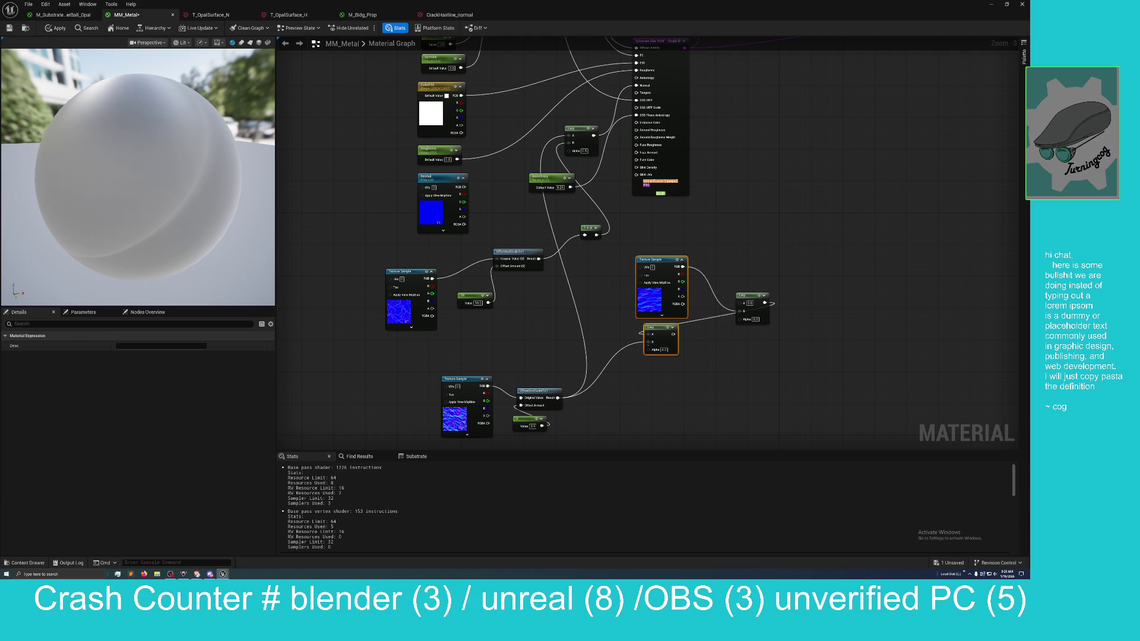
pyautogui.moveTo(645, 342); pyautogui.dragTo(622, 343)
pyautogui.click(623, 315)
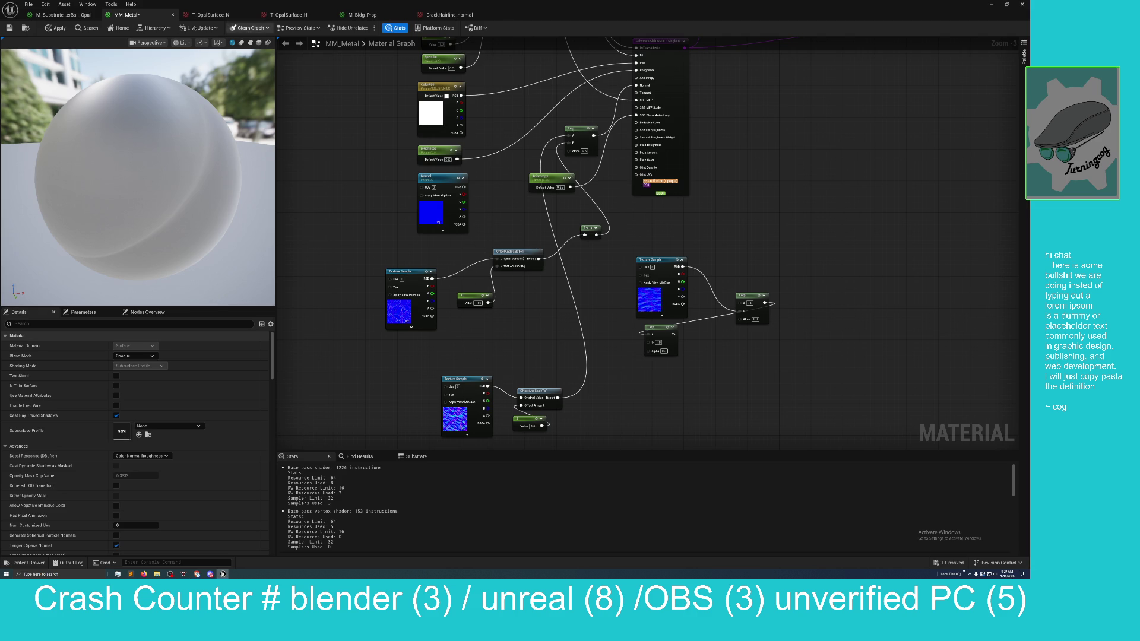
# Step: Apply the MM_Metal changes and tilt the level view down onto the floors
pyautogui.click(9, 28)
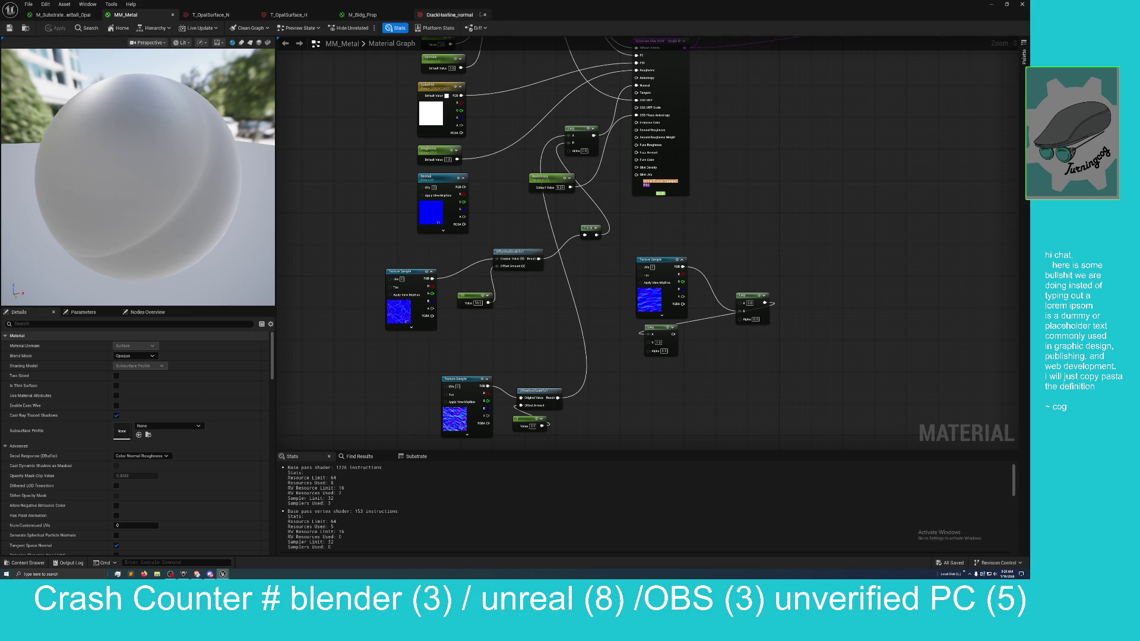
pyautogui.doubleClick(505, 15)
pyautogui.moveTo(436, 175); pyautogui.dragTo(435, 190)
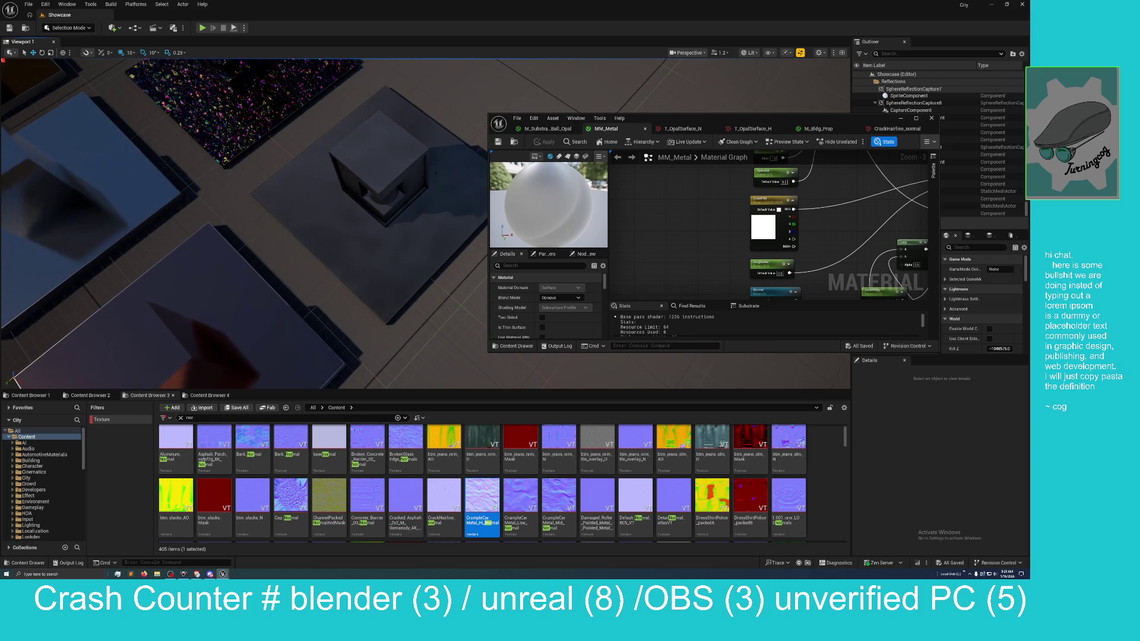
# Step: Maximize the MM_Metal editor and enter a new value ending in 0 for the left Constant
pyautogui.doubleClick(742, 118)
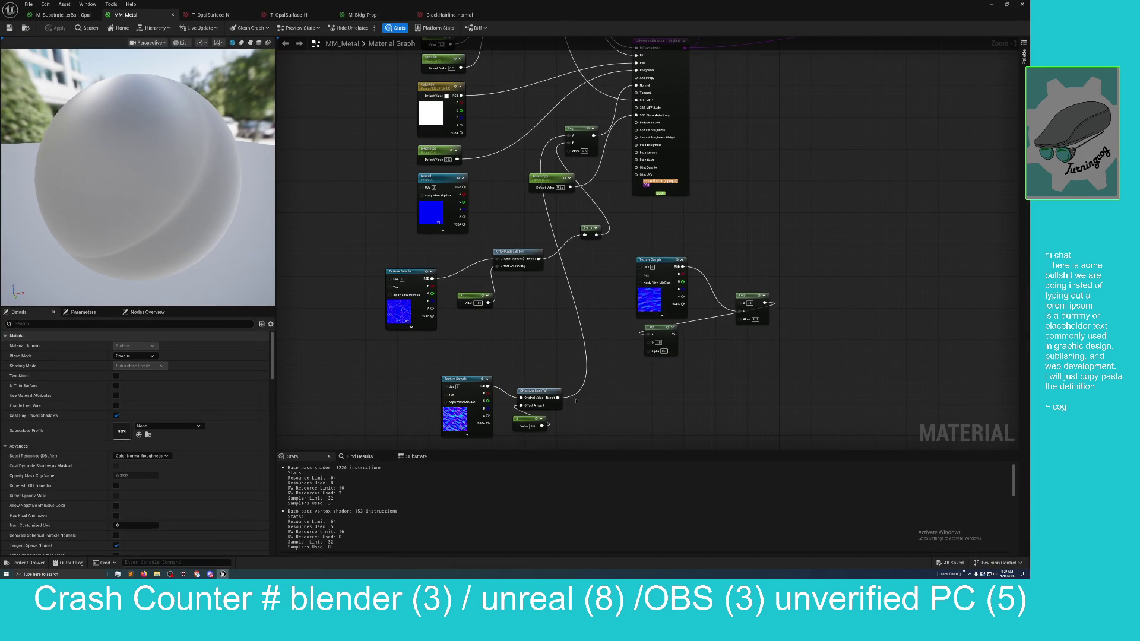
pyautogui.click(526, 427)
pyautogui.click(628, 411)
pyautogui.click(584, 151)
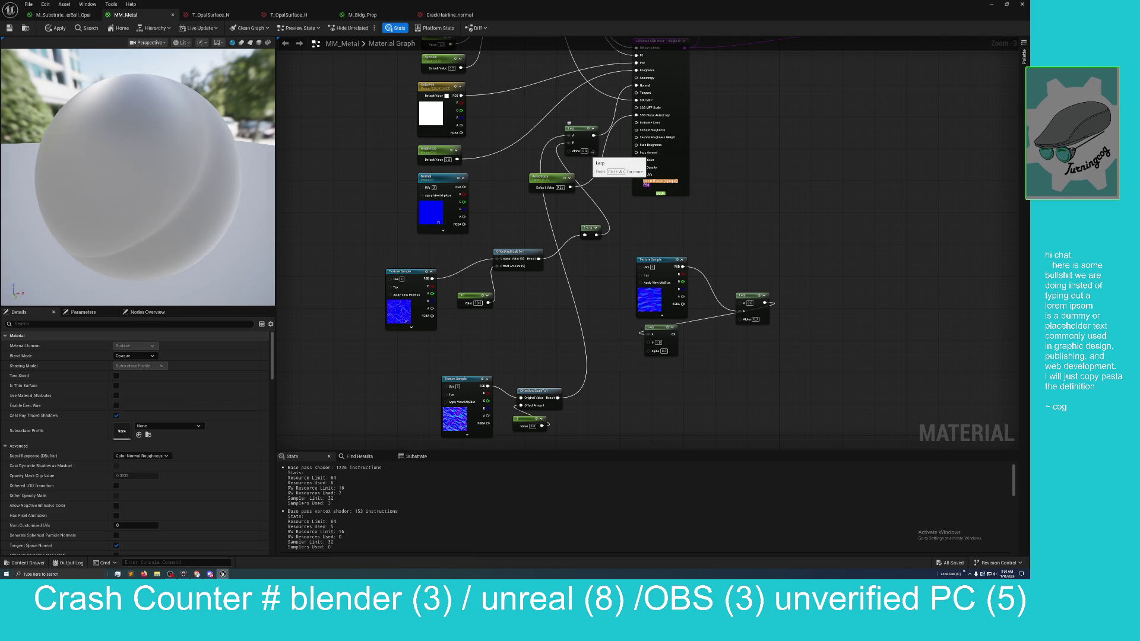
pyautogui.moveTo(178, 176); pyautogui.dragTo(237, 170)
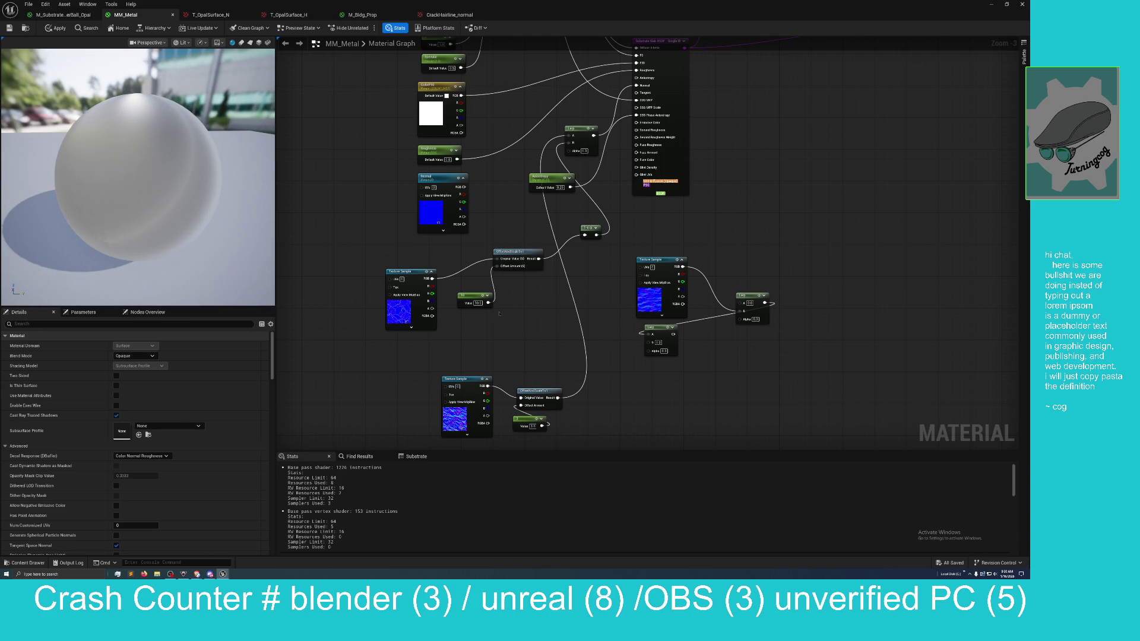
pyautogui.click(477, 303)
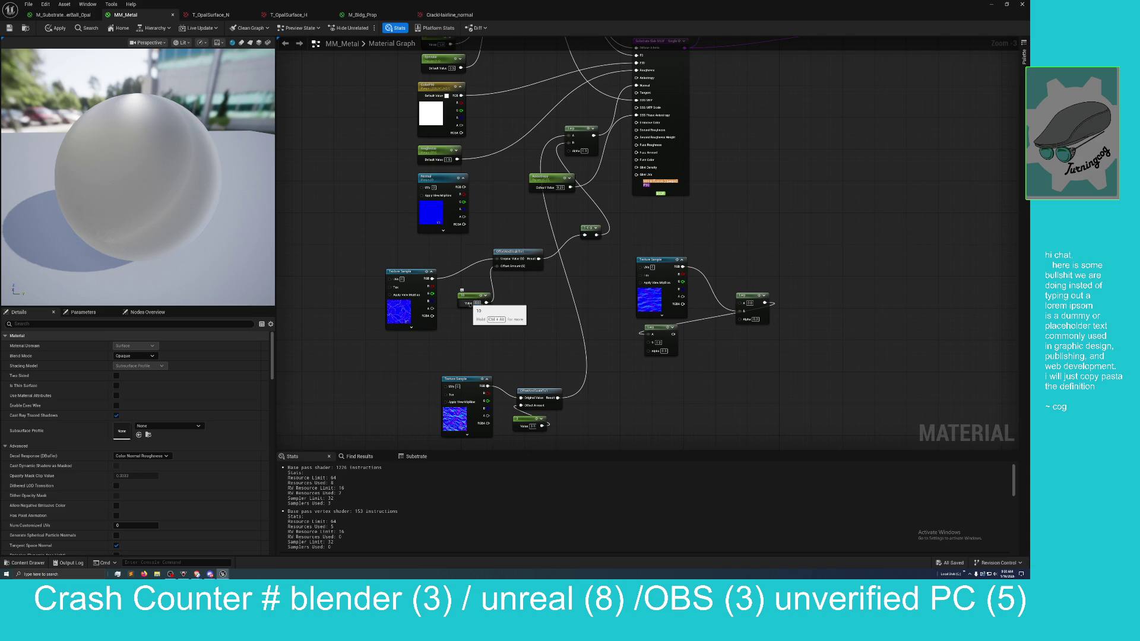
pyautogui.write('0')
pyautogui.press('Return')
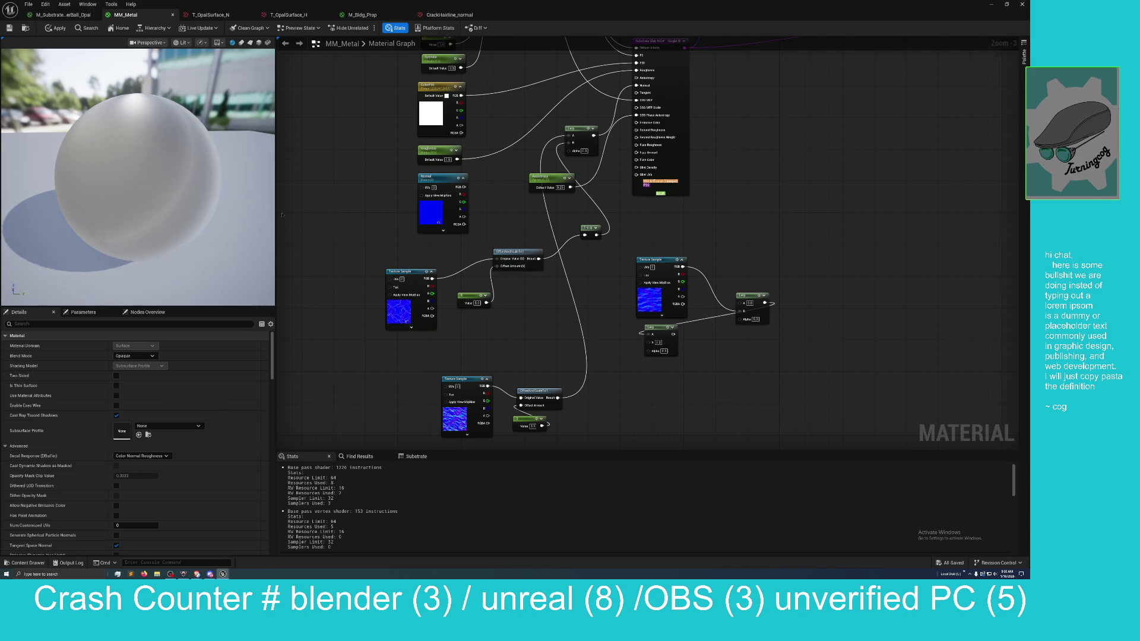
# Step: Try a Constant value of 103, undo back to about 10, and zoom out over the graph
pyautogui.moveTo(238, 220)
pyautogui.mouseDown()
pyautogui.moveTo(178, 220)
pyautogui.moveTo(155, 196)
pyautogui.moveTo(181, 197)
pyautogui.mouseUp()
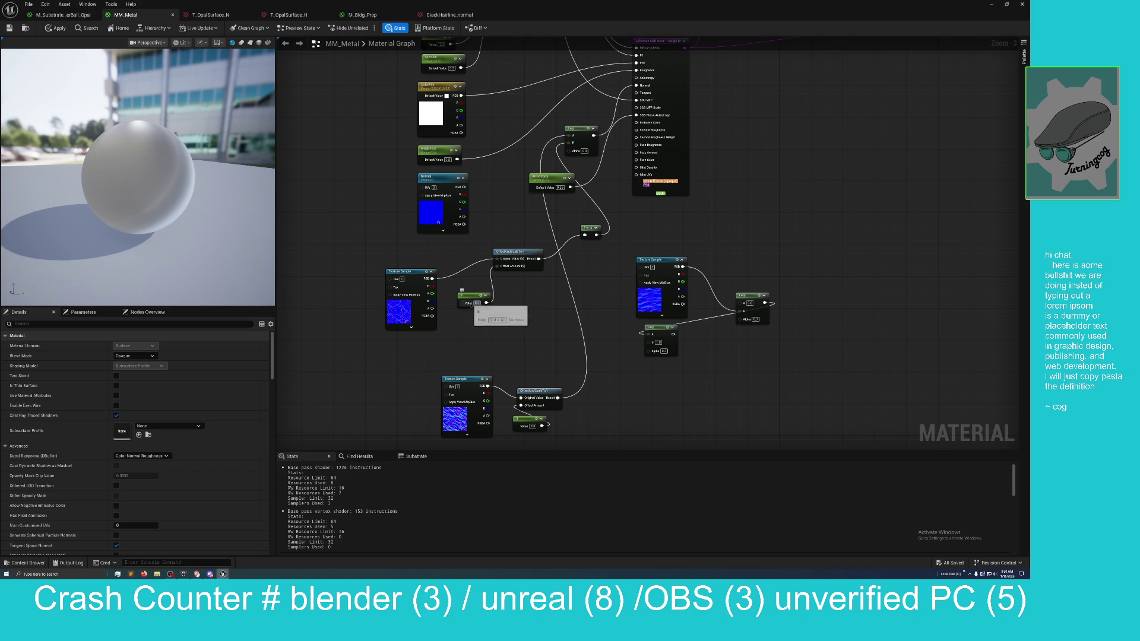
pyautogui.press('Return')
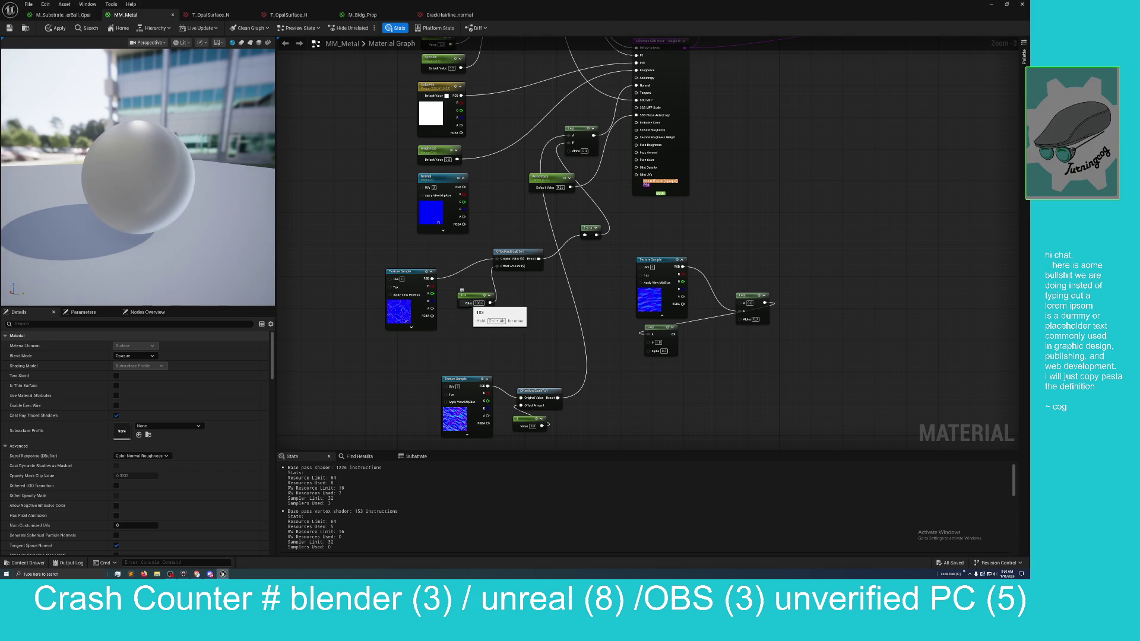
pyautogui.click(479, 303)
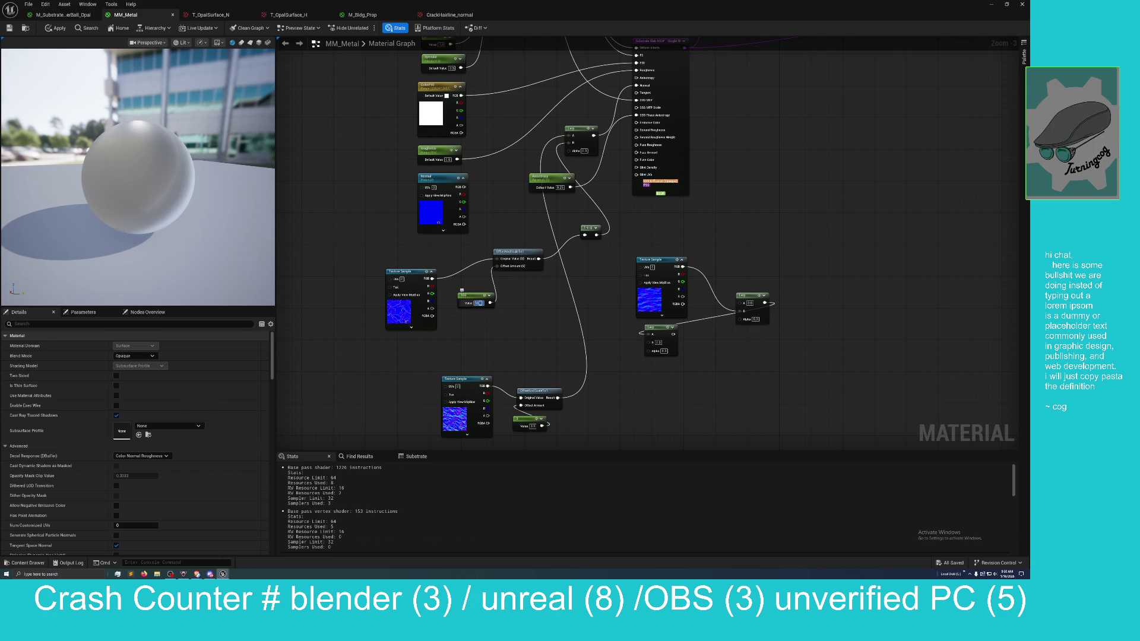
pyautogui.click(489, 322)
pyautogui.hotkey('ctrl', 'z')
pyautogui.scroll(-1, 528, 328)
pyautogui.moveTo(529, 328); pyautogui.dragTo(516, 365)
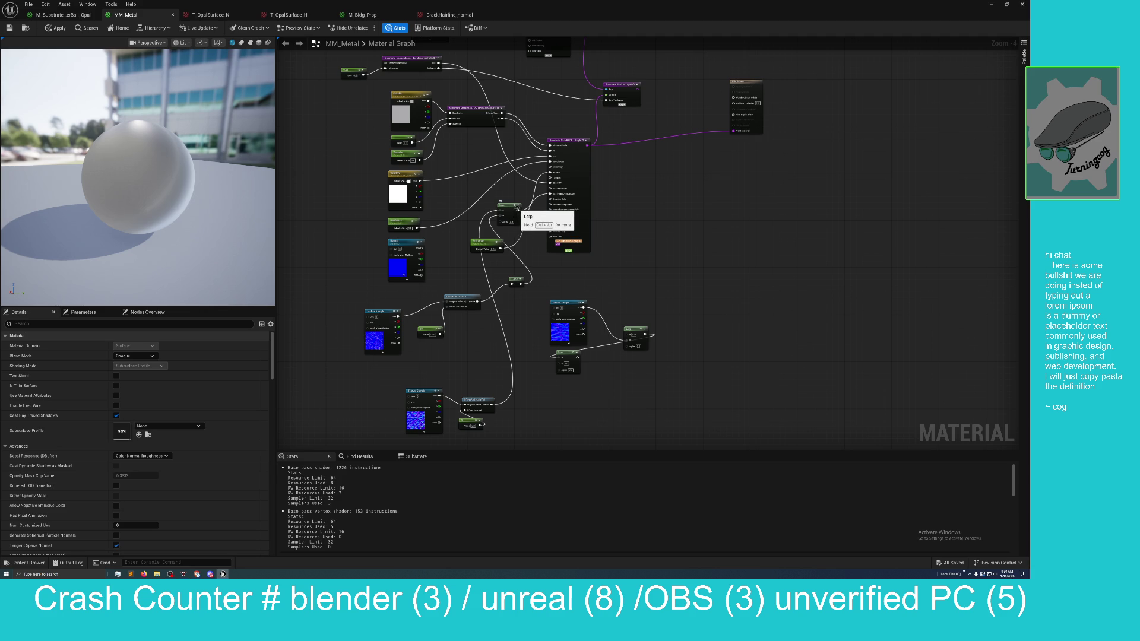
# Step: Wire the final Lerp's output into the material input and apply MM_Metal from a floating editor
pyautogui.moveTo(517, 209)
pyautogui.mouseDown()
pyautogui.moveTo(630, 336)
pyautogui.moveTo(554, 240)
pyautogui.moveTo(536, 178)
pyautogui.moveTo(550, 173)
pyautogui.mouseUp()
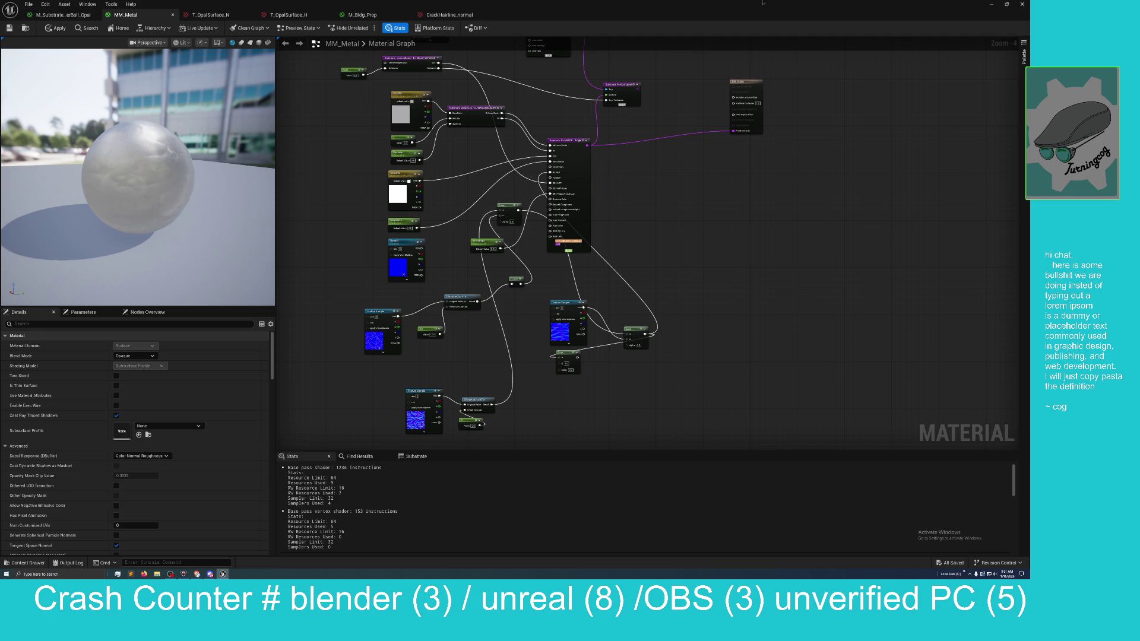
pyautogui.doubleClick(723, 13)
pyautogui.moveTo(723, 13); pyautogui.dragTo(695, 36)
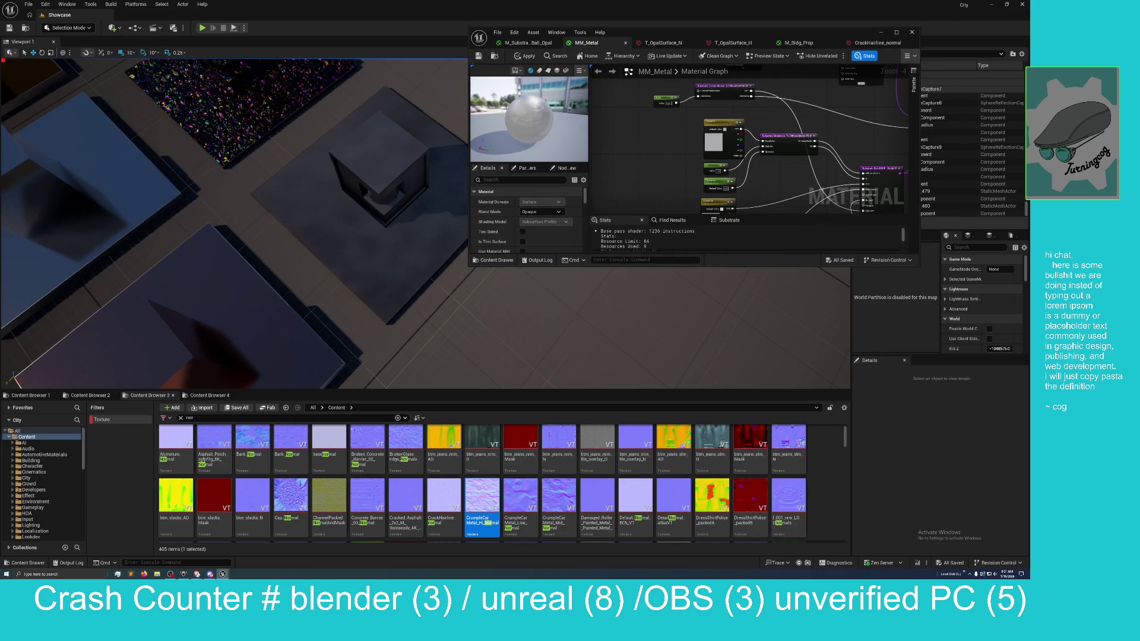
pyautogui.click(527, 57)
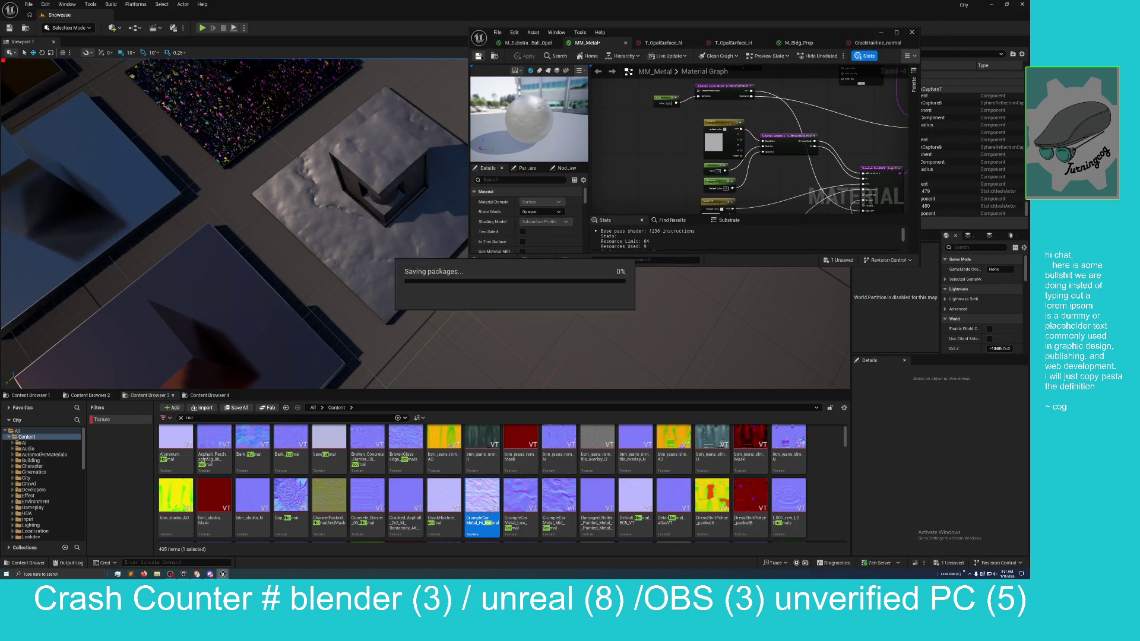
pyautogui.moveTo(444, 303); pyautogui.dragTo(436, 310)
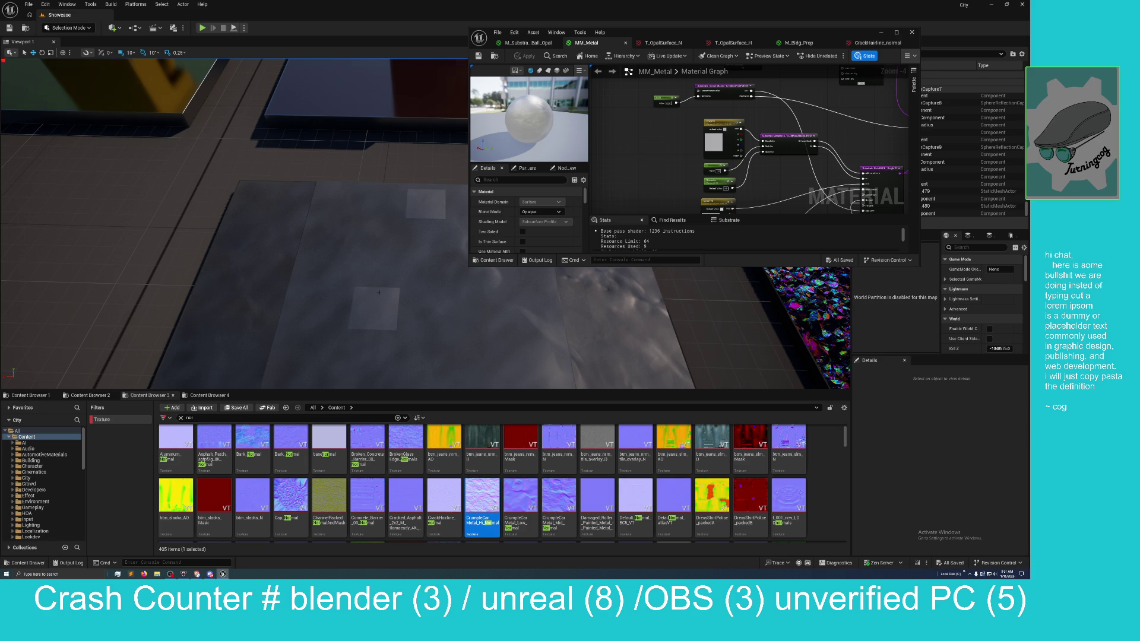
pyautogui.moveTo(297, 237)
pyautogui.mouseDown()
pyautogui.moveTo(231, 190)
pyautogui.moveTo(149, 154)
pyautogui.mouseUp()
pyautogui.moveTo(736, 37)
pyautogui.mouseDown()
pyautogui.moveTo(715, 110)
pyautogui.moveTo(777, 173)
pyautogui.moveTo(774, 130)
pyautogui.mouseUp()
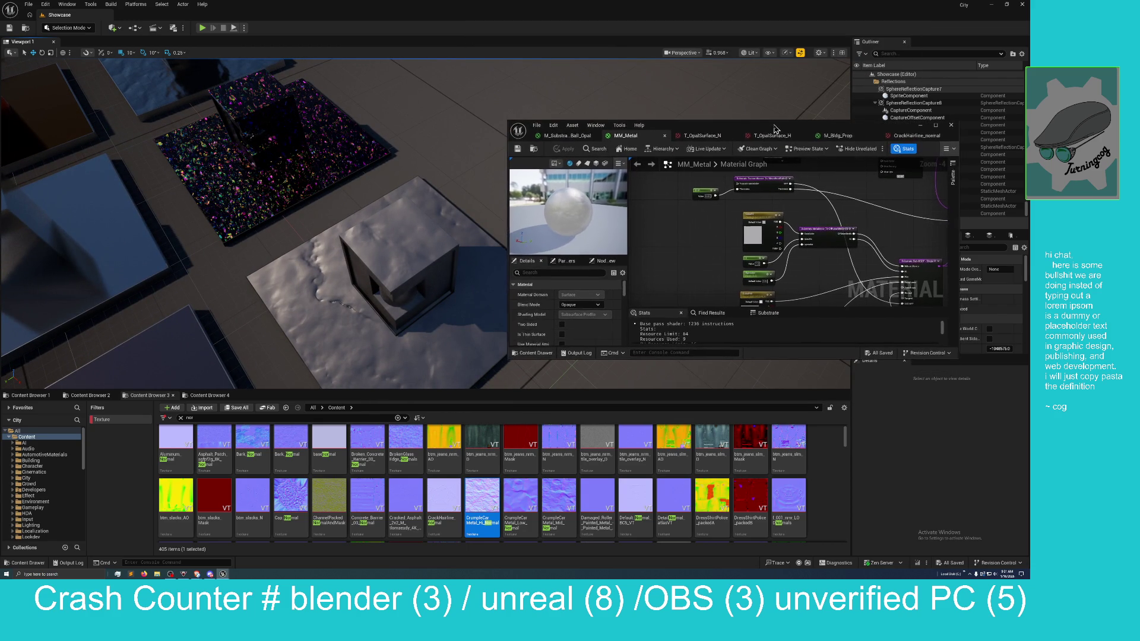
pyautogui.moveTo(237, 208); pyautogui.dragTo(168, 179)
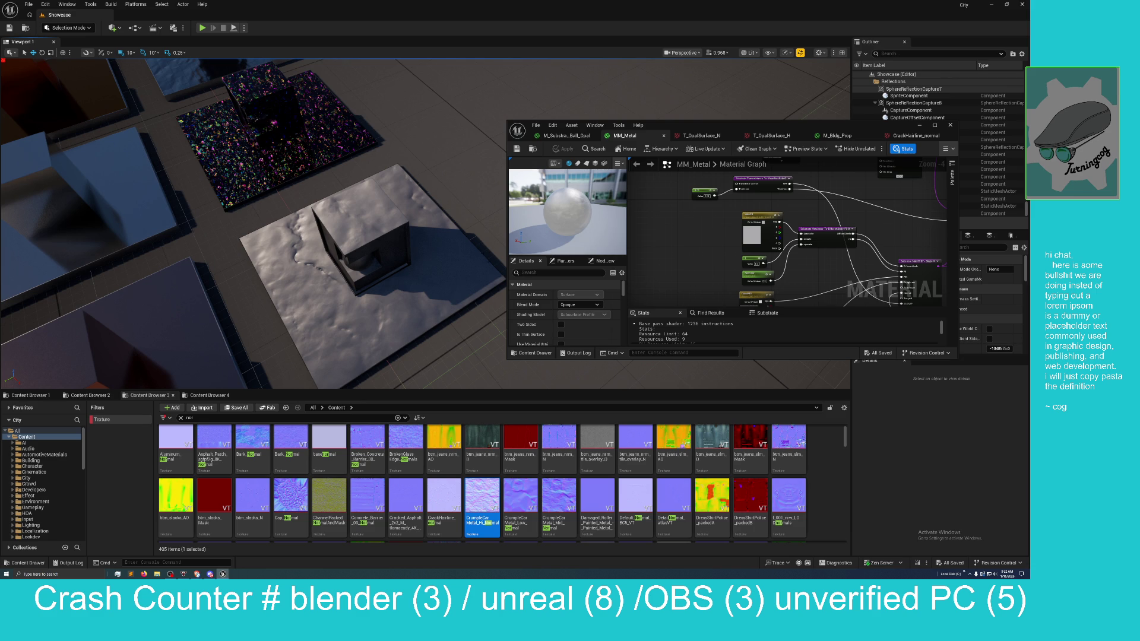
pyautogui.scroll(-3, 683, 493)
pyautogui.scroll(-5, 611, 476)
pyautogui.scroll(-2, 644, 475)
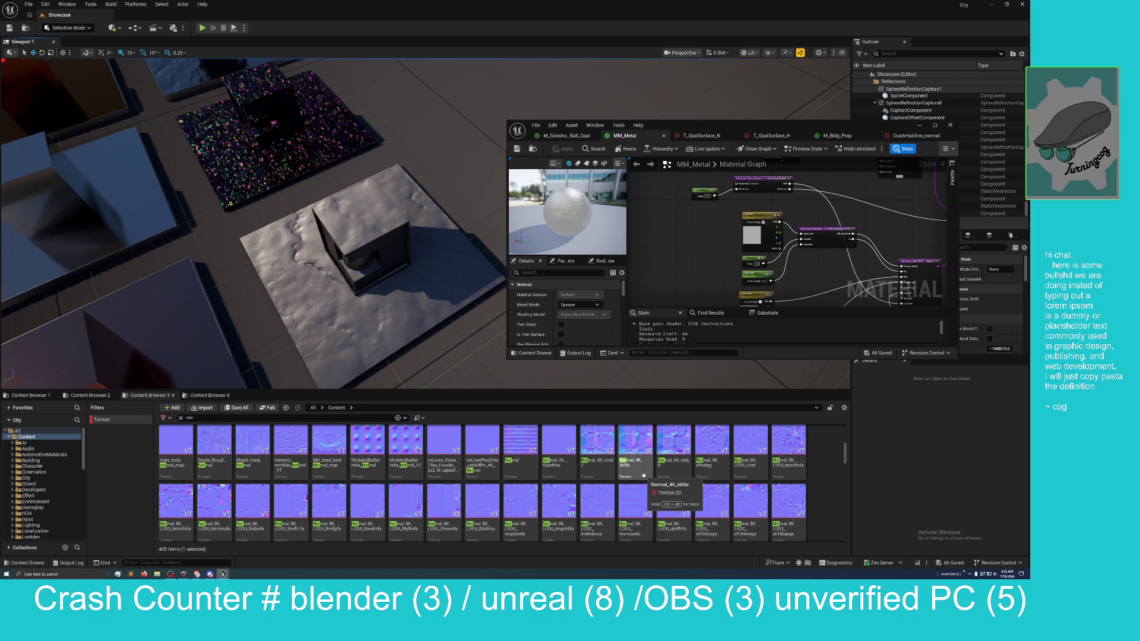
pyautogui.scroll(1, 653, 492)
pyautogui.scroll(-1, 487, 464)
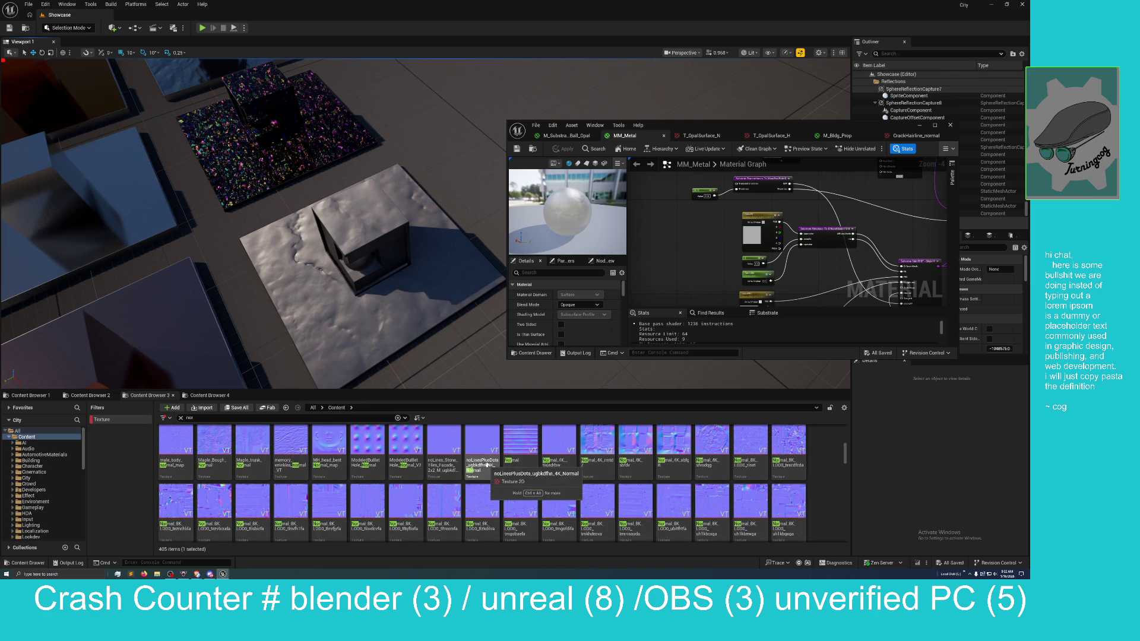
# Step: Drag the Maple_Bough_Normal texture from the Content Browser into the MM_Metal graph
pyautogui.click(213, 442)
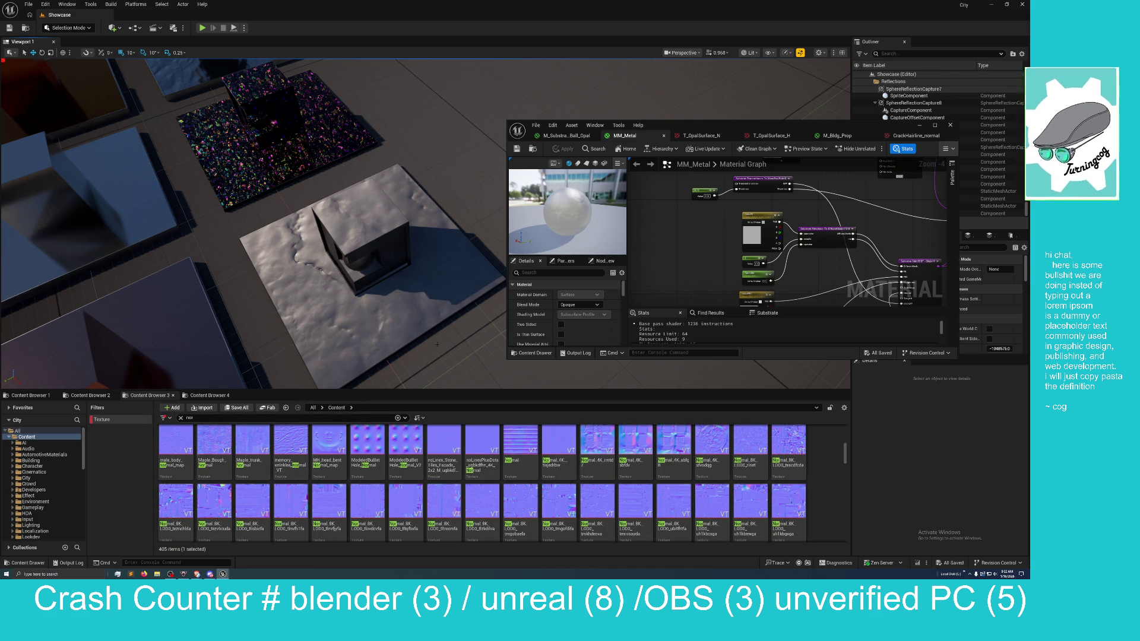
pyautogui.moveTo(739, 129)
pyautogui.mouseDown()
pyautogui.moveTo(598, 153)
pyautogui.moveTo(631, 121)
pyautogui.mouseUp()
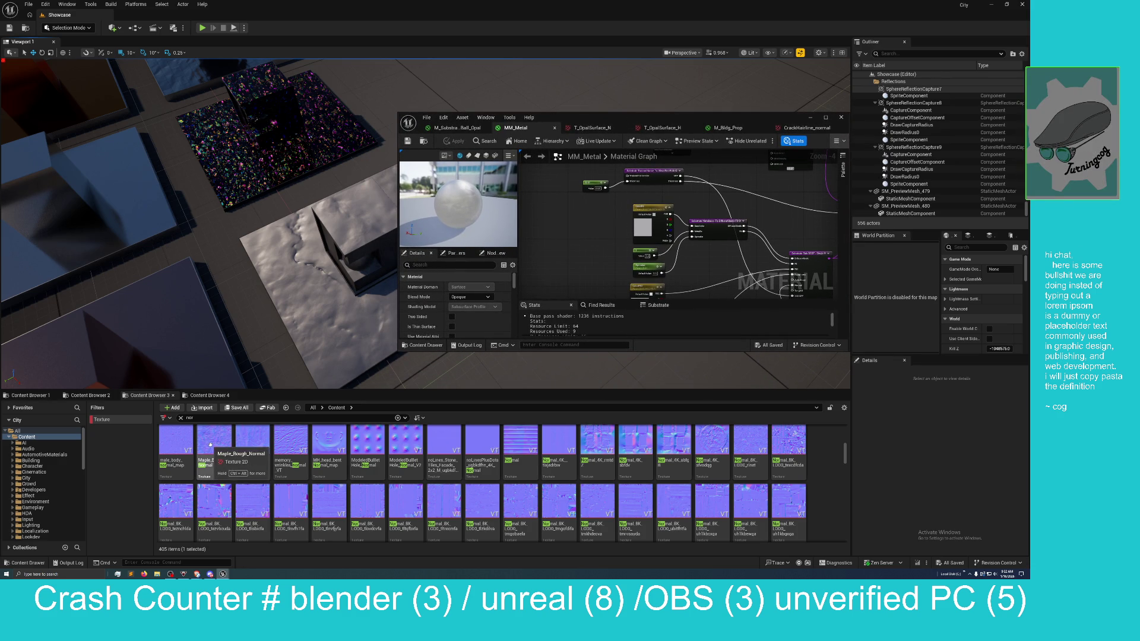
pyautogui.moveTo(213, 445); pyautogui.dragTo(603, 224)
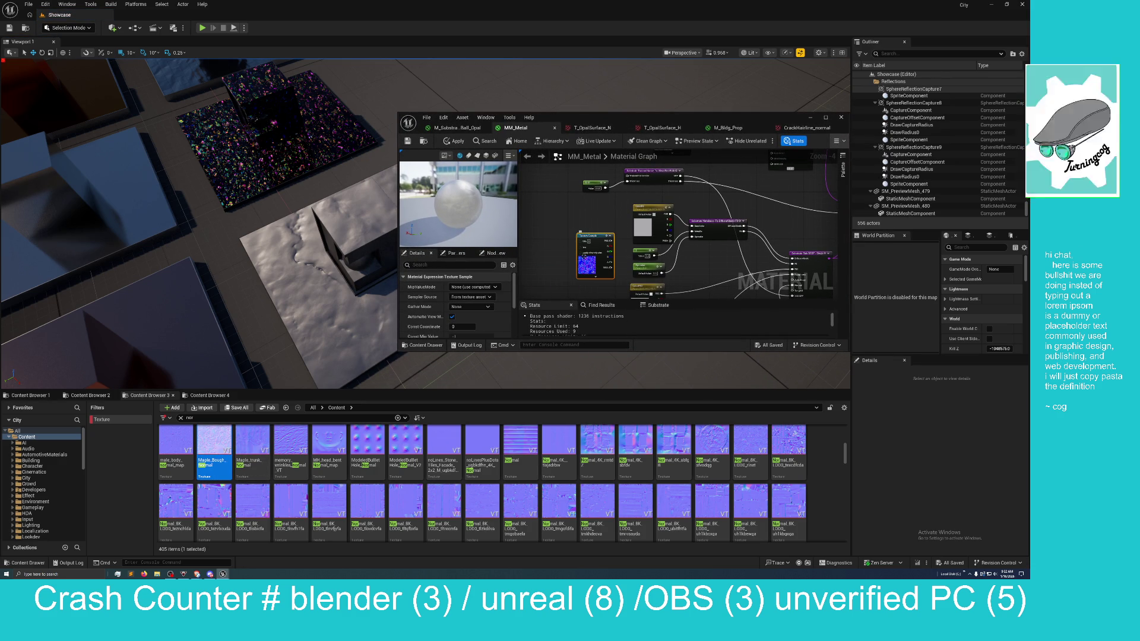
pyautogui.moveTo(641, 116)
pyautogui.mouseDown()
pyautogui.moveTo(517, 254)
pyautogui.moveTo(493, 384)
pyautogui.moveTo(510, 3)
pyautogui.mouseUp()
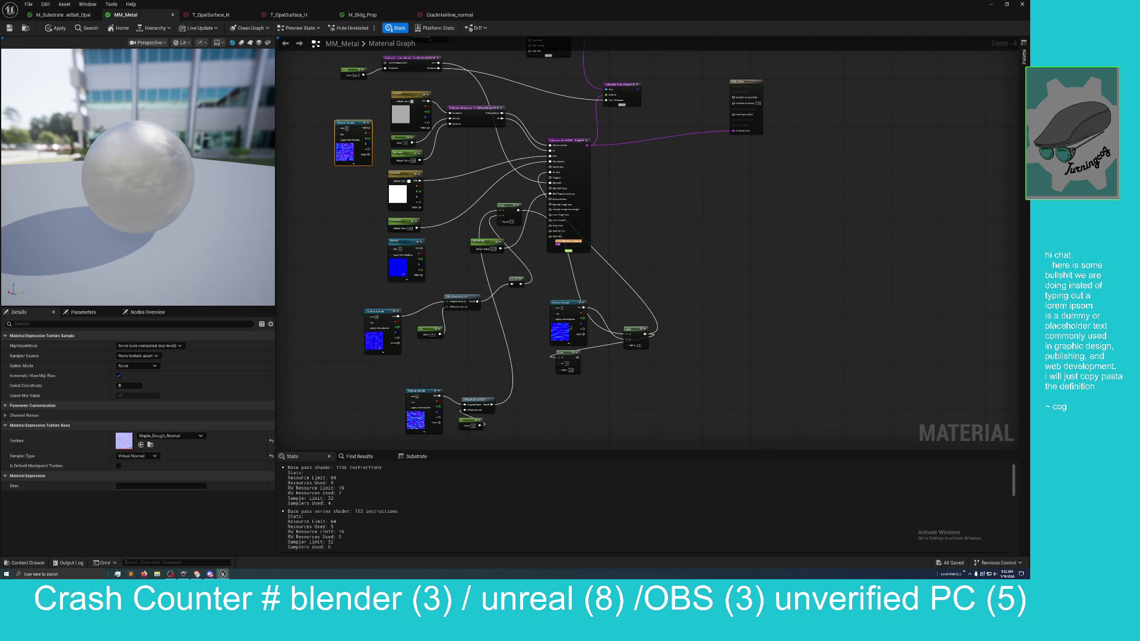
# Step: Position the Maple_Bough_Normal Texture Sample and move its Lerp to the graph's right
pyautogui.moveTo(354, 123)
pyautogui.mouseDown()
pyautogui.moveTo(616, 380)
pyautogui.moveTo(595, 333)
pyautogui.moveTo(626, 337)
pyautogui.mouseUp()
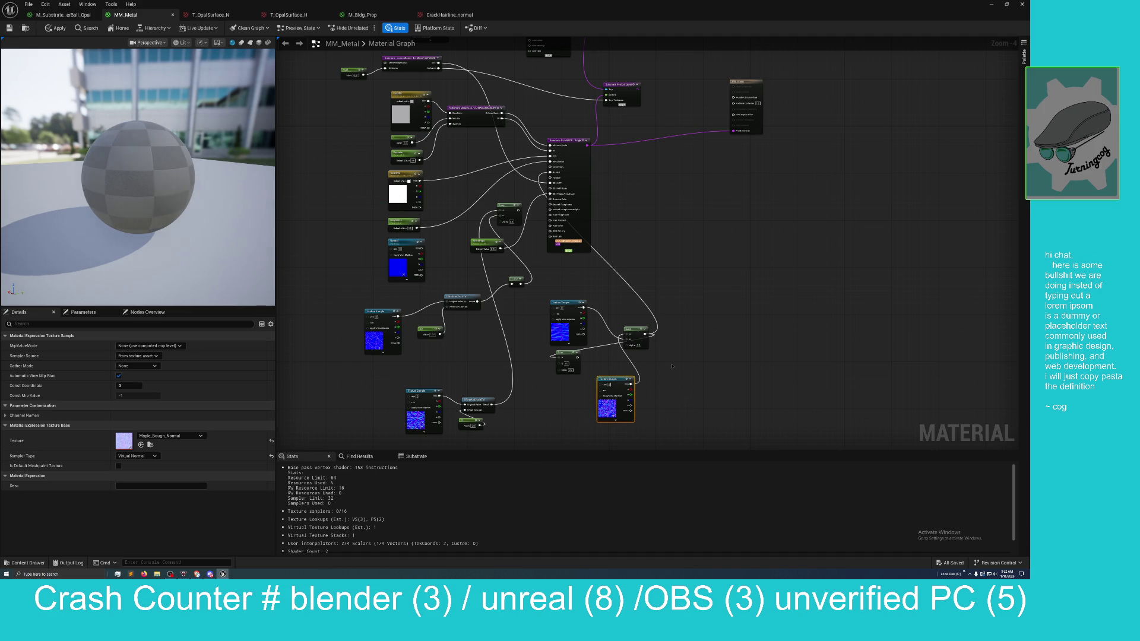
pyautogui.moveTo(561, 353); pyautogui.dragTo(718, 337)
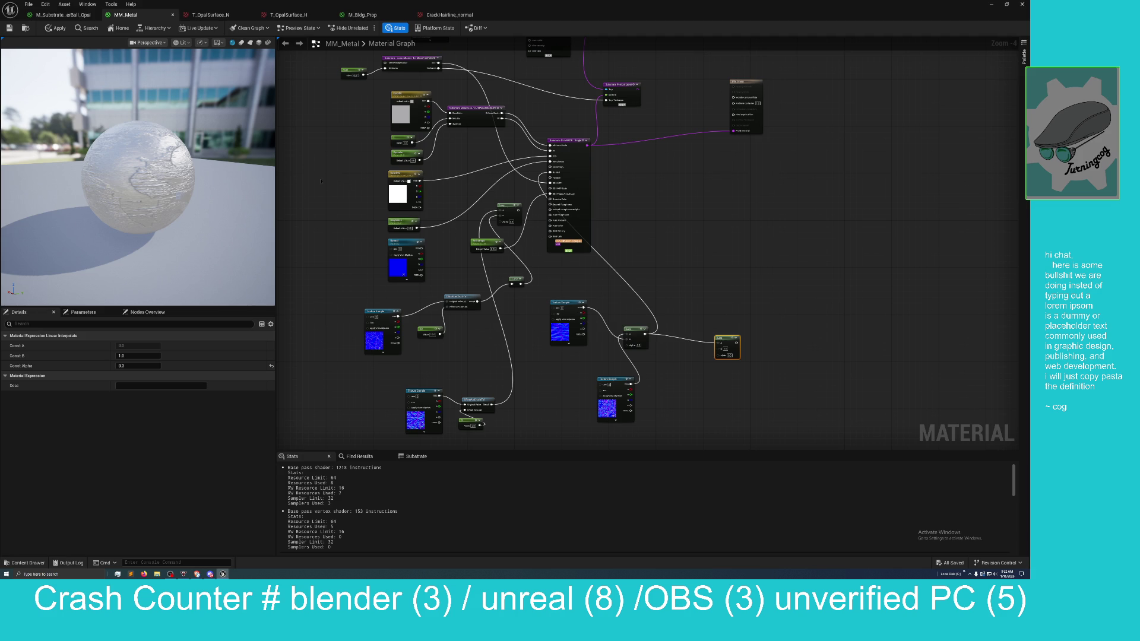
pyautogui.moveTo(178, 178)
pyautogui.mouseDown()
pyautogui.moveTo(136, 173)
pyautogui.moveTo(156, 178)
pyautogui.mouseUp()
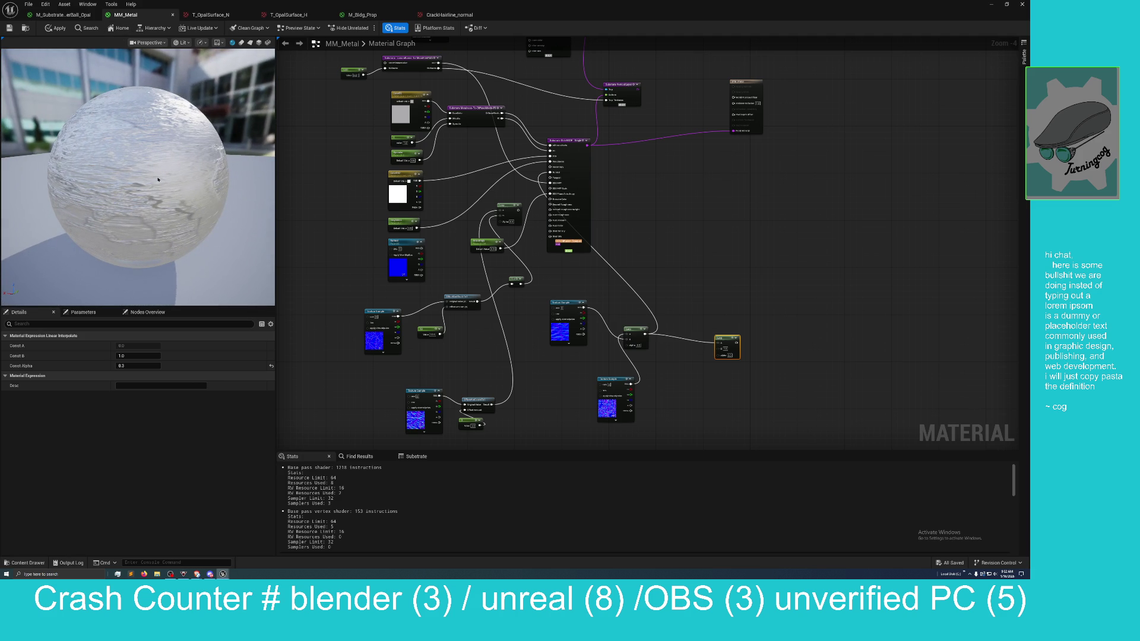
pyautogui.scroll(3, 158, 179)
pyautogui.scroll(-4, 157, 180)
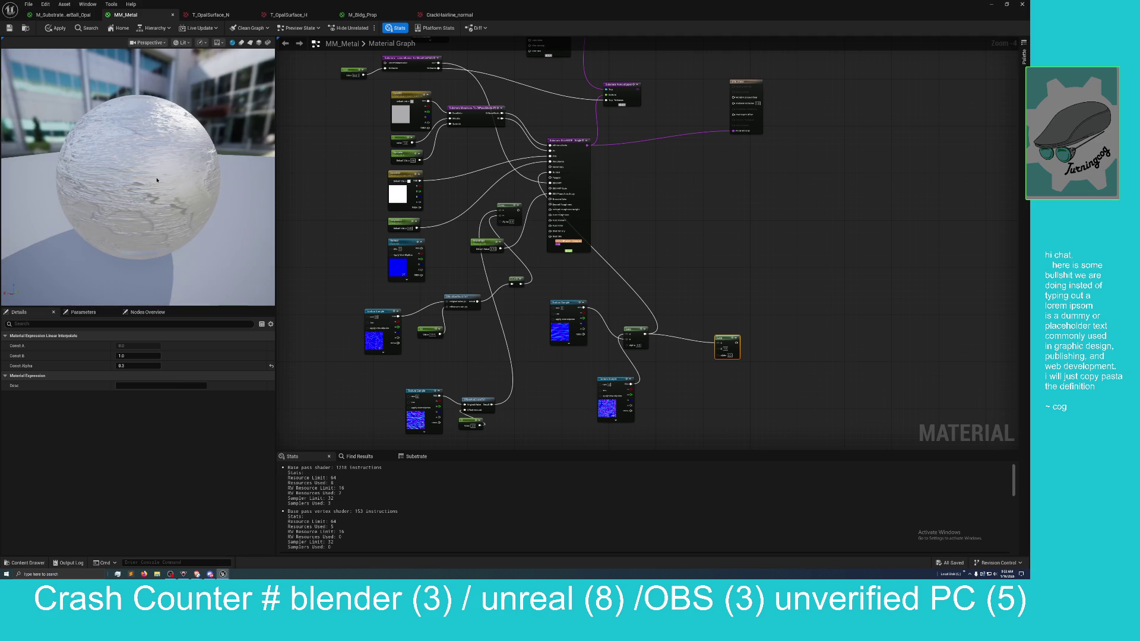
pyautogui.press('super+Down')
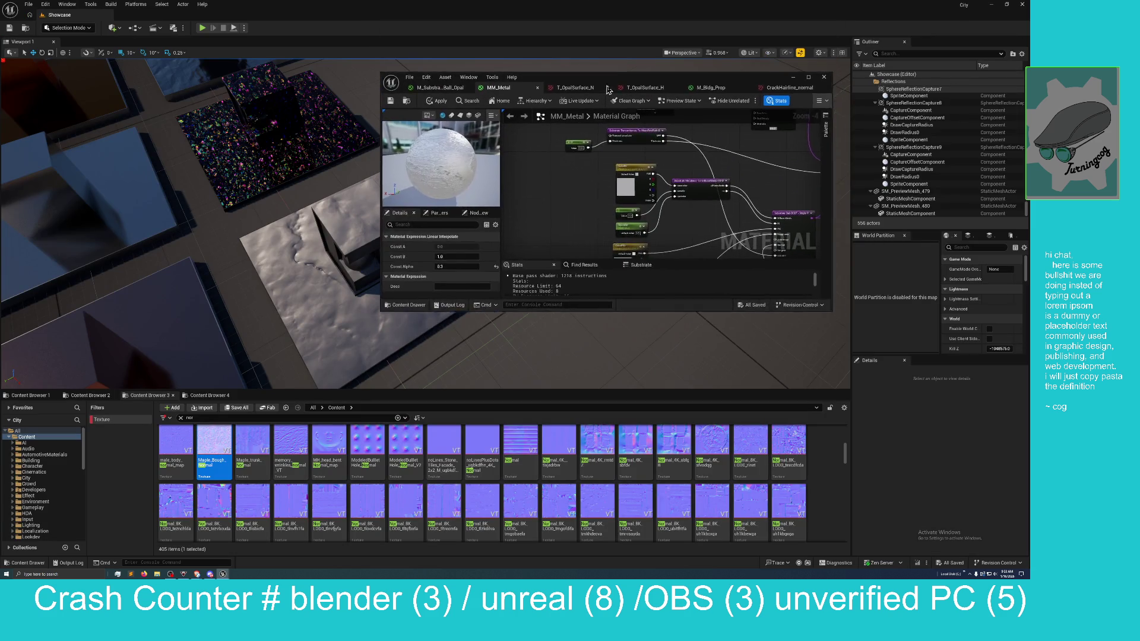
# Step: Apply and save MM_Metal with Ctrl+S, check the floor, then maximize the editor again
pyautogui.click(505, 127)
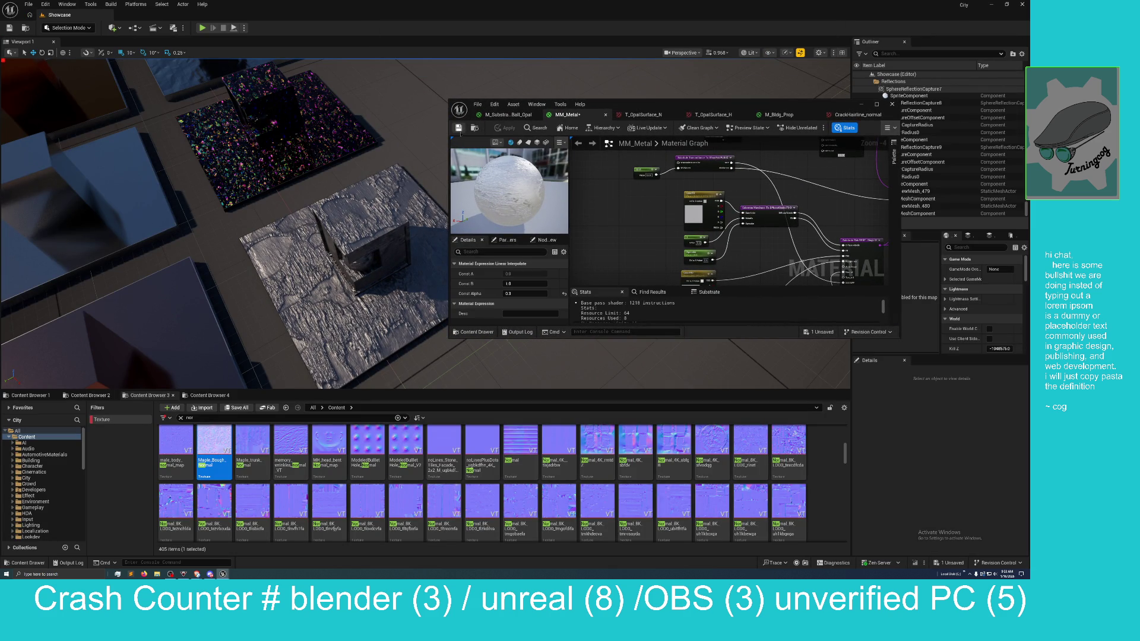
pyautogui.hotkey('ctrl', 's')
pyautogui.scroll(10, 425, 223)
pyautogui.scroll(-8, 224, 225)
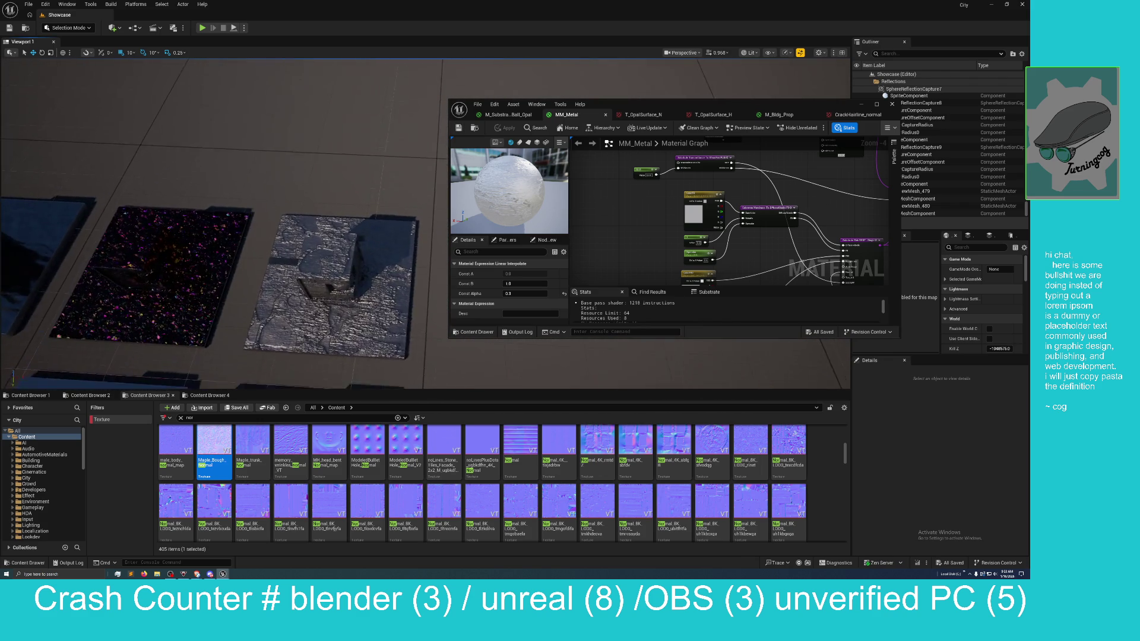
pyautogui.scroll(5, 388, 241)
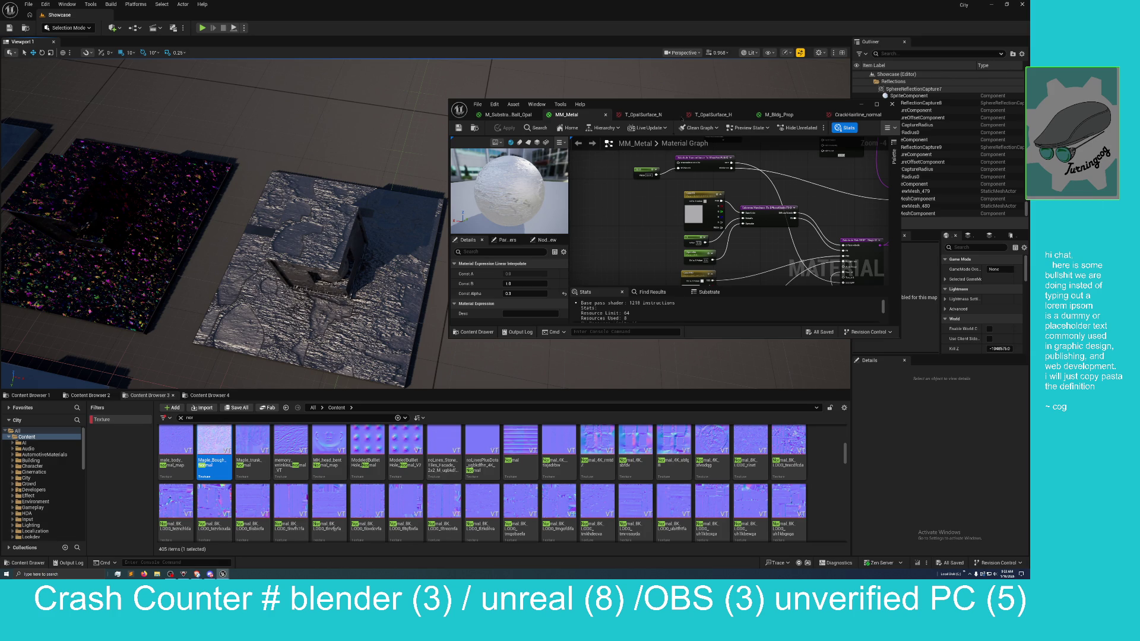
pyautogui.moveTo(699, 109)
pyautogui.mouseDown()
pyautogui.moveTo(608, 119)
pyautogui.moveTo(252, 3)
pyautogui.mouseUp()
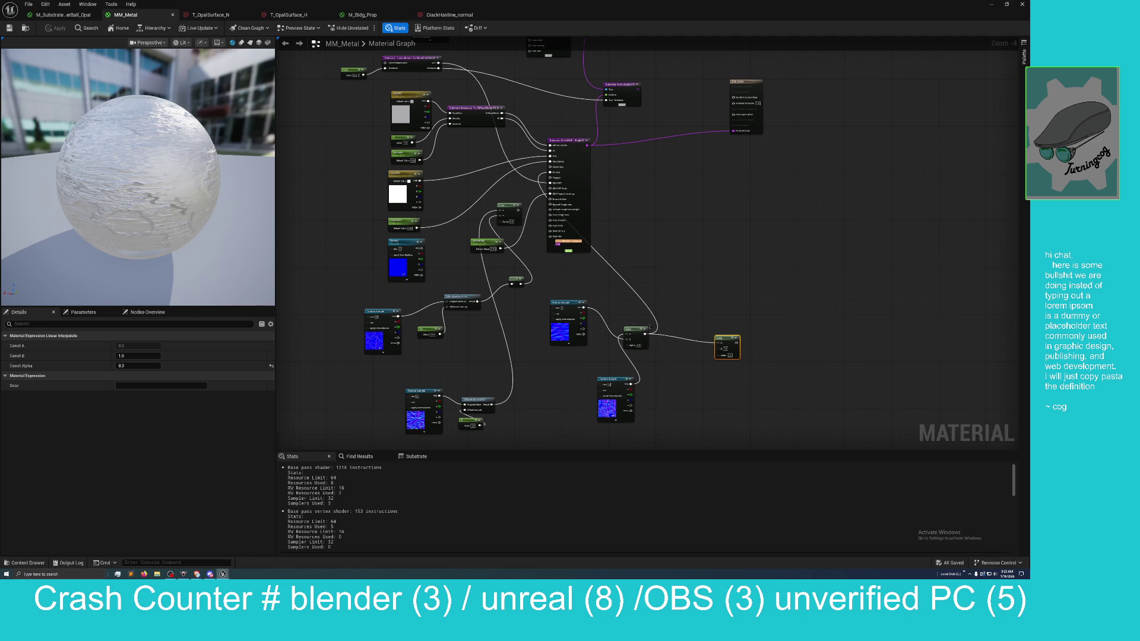
# Step: Connect one Lerp's output into the other Lerp in the normal-map chain
pyautogui.scroll(2, 664, 390)
pyautogui.moveTo(665, 391); pyautogui.dragTo(659, 369)
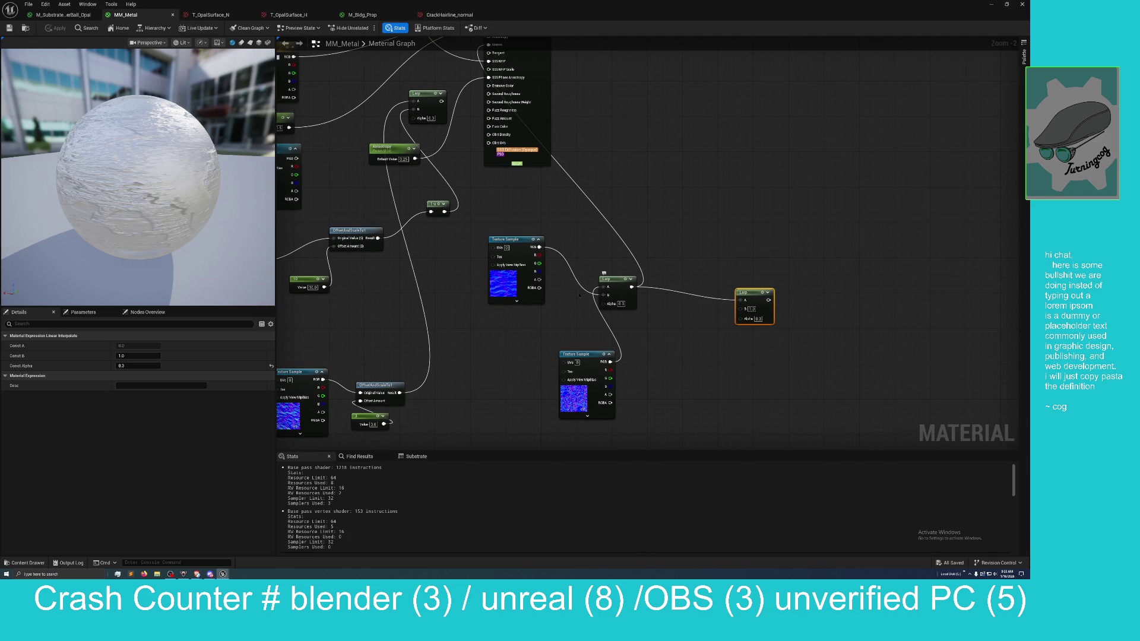
pyautogui.moveTo(544, 325); pyautogui.dragTo(636, 309)
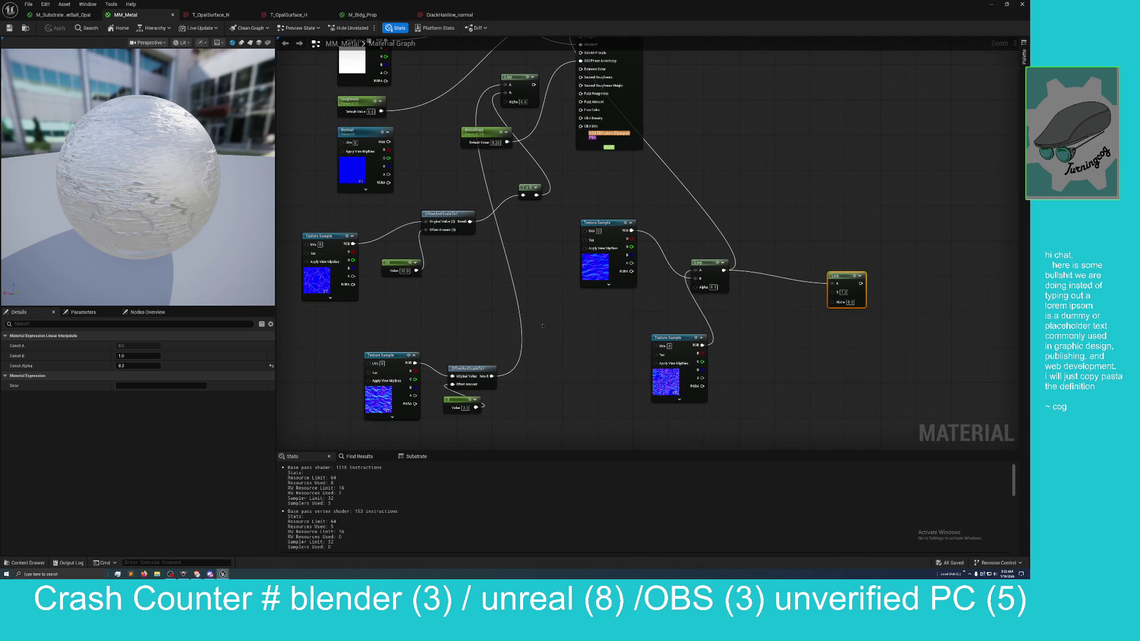
pyautogui.moveTo(542, 326); pyautogui.dragTo(529, 373)
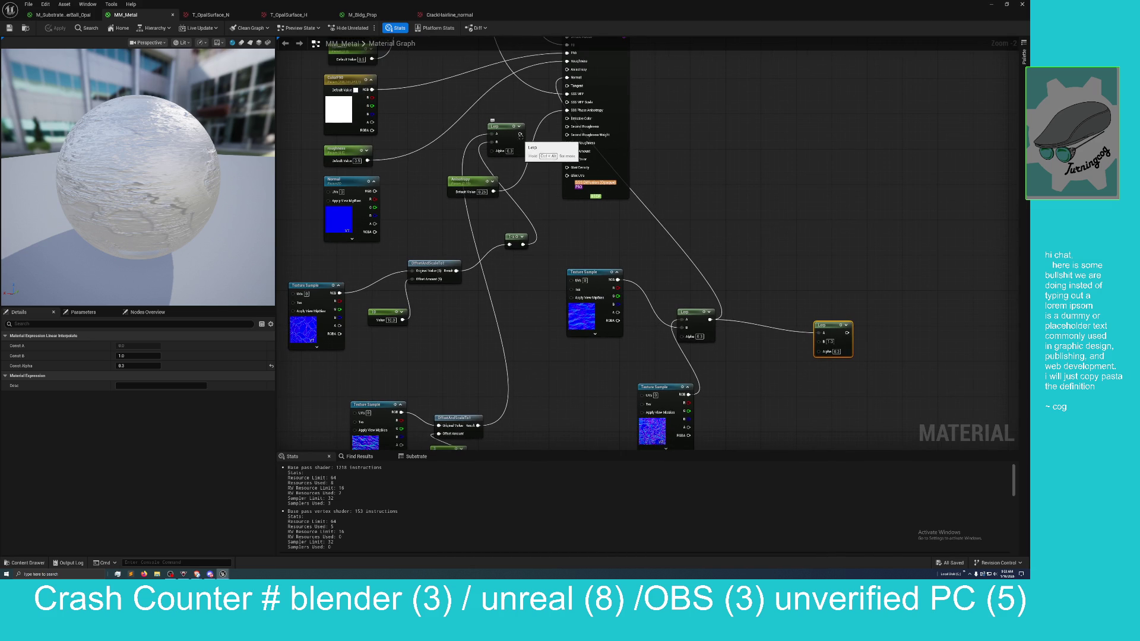
pyautogui.moveTo(519, 134)
pyautogui.mouseDown()
pyautogui.moveTo(570, 147)
pyautogui.moveTo(681, 319)
pyautogui.mouseUp()
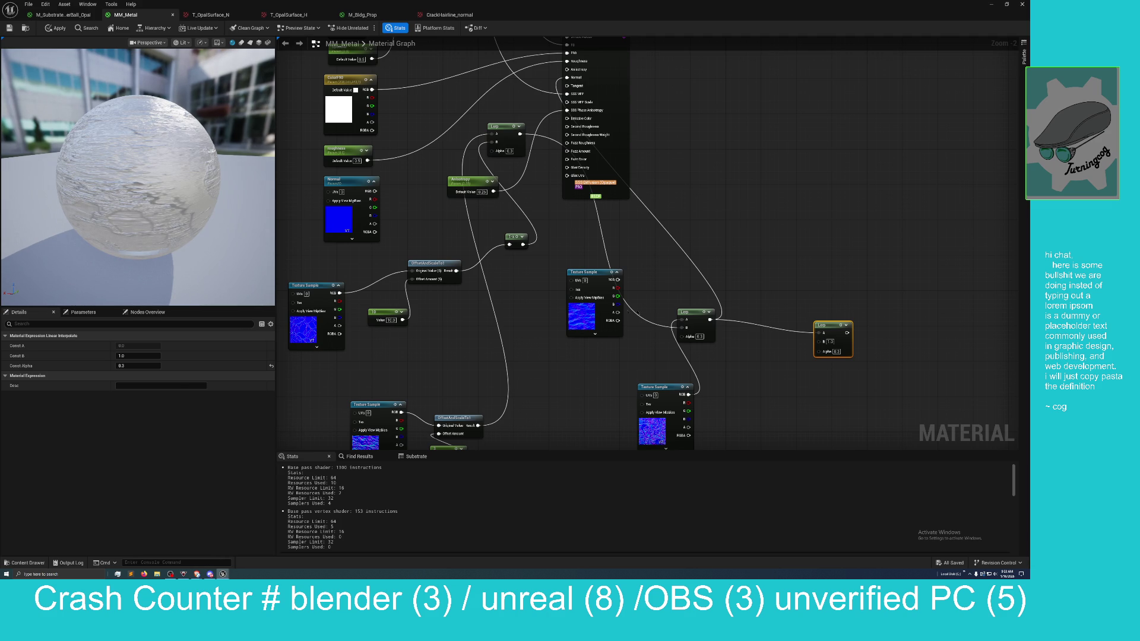
# Step: Set the lower Lerp's Alpha to 0.7, then 0.9, and apply the material
pyautogui.moveTo(646, 355); pyautogui.dragTo(631, 321)
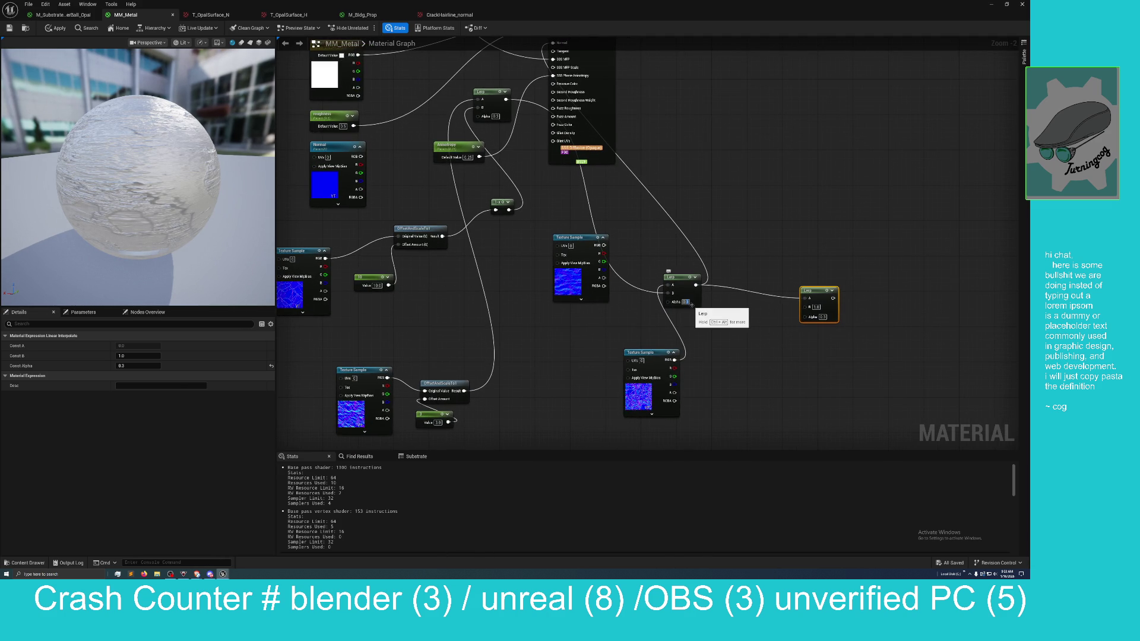
pyautogui.click(689, 302)
pyautogui.write('0.7')
pyautogui.press('Return')
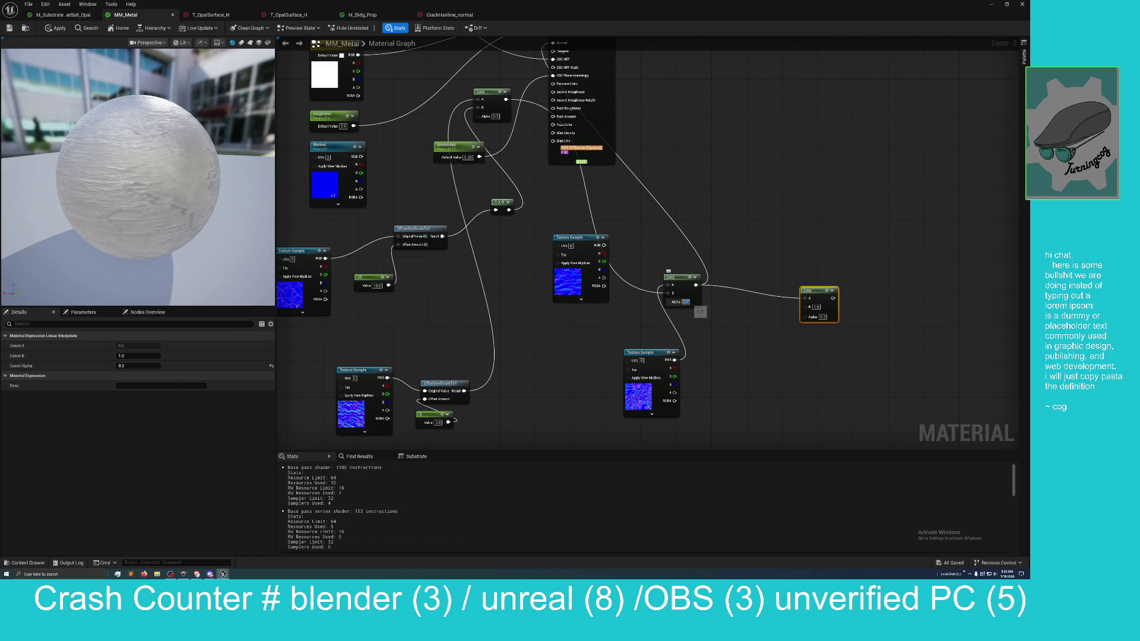
pyautogui.write('0.9')
pyautogui.press('Return')
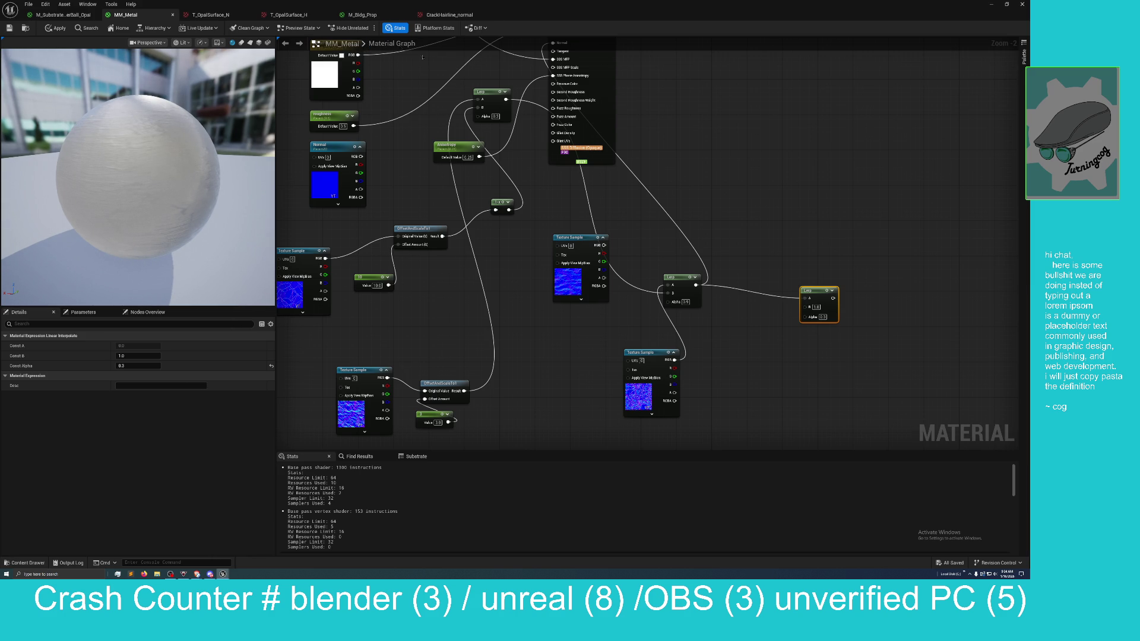
pyautogui.click(55, 28)
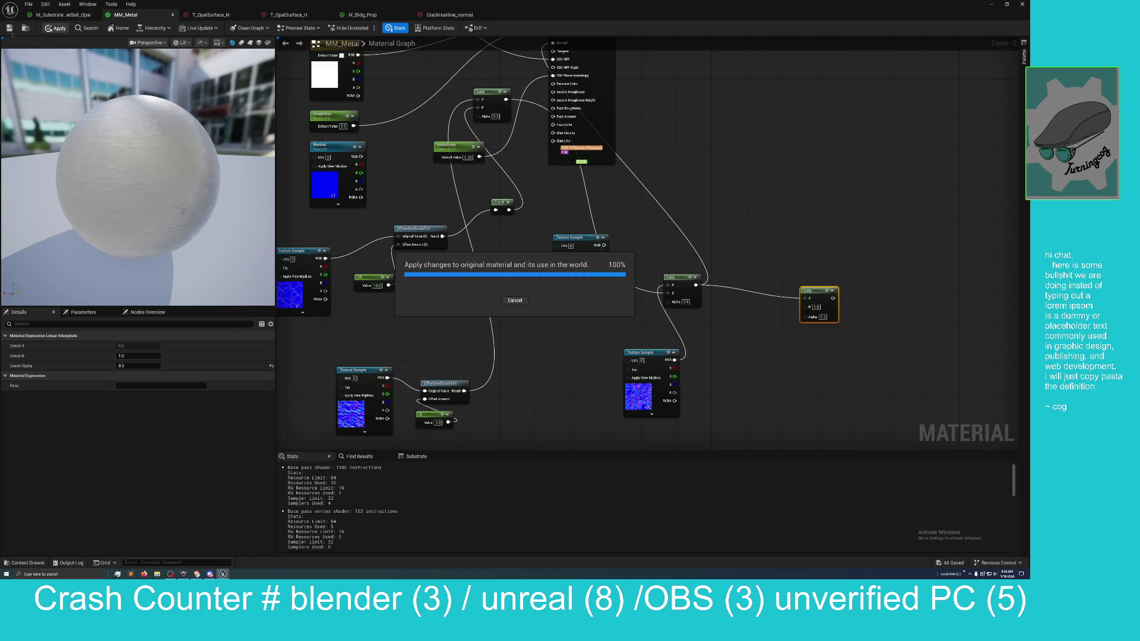
# Step: Float the editor over the level and fly the camera in to inspect the box's metal floor tile
pyautogui.moveTo(556, 15)
pyautogui.mouseDown()
pyautogui.moveTo(556, 38)
pyautogui.moveTo(739, 155)
pyautogui.moveTo(700, 172)
pyautogui.mouseUp()
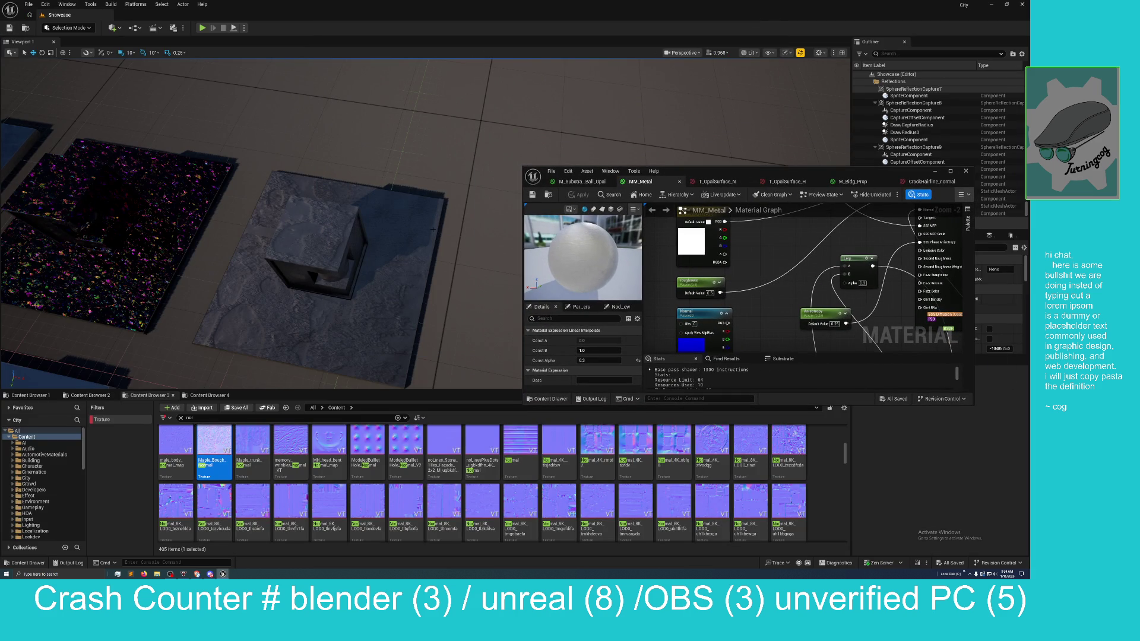
pyautogui.press('w')
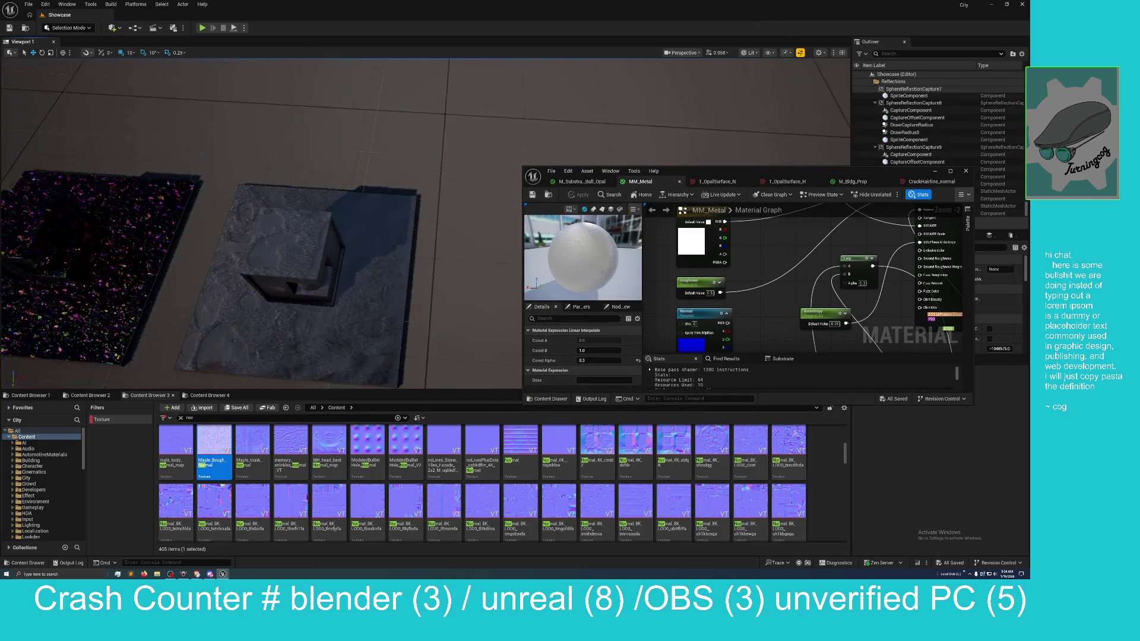
pyautogui.press('w')
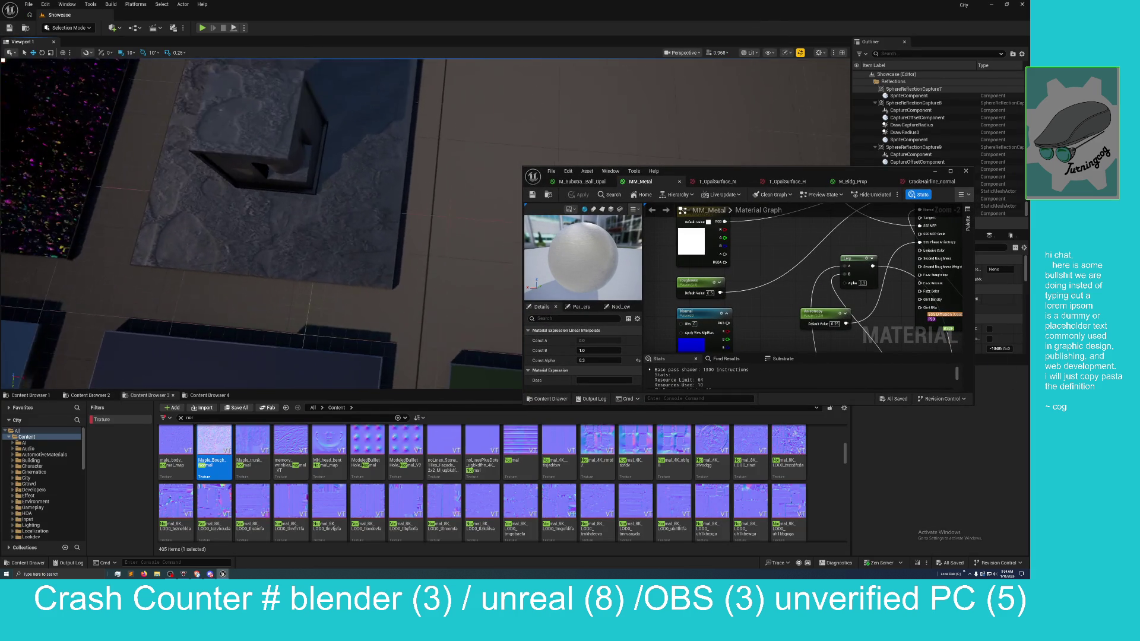
pyautogui.press('s')
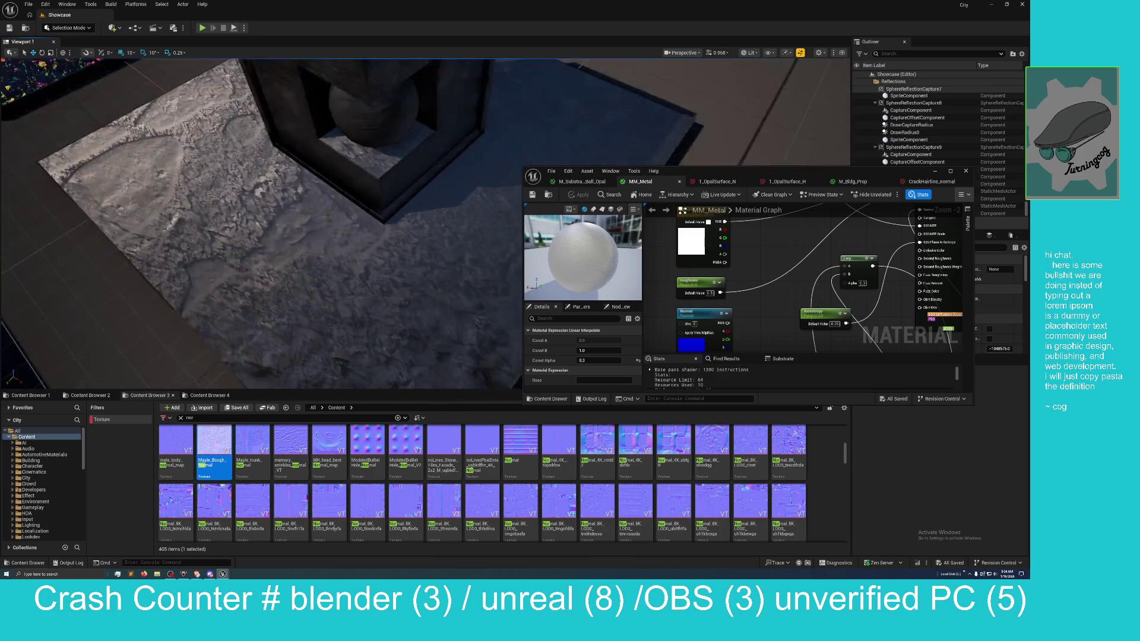
pyautogui.press('w')
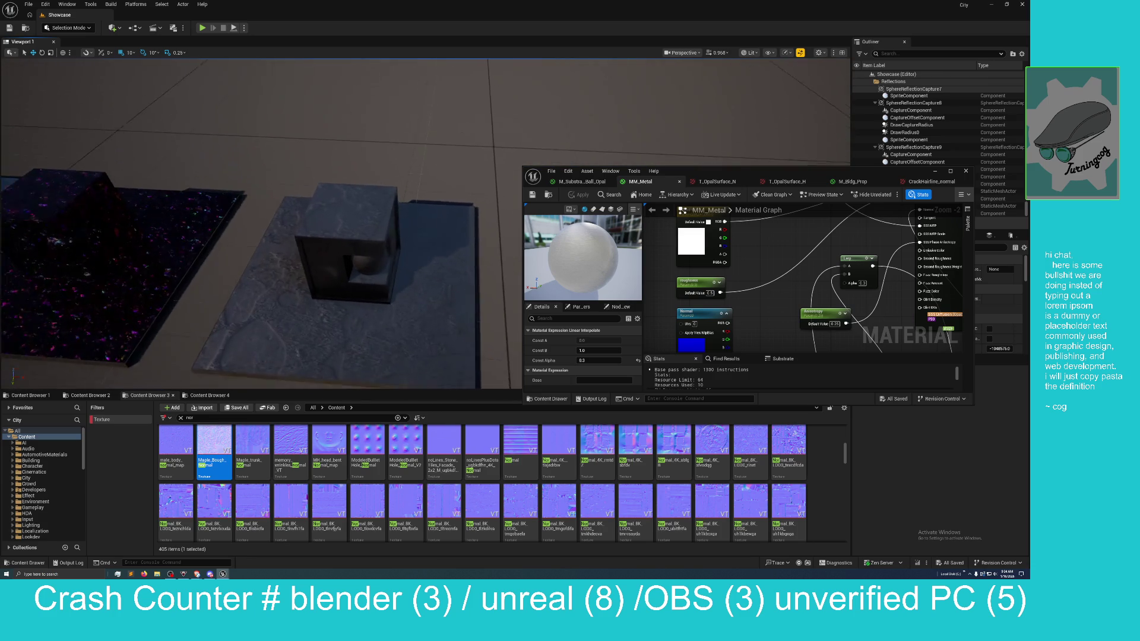